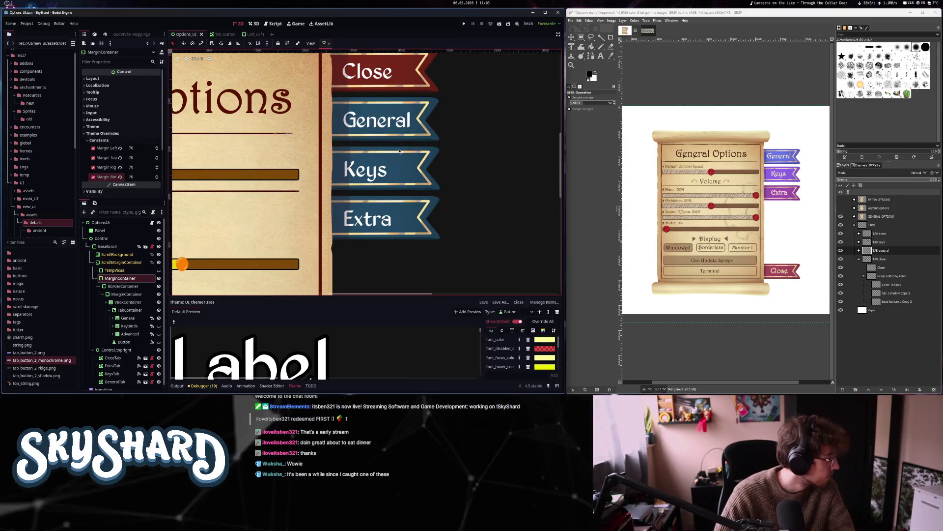
Brighten the Extra tab banner's Modulate tint to the blue 519acc
left_click(404, 218)
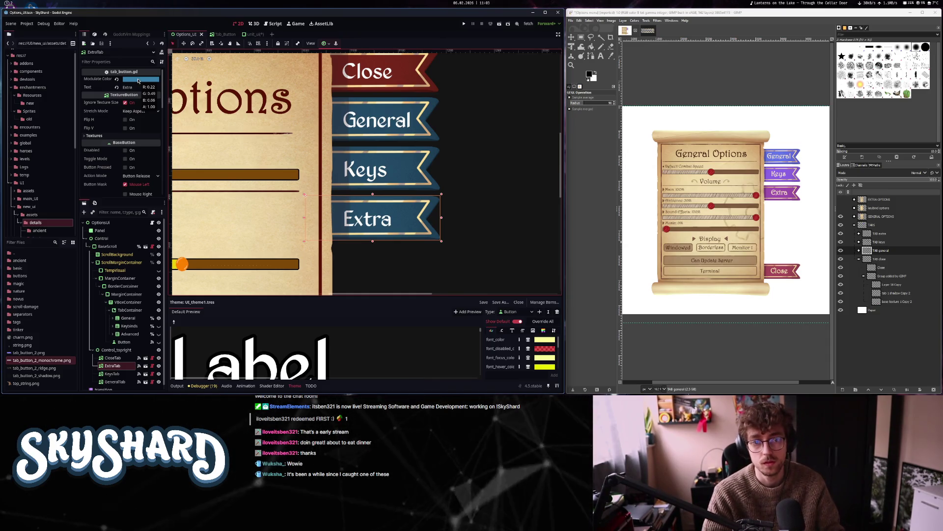
left_click(138, 79)
left_click_drag(175, 110, 180, 117)
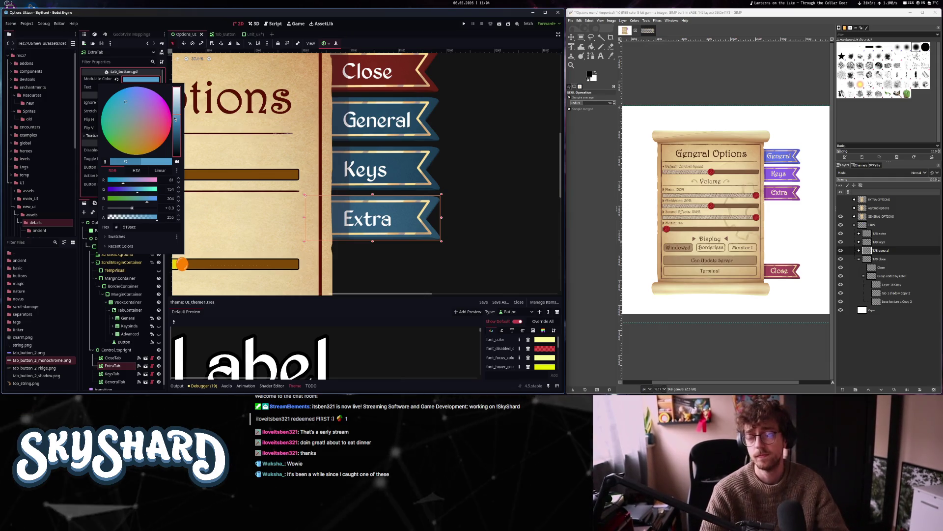
left_click(706, 141)
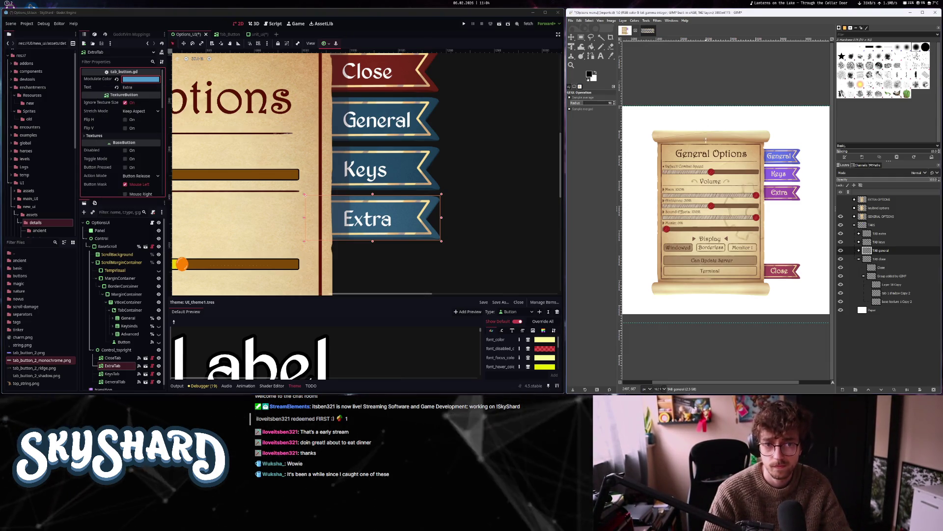
Shift the Extra tab's Modulate to periwinkle blue 6688ff and copy its hex value
left_click(134, 79)
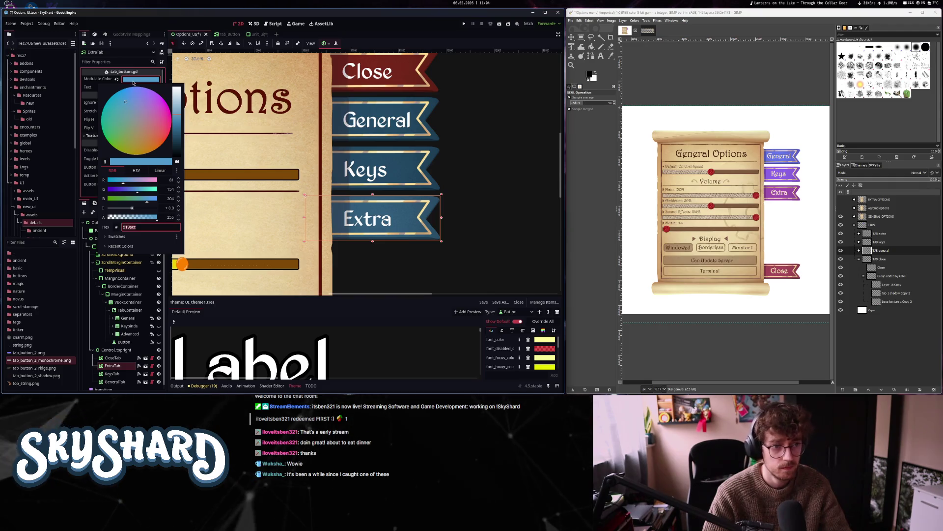
left_click_drag(130, 103, 131, 100)
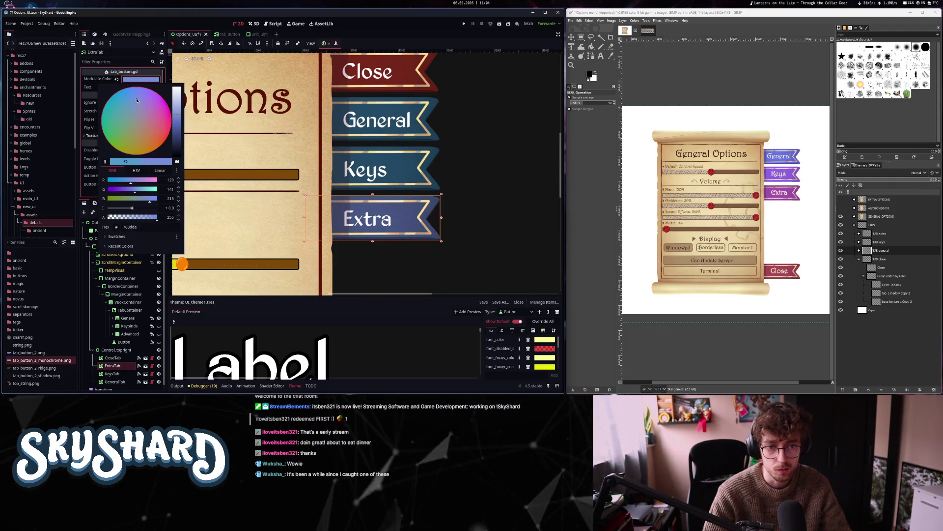
left_click_drag(138, 88, 136, 81)
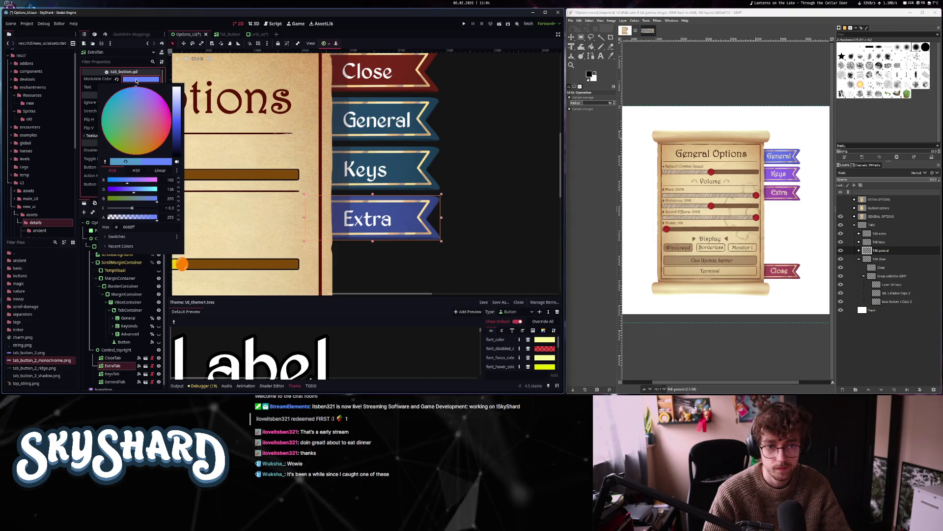
left_click(134, 226)
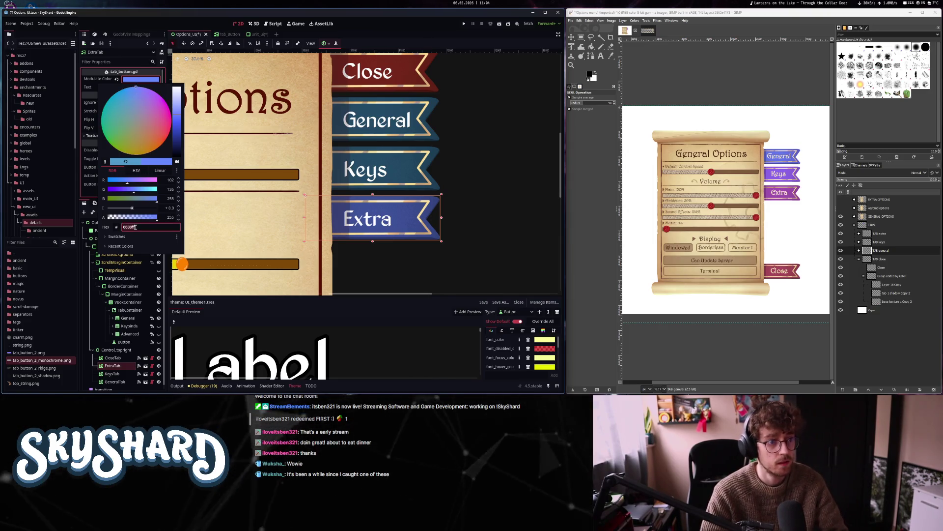
Paste the 6688ff tint into the Keys and General tabs' Modulate
left_click(394, 179)
left_click(143, 81)
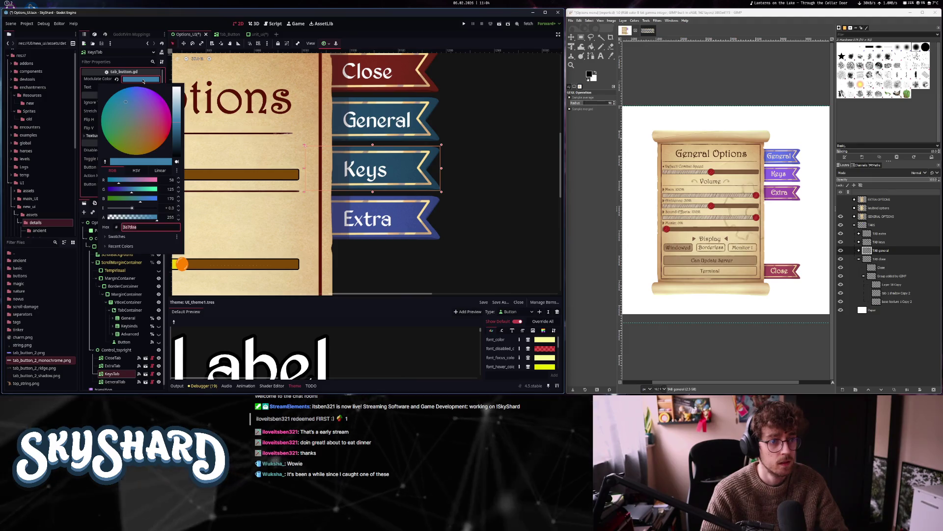
left_click(143, 81)
key("ctrl+v")
left_click(375, 117)
left_click(130, 80)
left_click(130, 80)
key("ctrl+v")
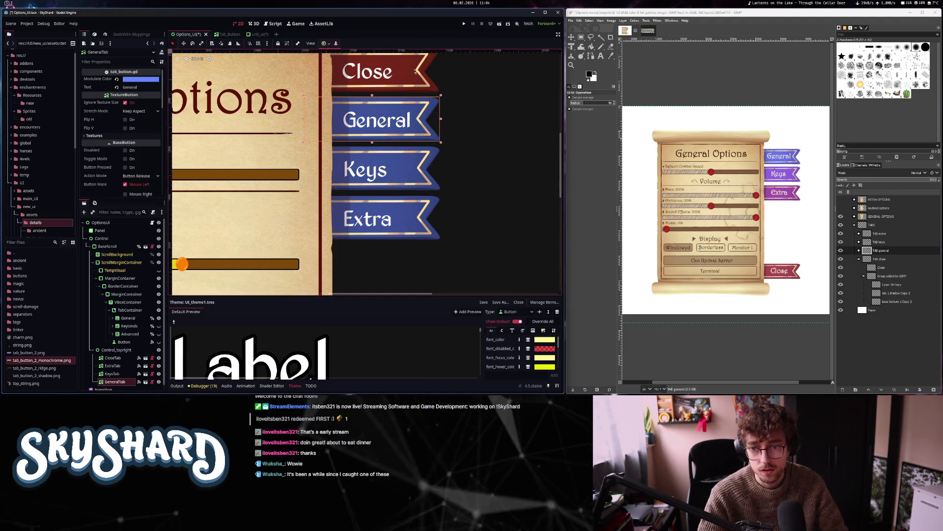
Give the Close tab a saturated magenta-red Modulate tint
left_click(153, 81)
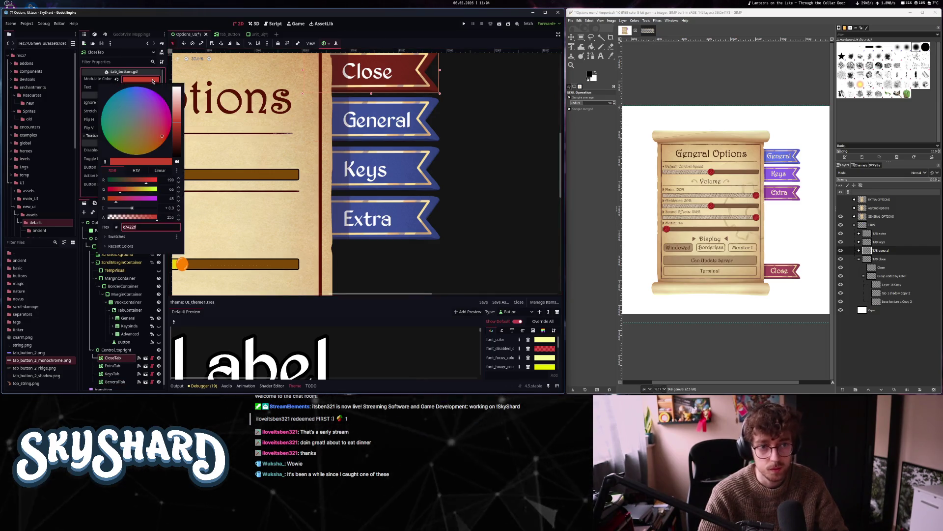
left_click(163, 127)
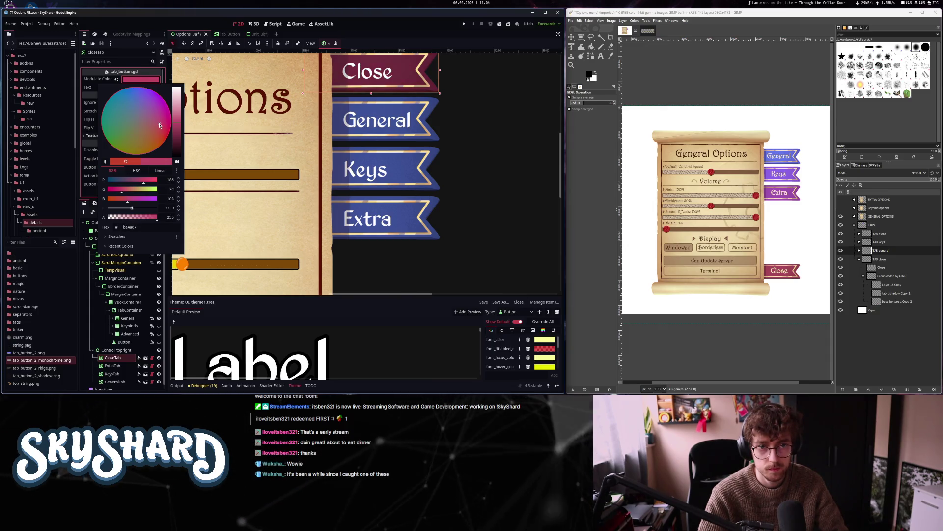
left_click_drag(166, 121, 167, 129)
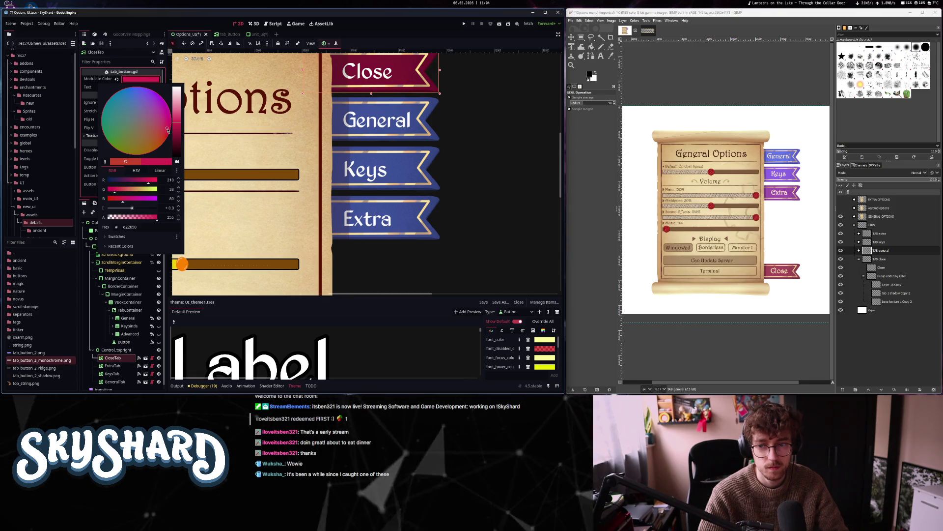
left_click(477, 132)
mouse_move(477, 133)
left_mouse_down()
mouse_move(488, 185)
mouse_move(502, 163)
left_mouse_up()
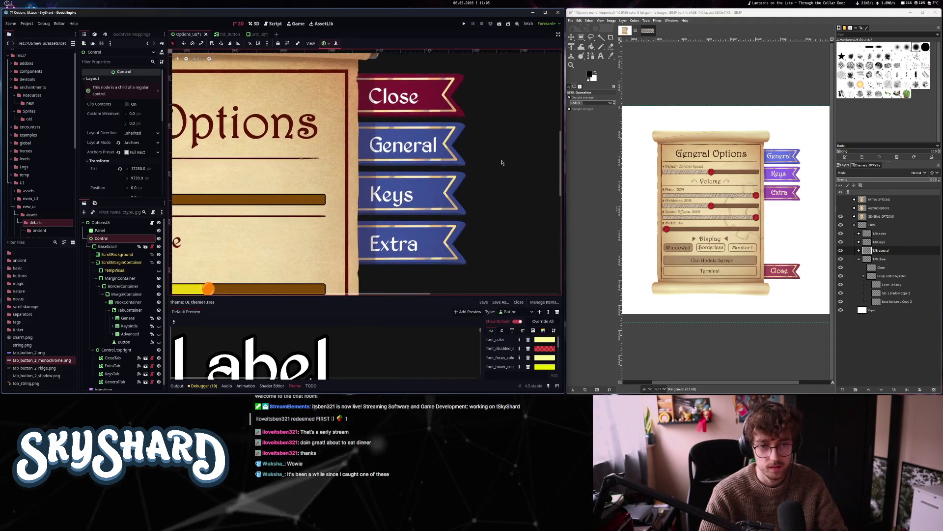
Save the Options_UI scene and switch to the Tab_Button scene
scroll(501, 162, "down", 4)
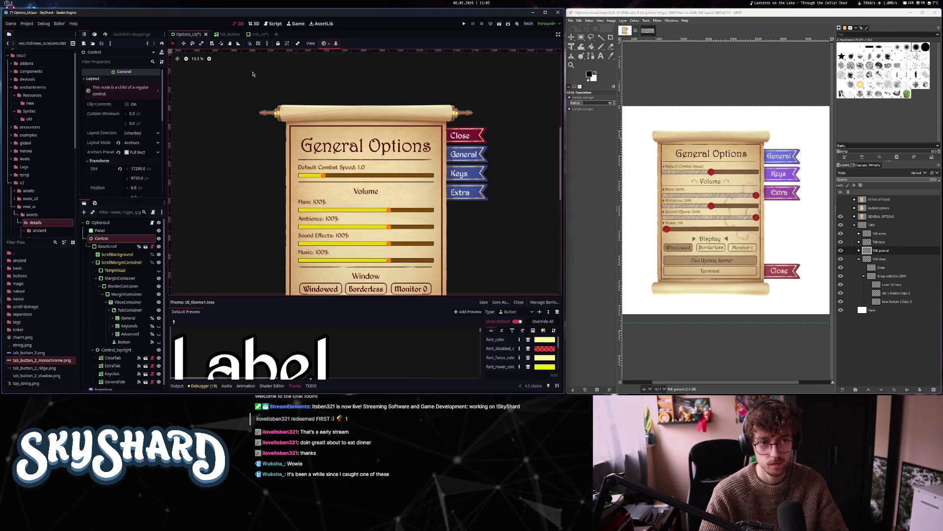
key("ctrl+s")
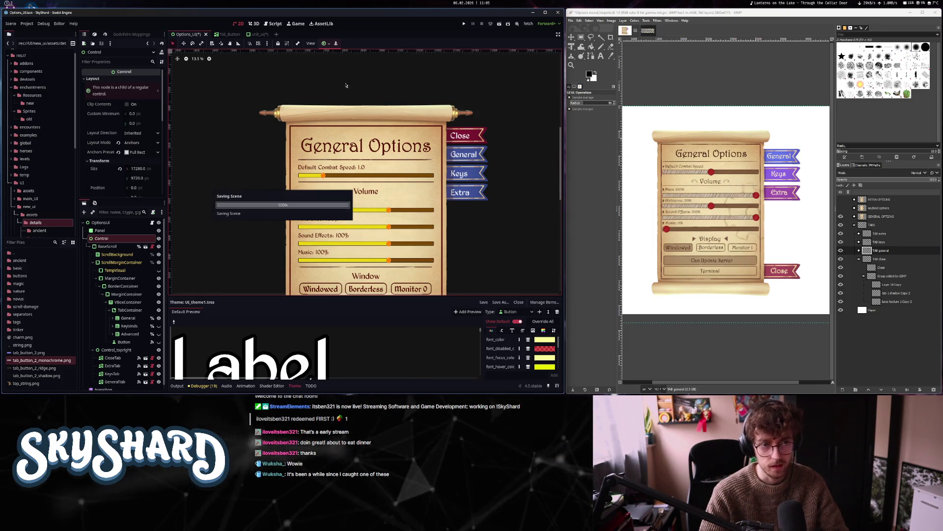
left_click(219, 35)
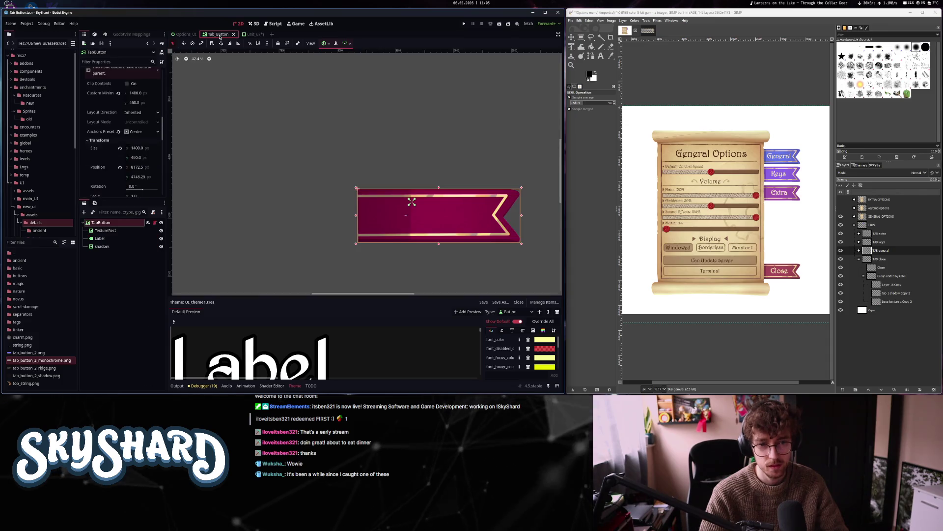
Select the tab button's Label and expand its Theme Overrides settings
left_click(125, 237)
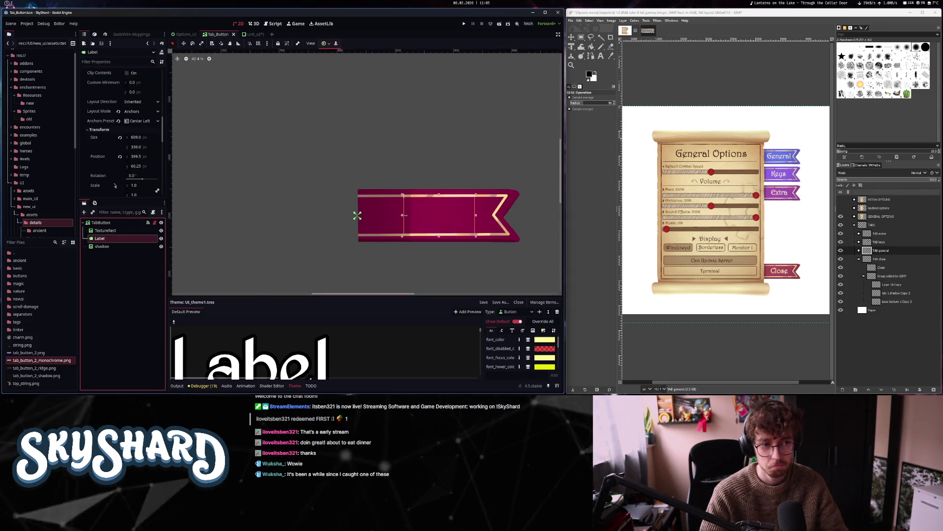
left_click(104, 96)
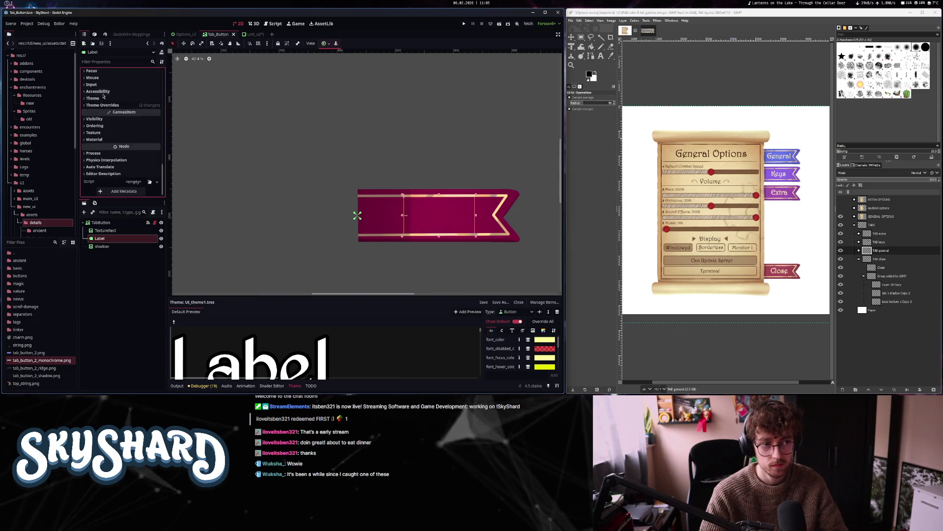
left_click(103, 100)
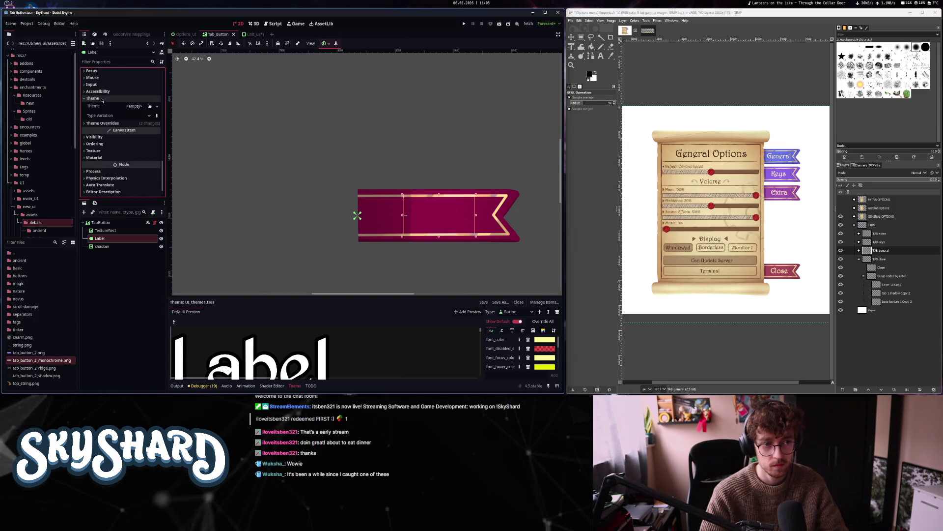
left_click(101, 222)
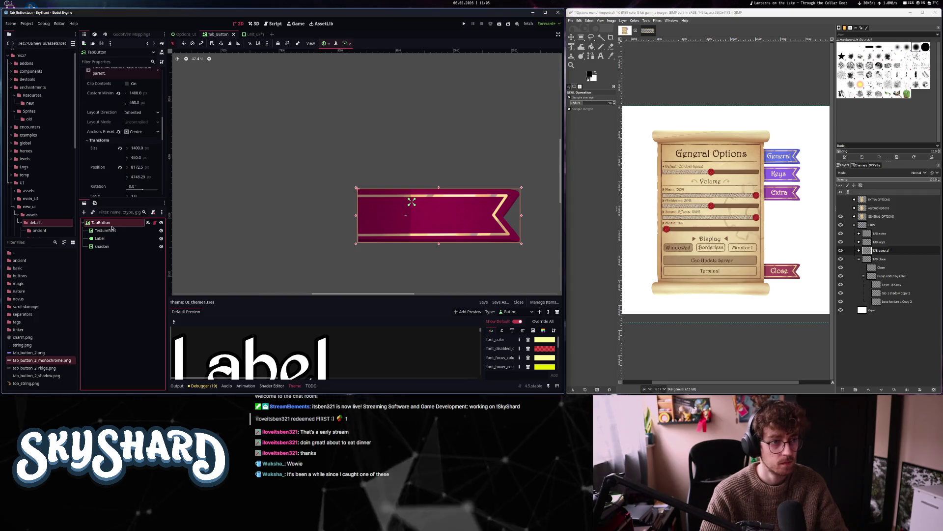
left_click(102, 139)
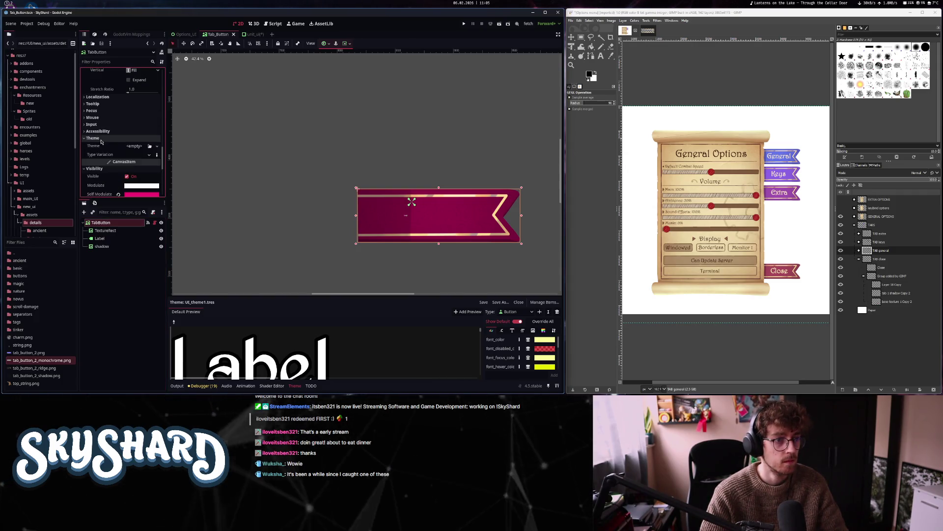
left_click(101, 139)
scroll(429, 229, "up", 6)
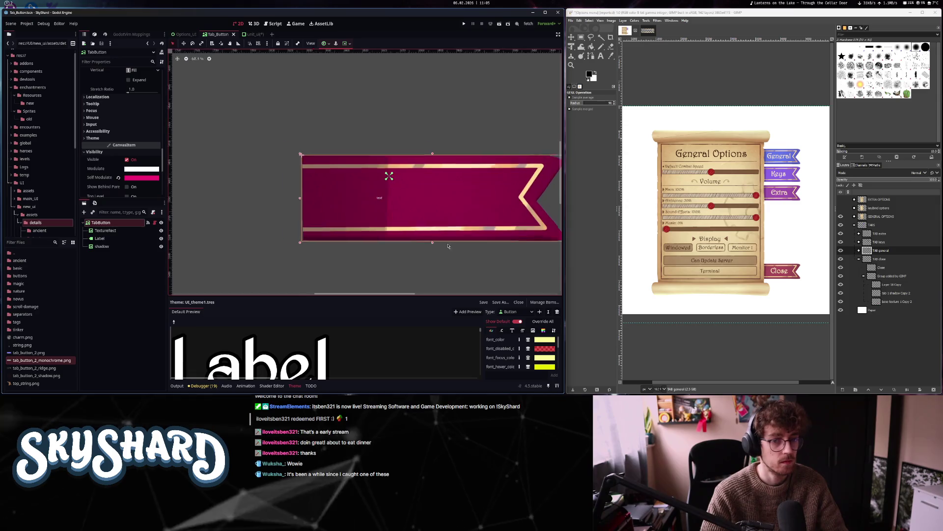
left_click(99, 238)
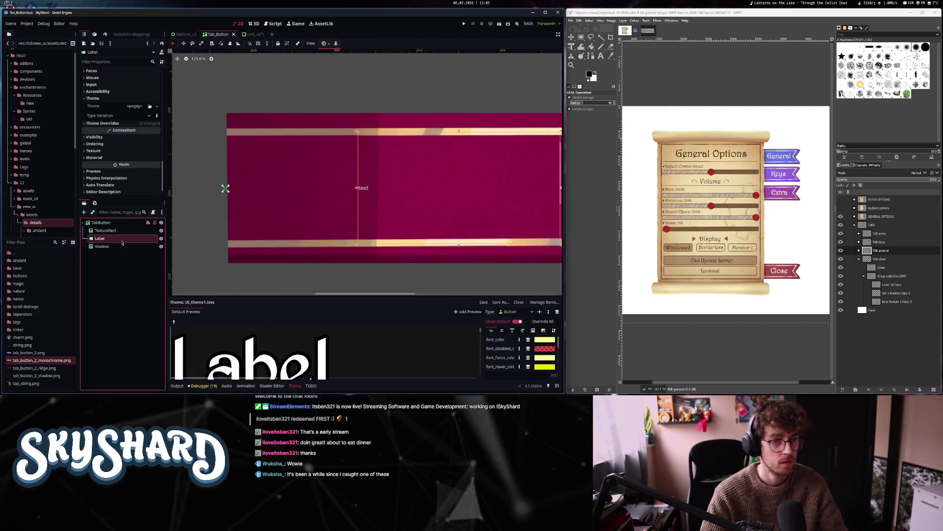
scroll(321, 214, "down", 4)
scroll(321, 214, "down", 1)
left_click(102, 122)
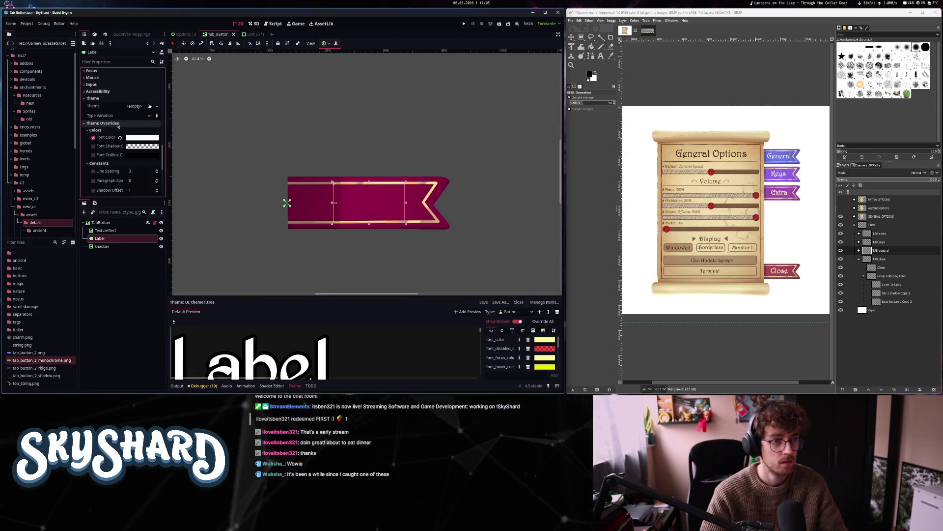
scroll(103, 175, "down", 3)
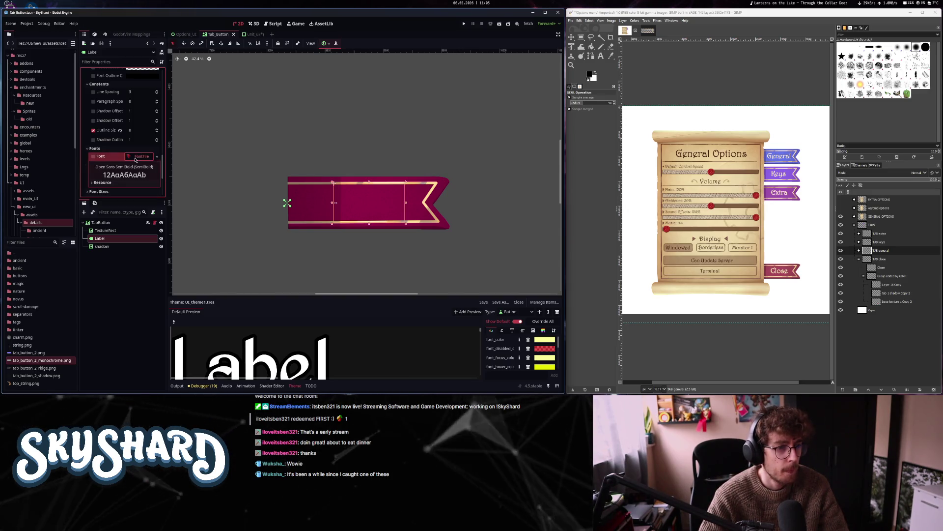
Quick-load HARNGTON.TTF as the Label's font override, then return to Options_UI
right_click(144, 157)
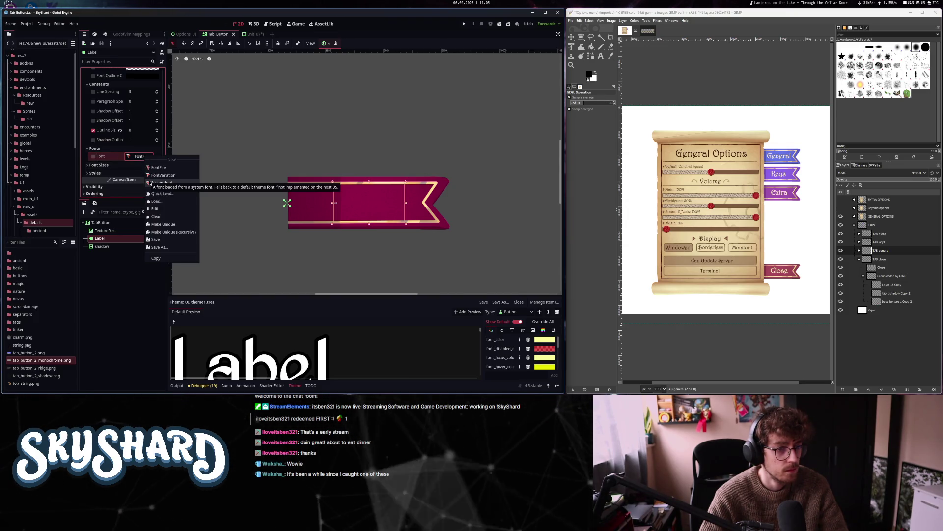
left_click(161, 194)
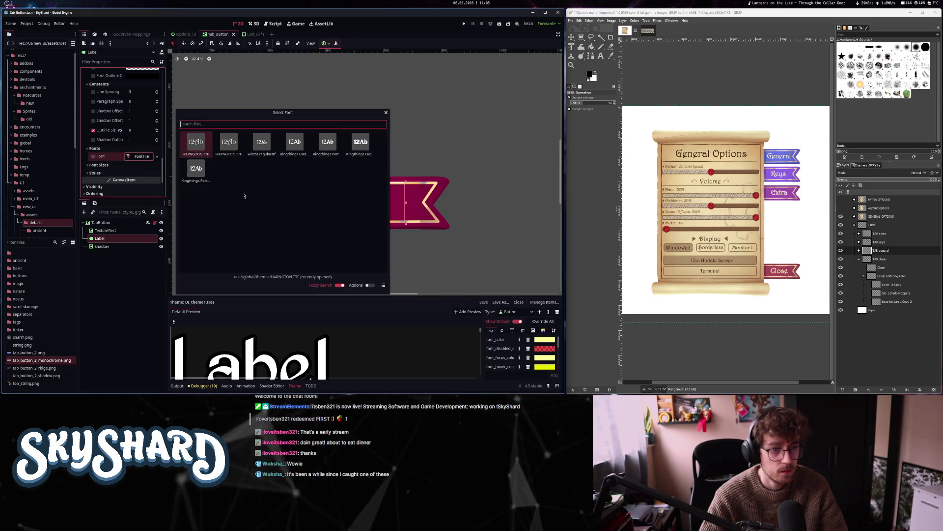
left_click(230, 156)
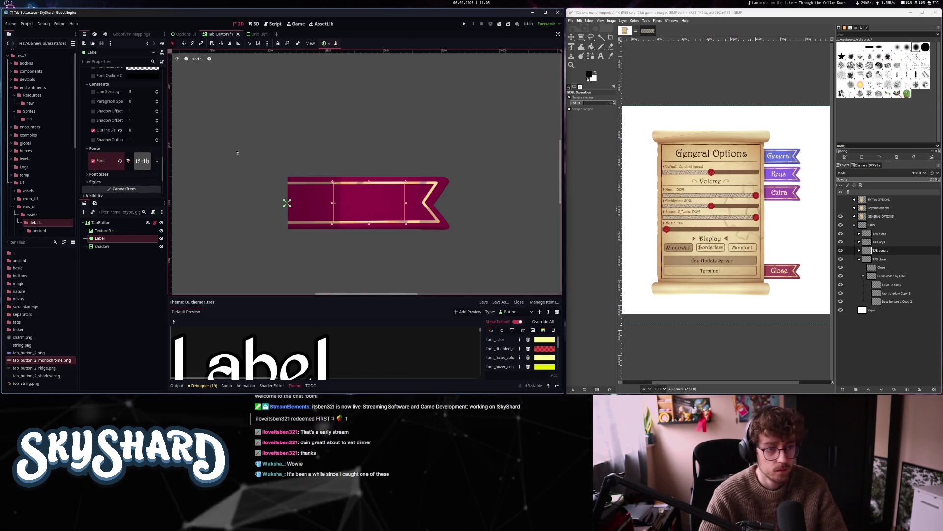
left_click(184, 34)
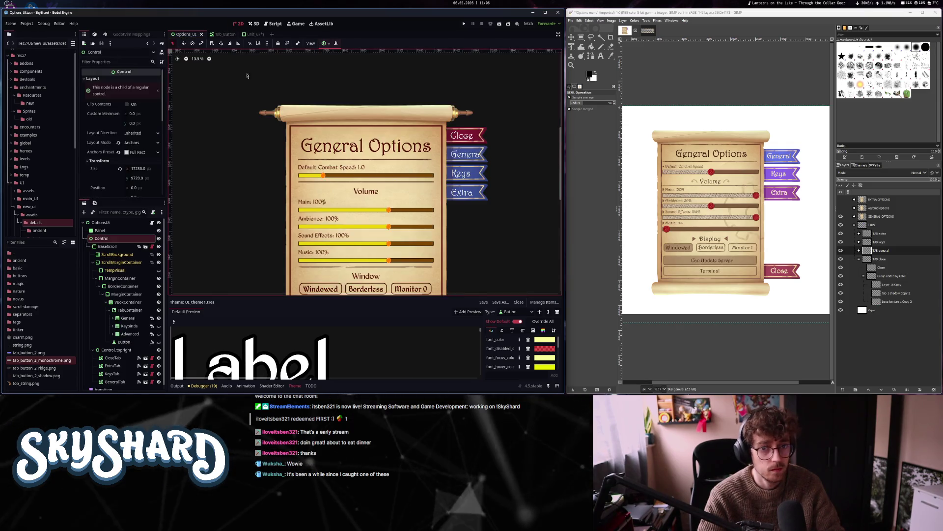
Save the Tab_Button scene and return to Options_UI to review the styled tabs
scroll(467, 155, "up", 5)
scroll(467, 156, "down", 5)
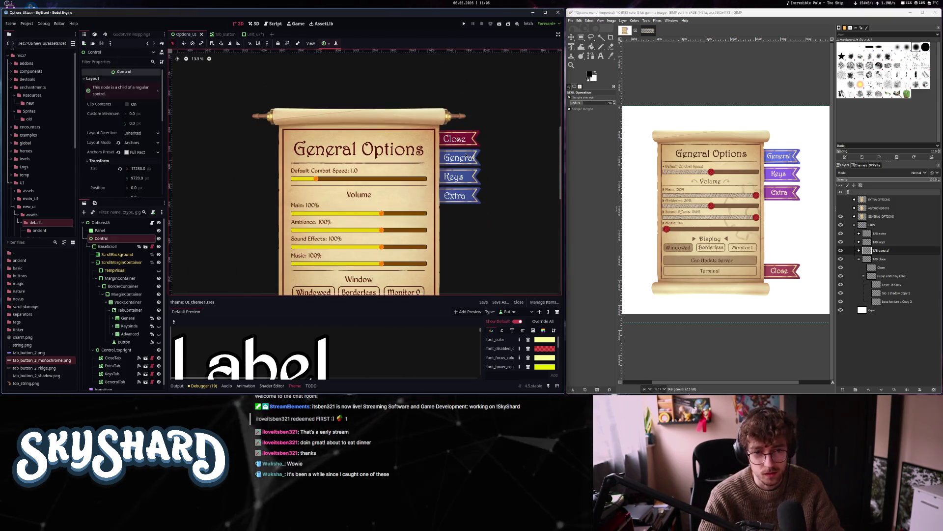
left_click(224, 34)
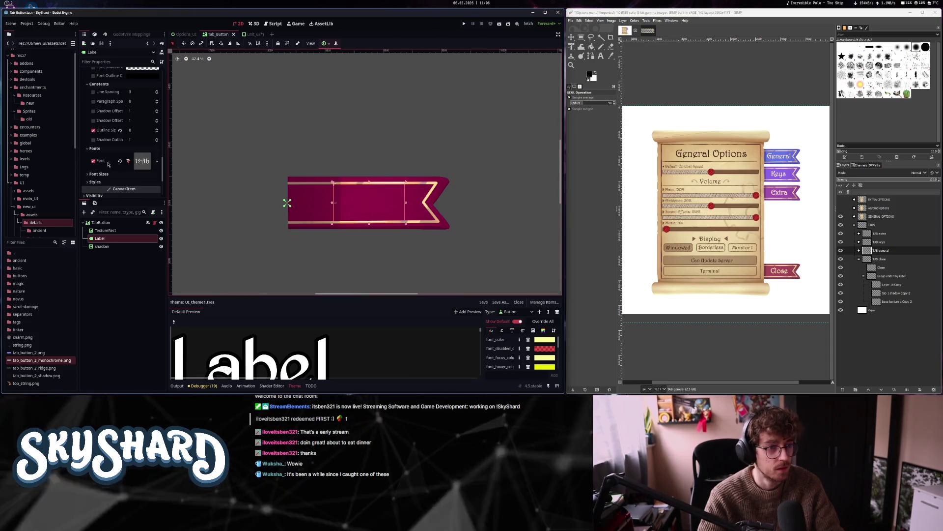
key("ctrl+s")
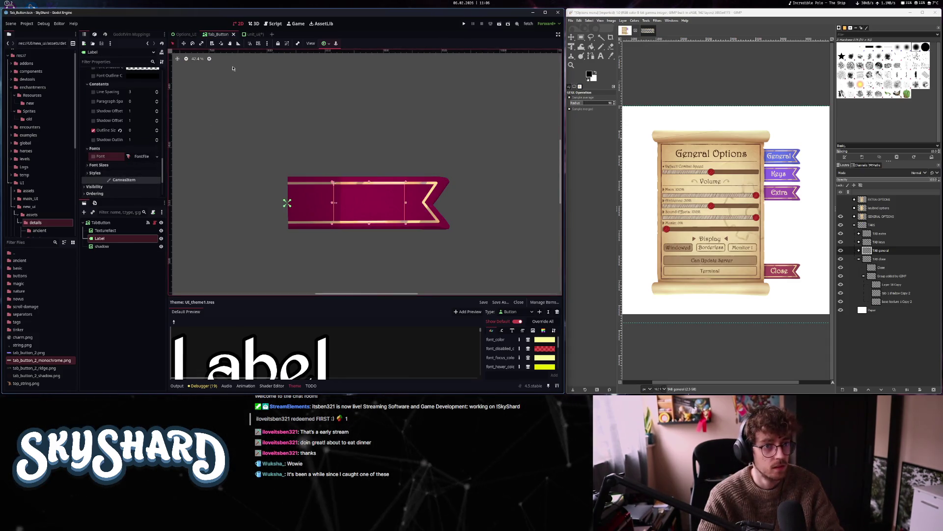
left_click(186, 34)
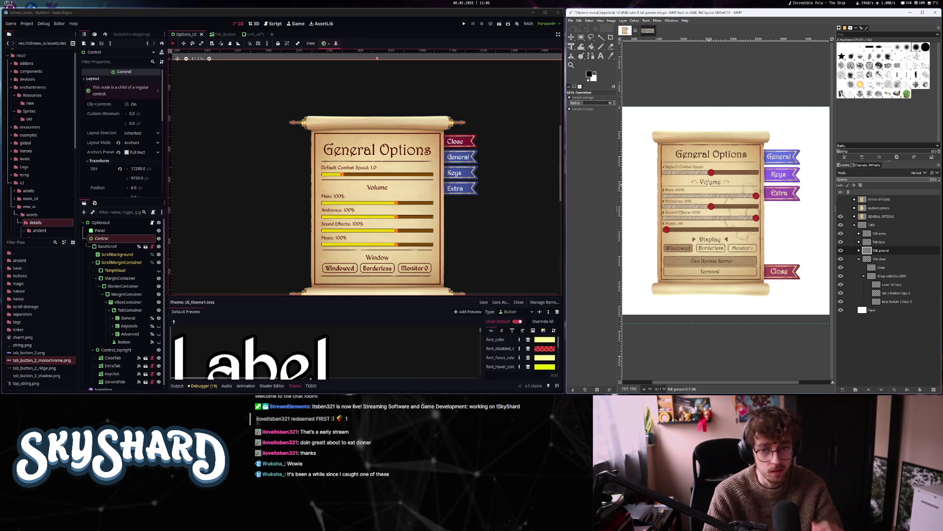
scroll(722, 183, "up", 4)
scroll(722, 179, "down", 3)
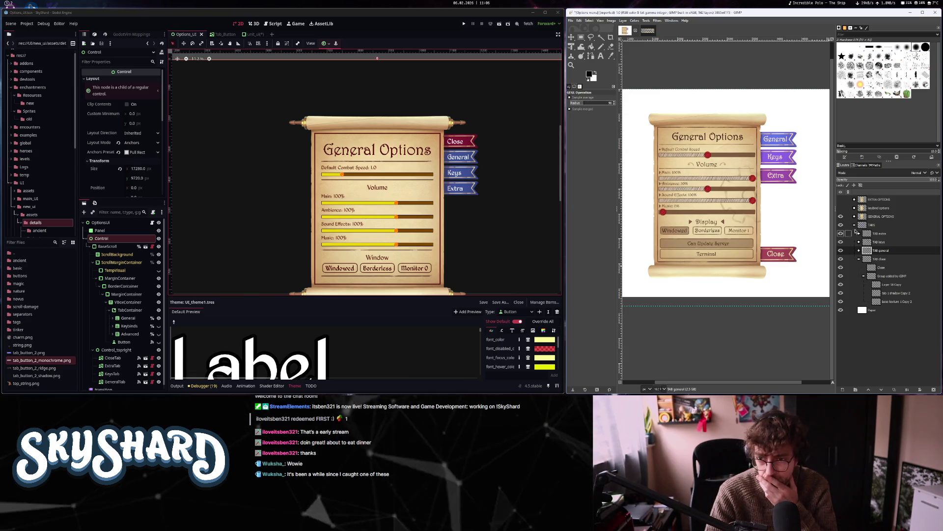
Expand the GENERAL OPTIONS group, hide the bullet points layer and browse the arrow title layers
left_click(855, 217)
left_click(880, 234)
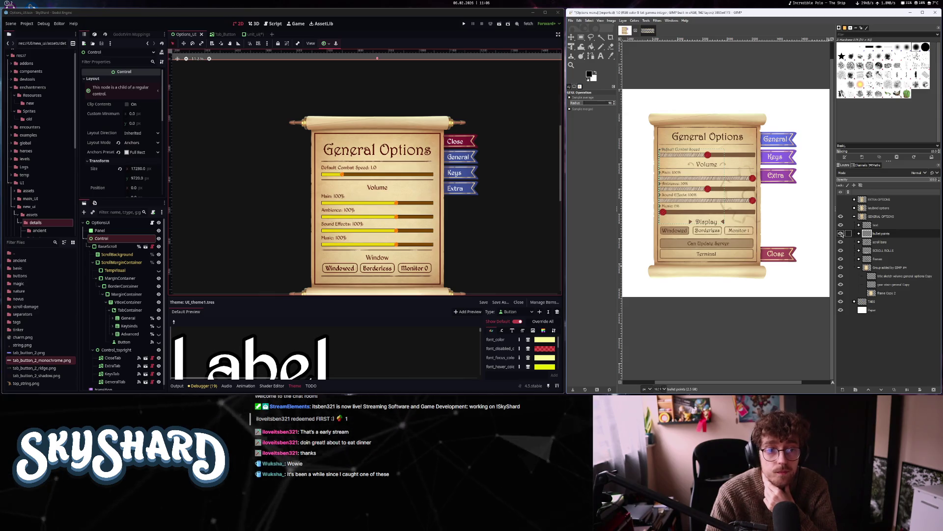
left_click(841, 234)
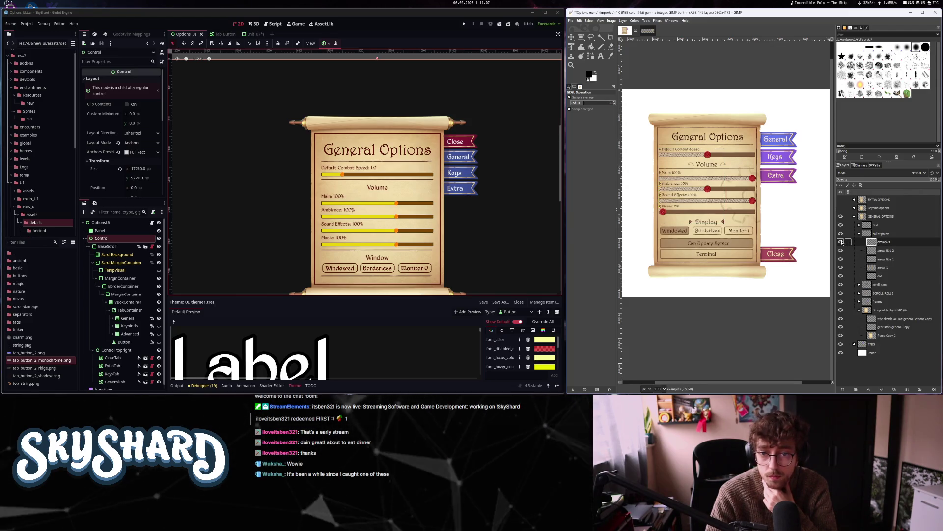
left_click(847, 250)
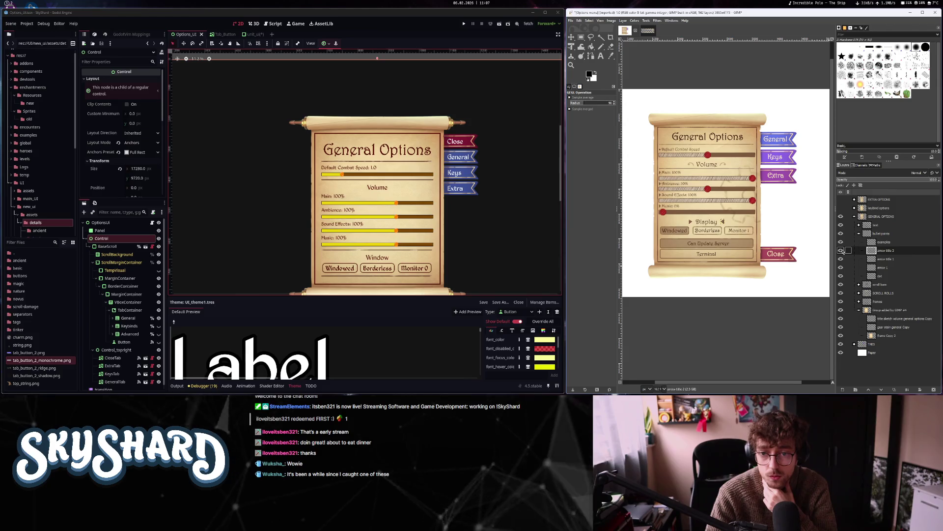
left_click(845, 258)
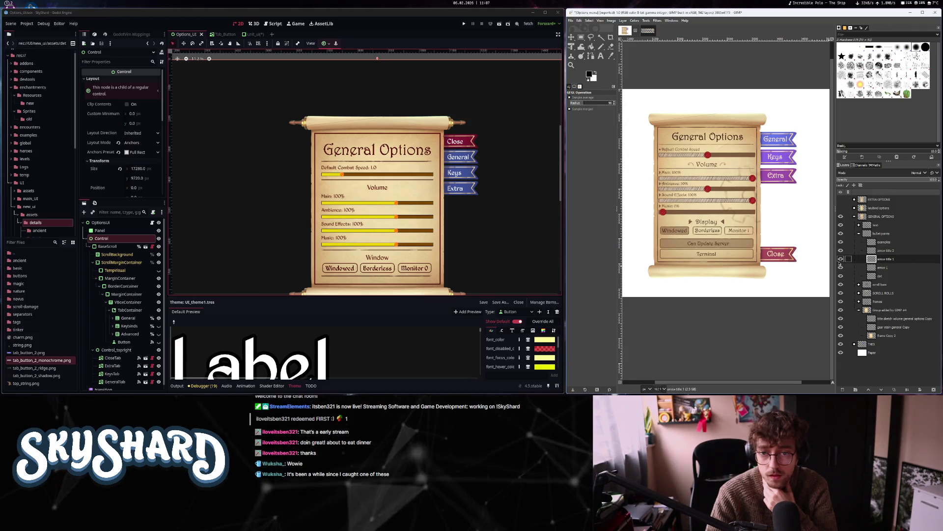
scroll(694, 220, "up", 1)
scroll(756, 287, "up", 5)
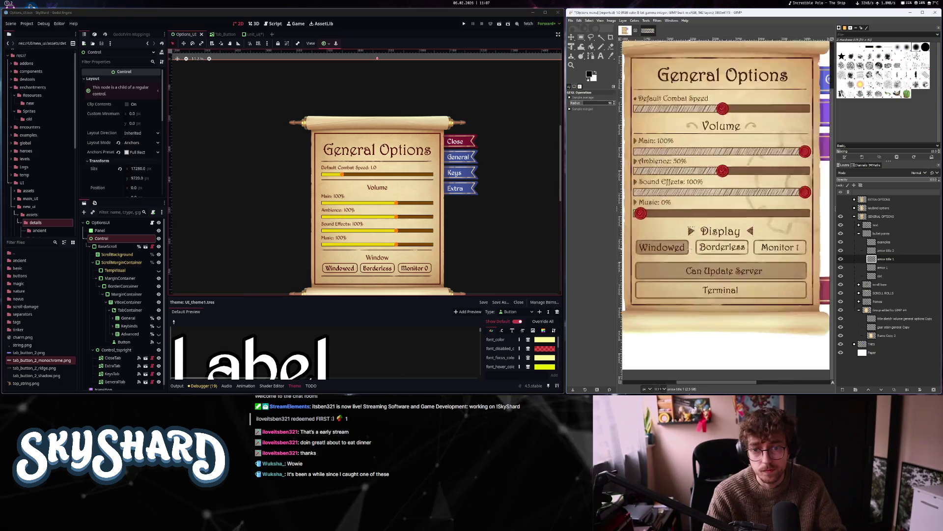
scroll(757, 287, "down", 4)
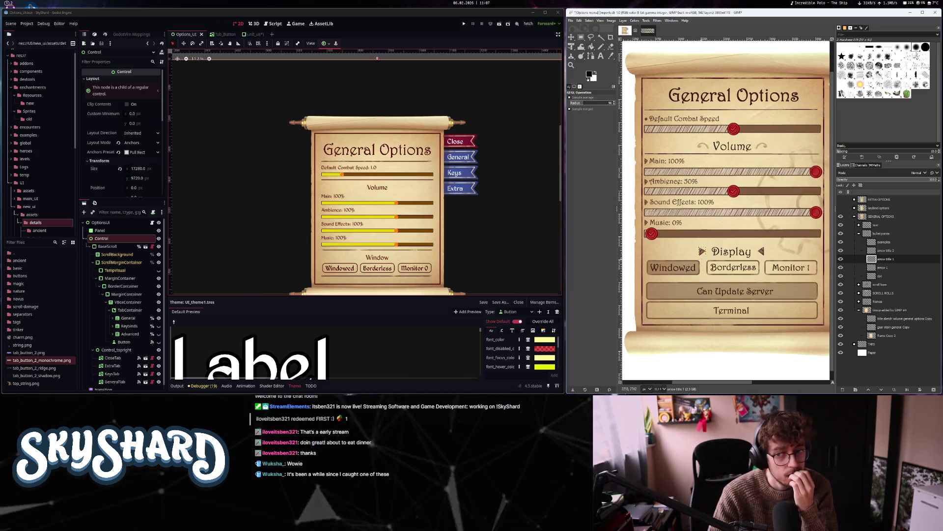
Show the arrow 1 layer and drag it into the tab_button_2_ridge image
left_click(858, 261)
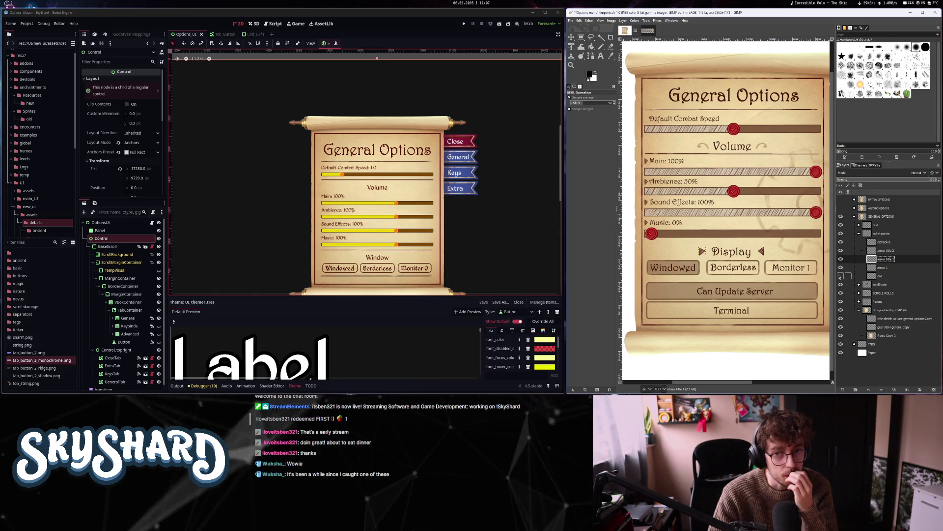
left_click(871, 268)
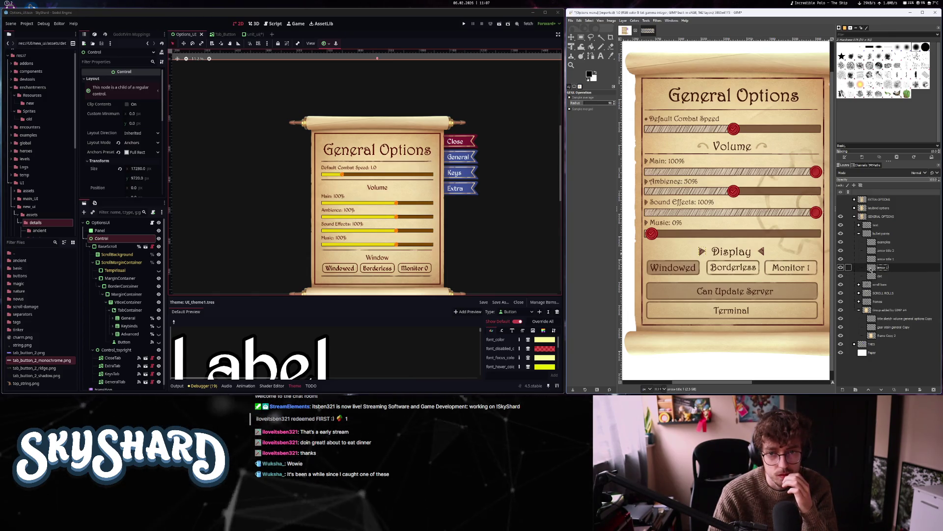
left_click(871, 276)
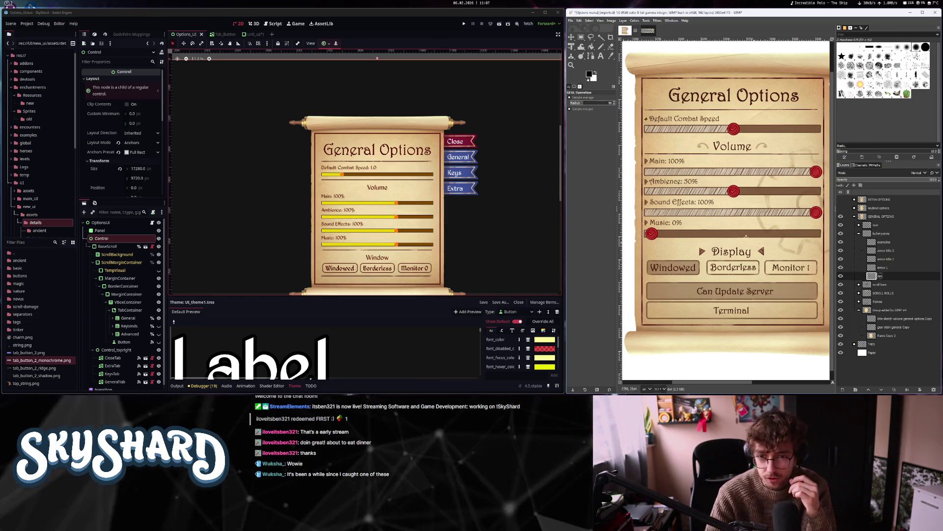
scroll(651, 170, "up", 3)
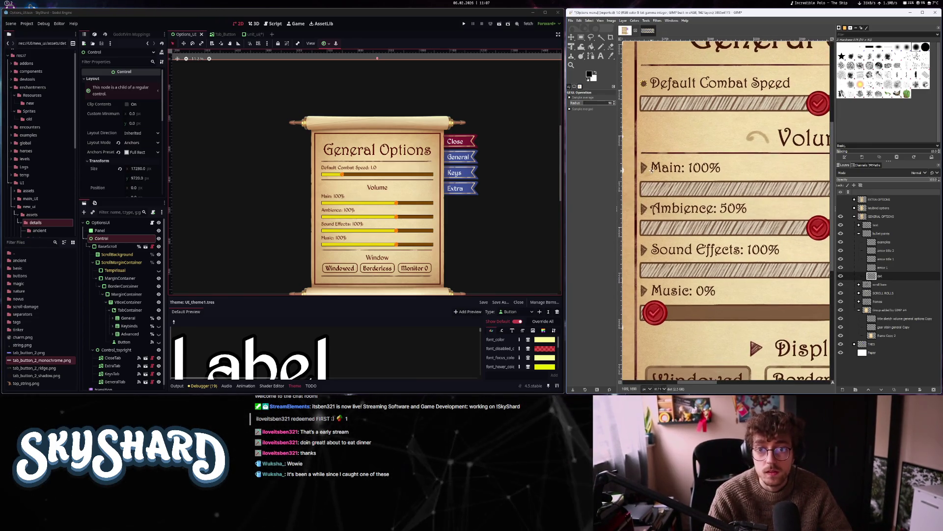
left_click(841, 268)
mouse_move(881, 268)
left_mouse_down()
mouse_move(727, 110)
mouse_move(669, 89)
left_mouse_up()
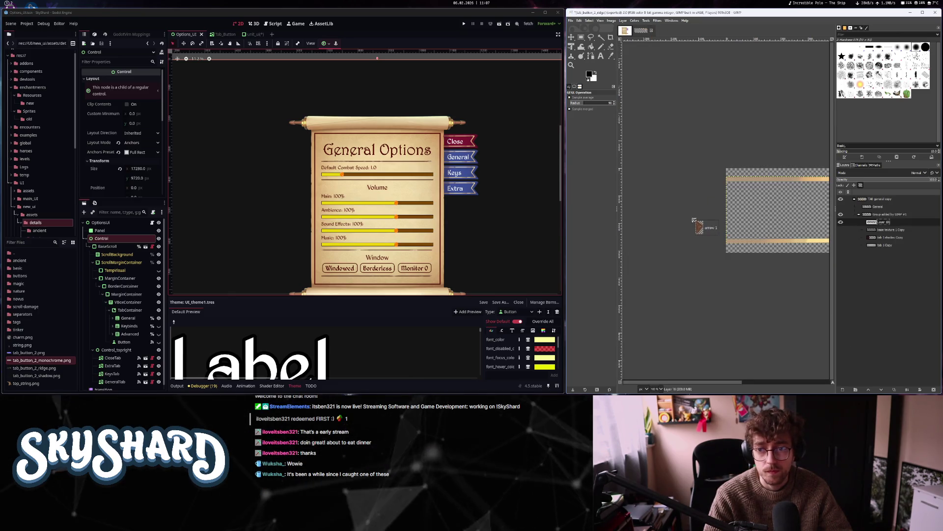
Delete every layer except the arrow 1 copy and crop the image to its content
right_click(880, 209)
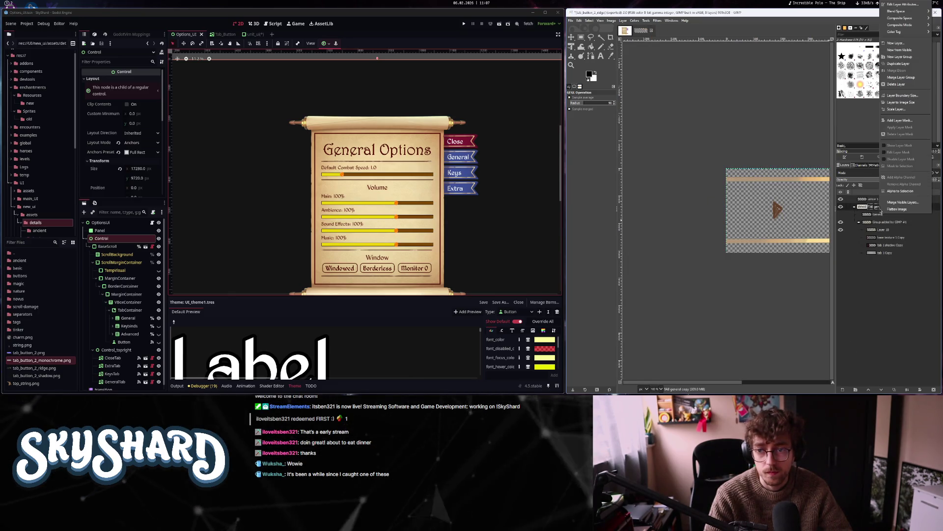
left_click(896, 84)
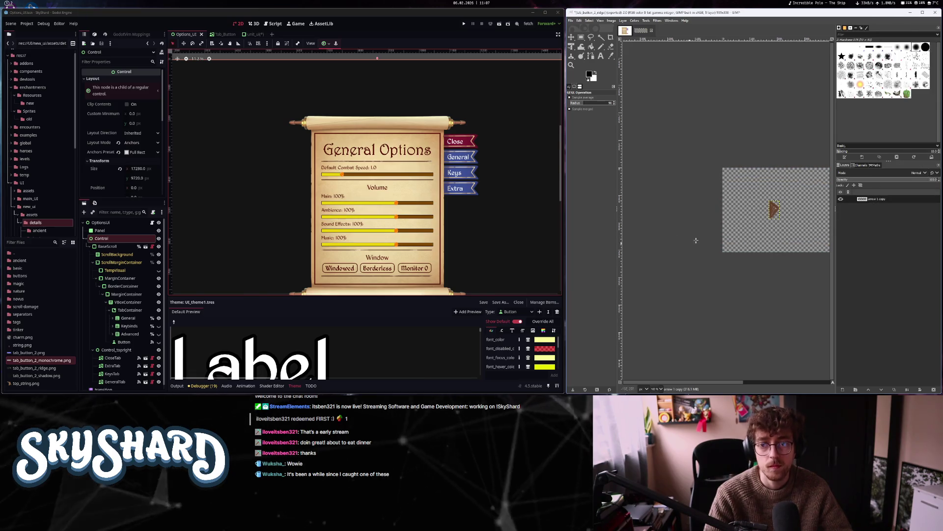
scroll(646, 216, "right", 3)
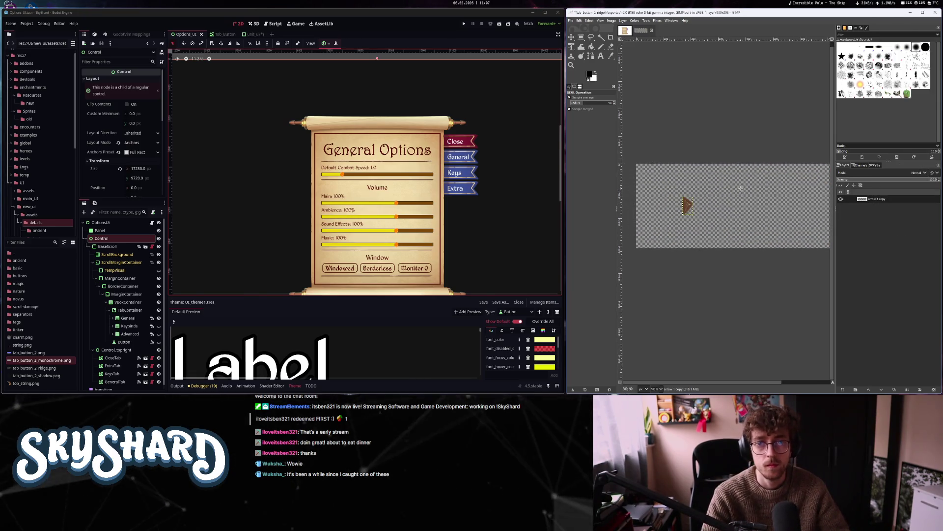
scroll(740, 187, "down", 1)
left_click(612, 21)
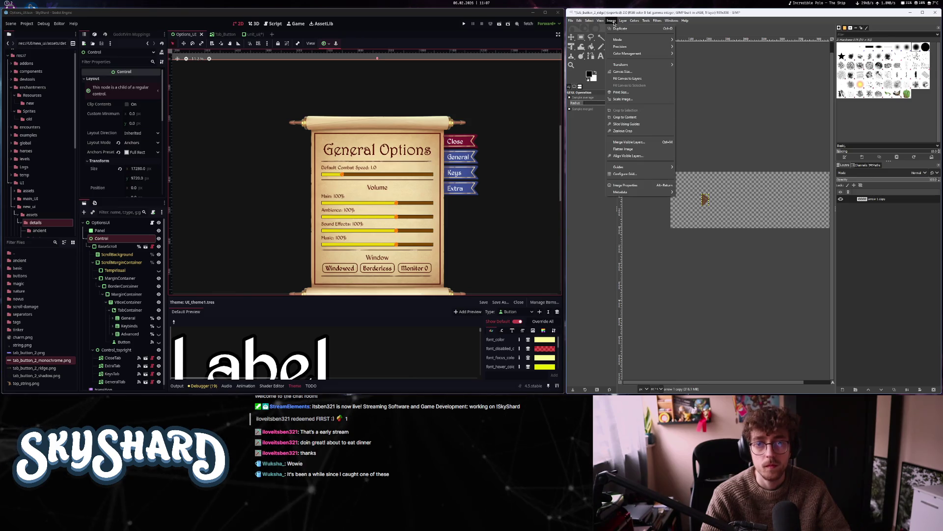
left_click(631, 118)
Export the arrow as little-arrow.png into a new assets/options-ui folder, then return to the mockup
left_click(571, 21)
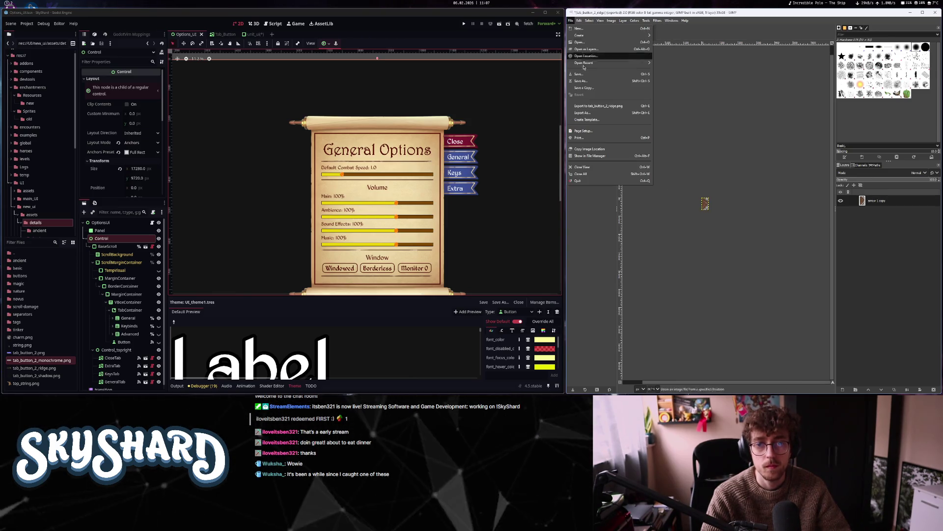
left_click(591, 113)
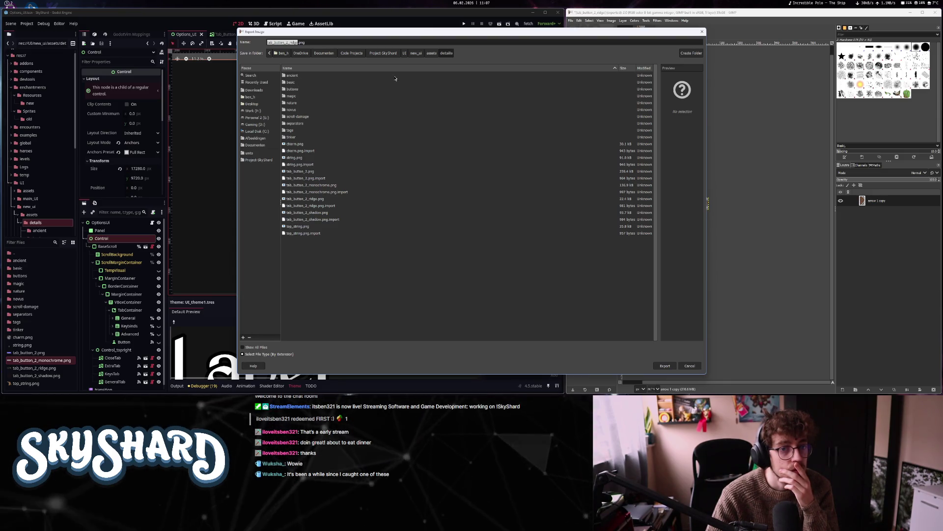
left_click(432, 54)
type("options")
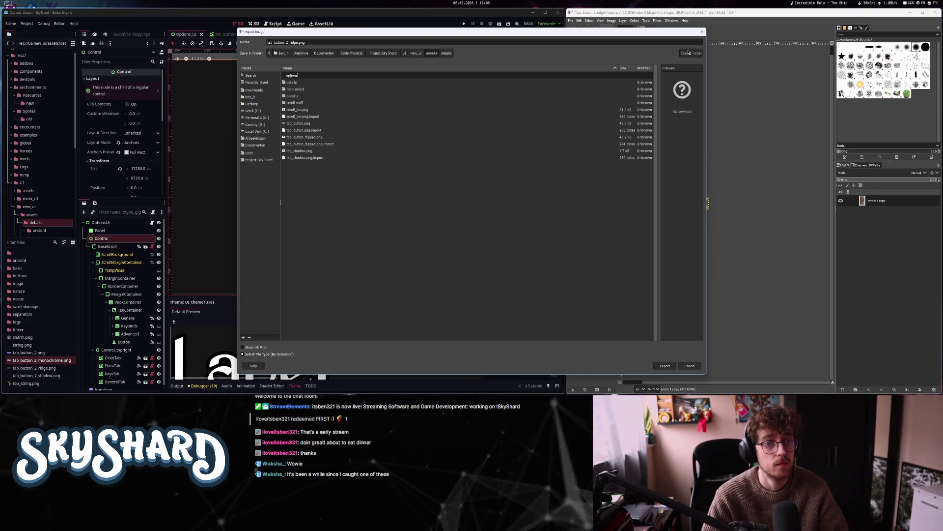
type("-ui")
key("Return")
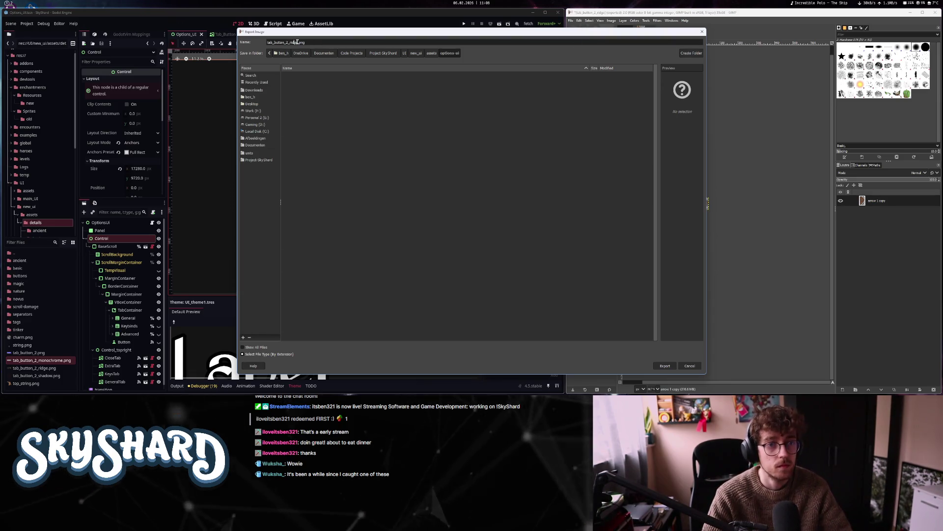
type("title_l")
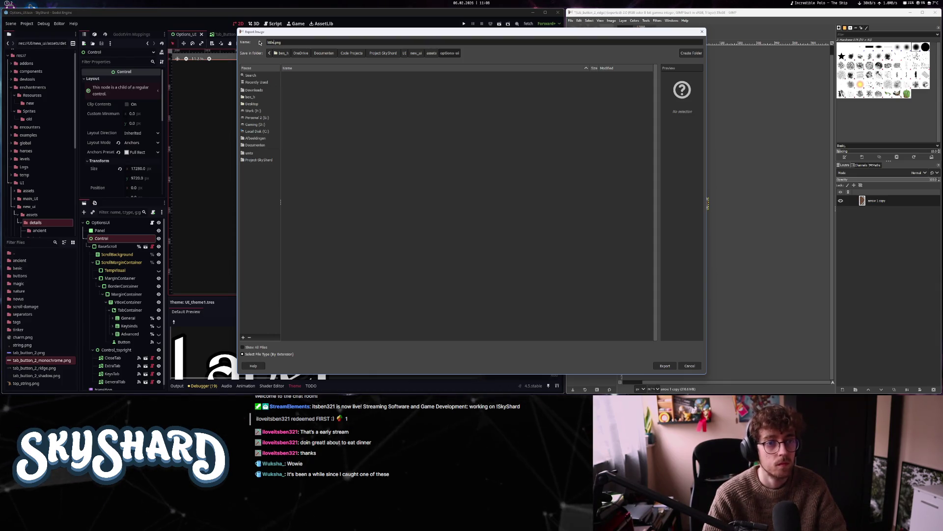
key("Return")
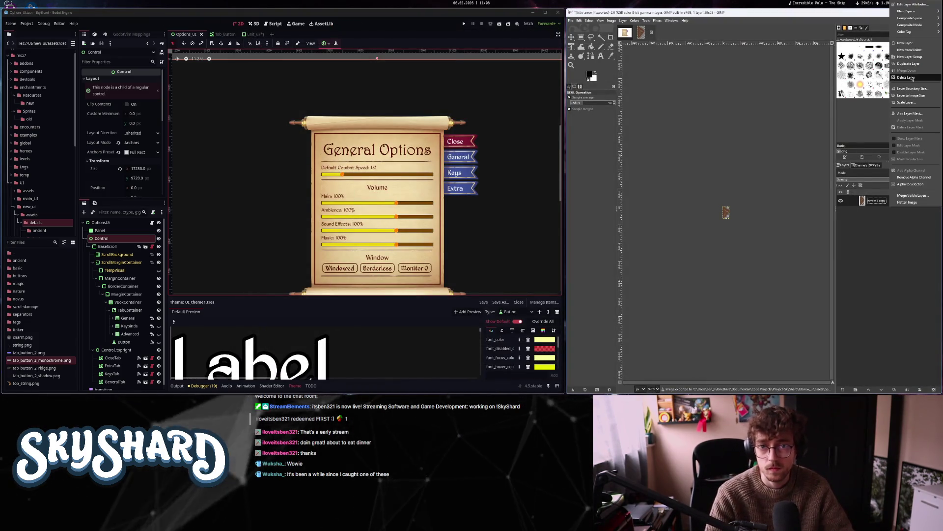
key("ctrl+z")
left_click(624, 32)
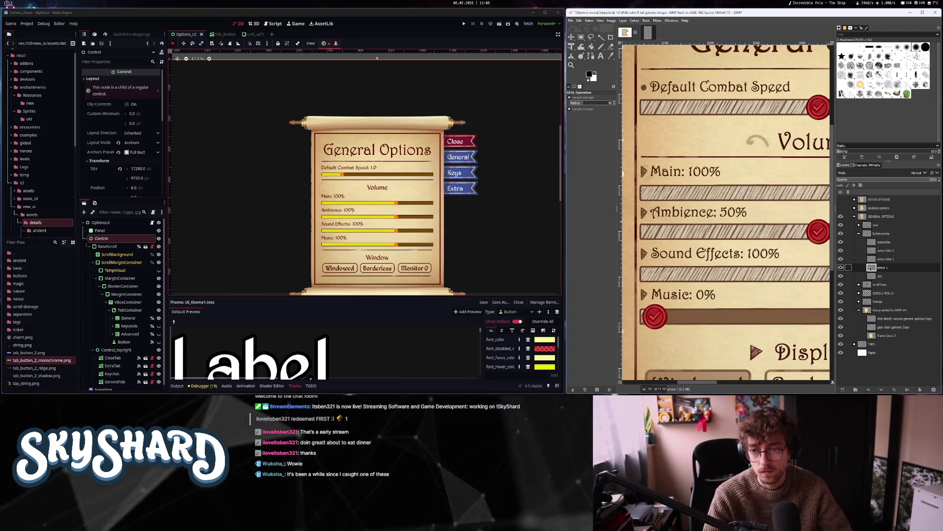
Expand the General tab node and inspect the separator and volume label properties
scroll(644, 167, "right", 3)
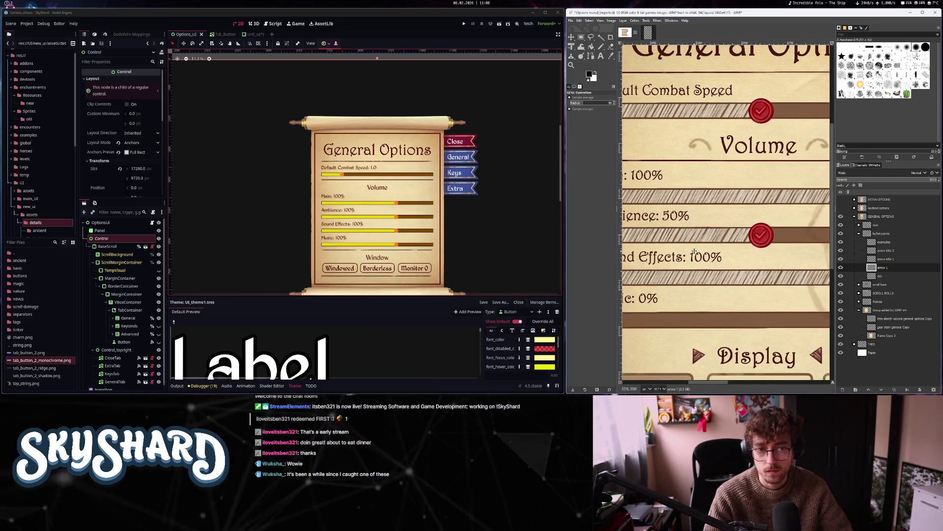
scroll(727, 247, "left", 1)
scroll(333, 207, "up", 2)
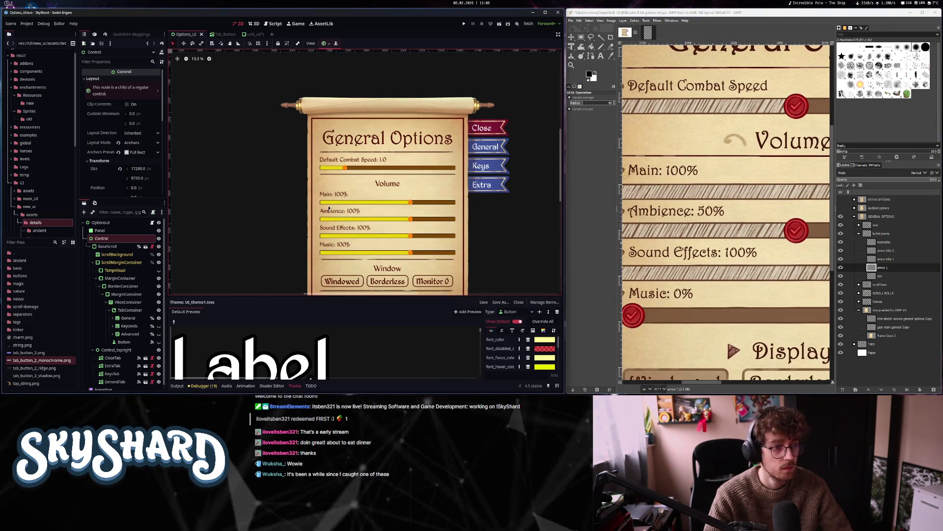
scroll(129, 323, "down", 1)
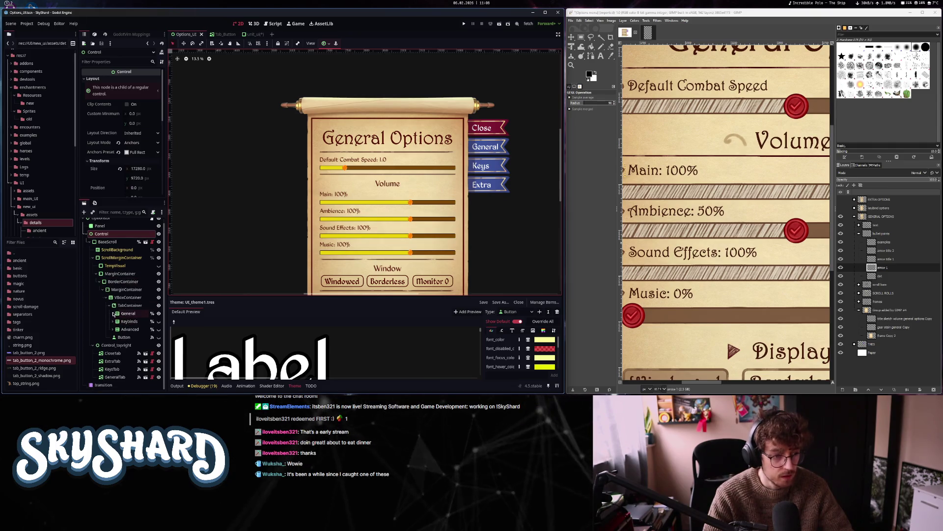
left_click(127, 314)
left_click(113, 313)
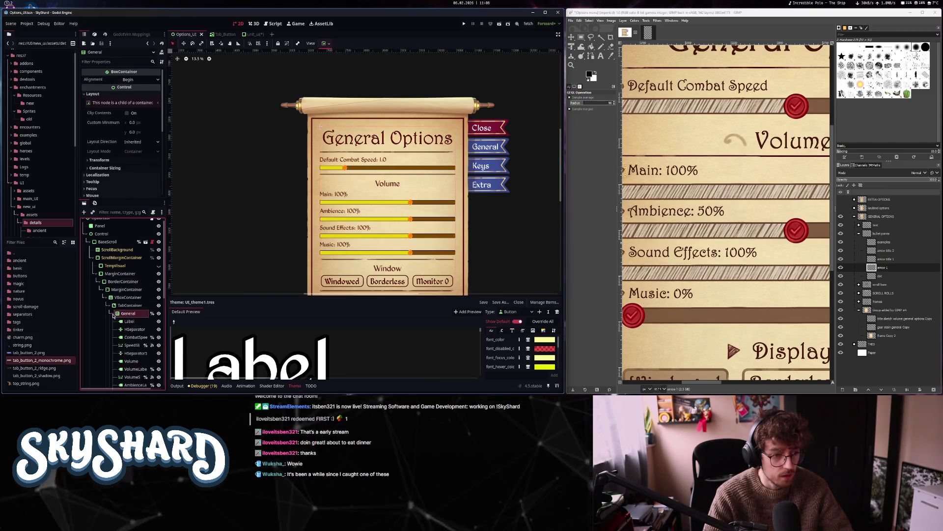
scroll(118, 316, "down", 3)
left_click(135, 266)
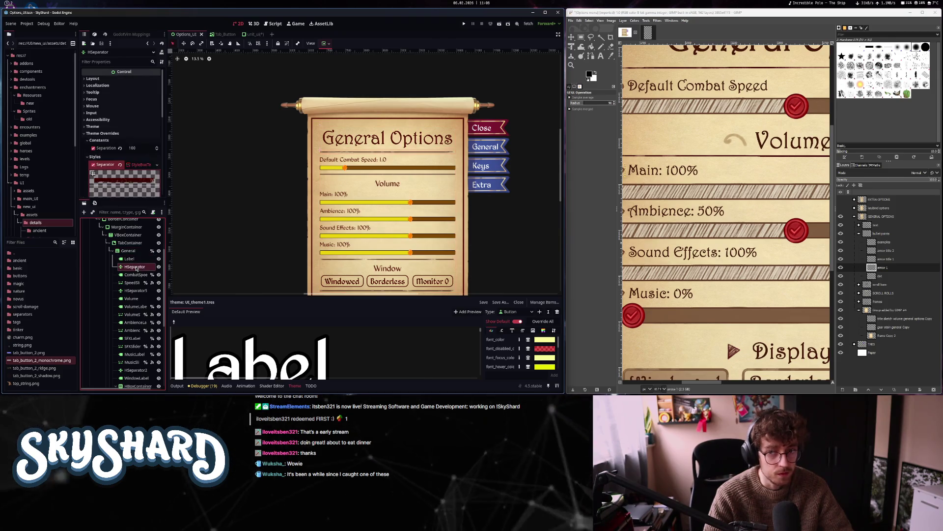
scroll(726, 212, "down", 5)
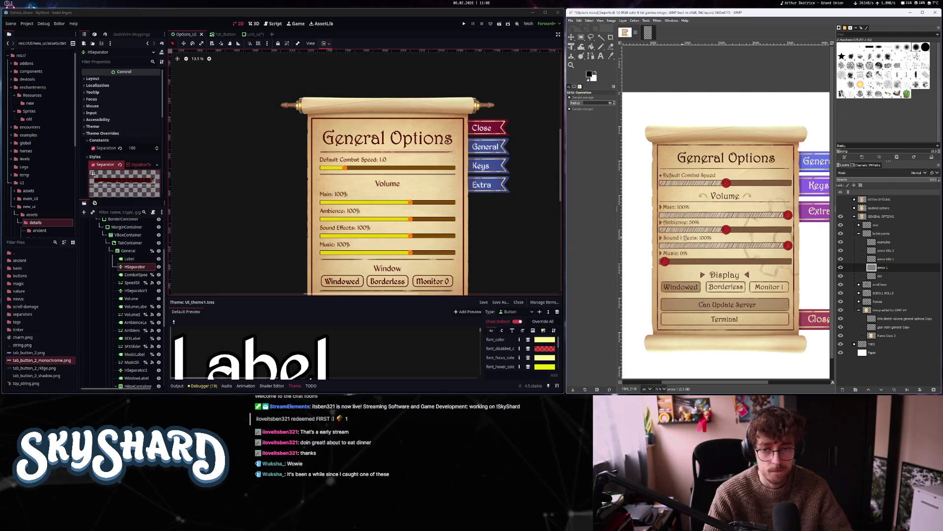
left_click(341, 196)
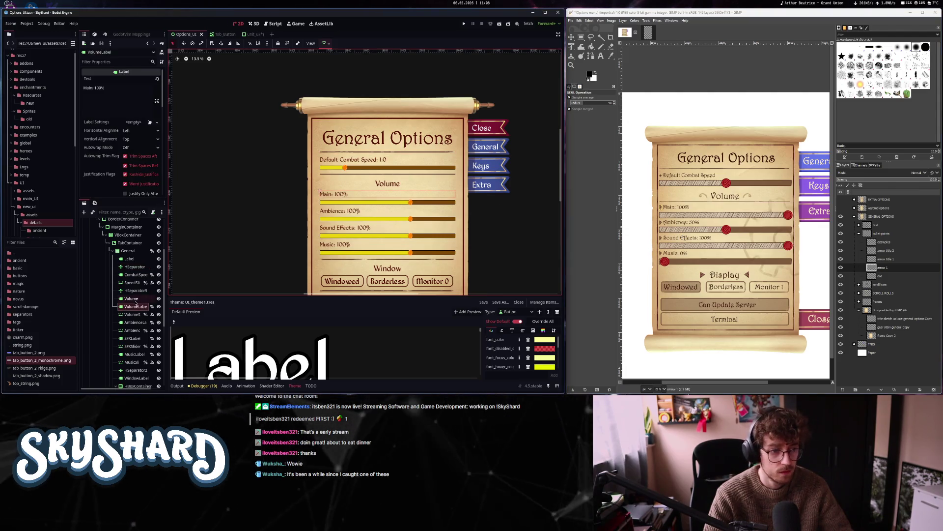
Start adding a child node under General and search for 'marg'
right_click(131, 255)
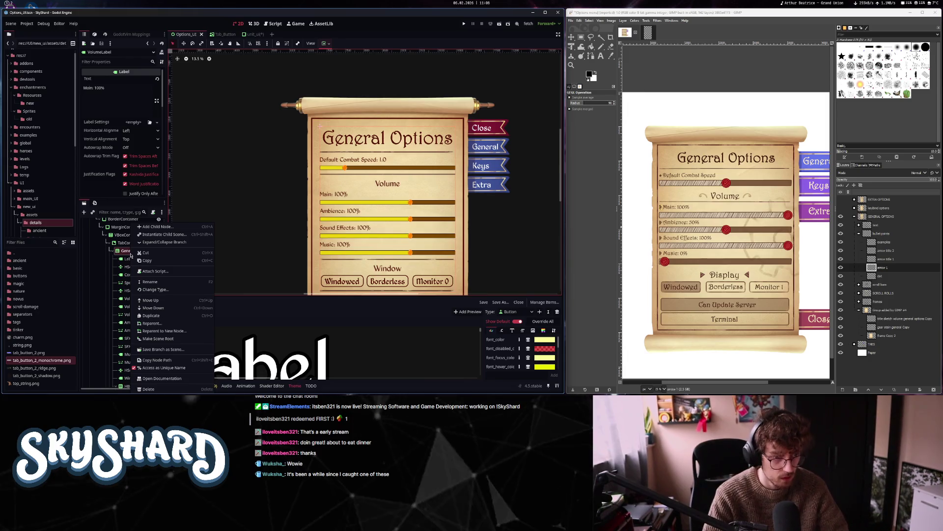
key("ctrl+a")
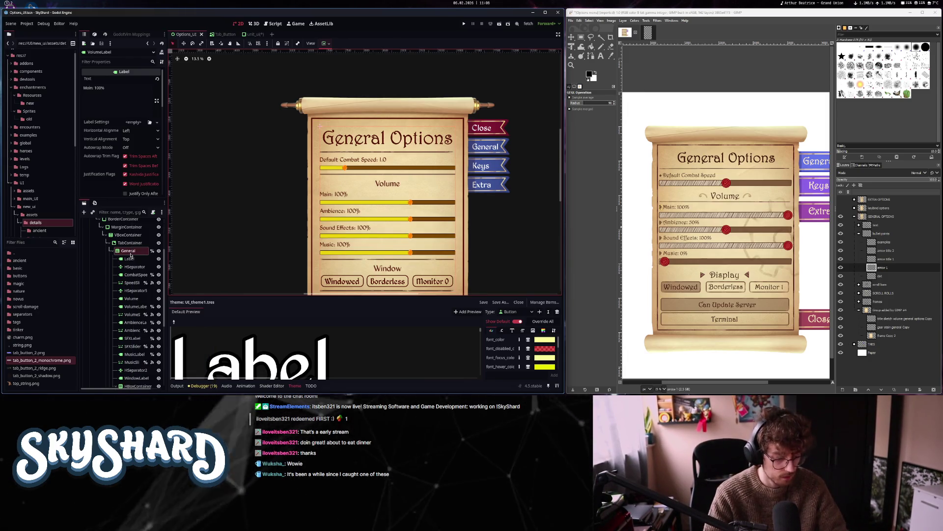
type("marg")
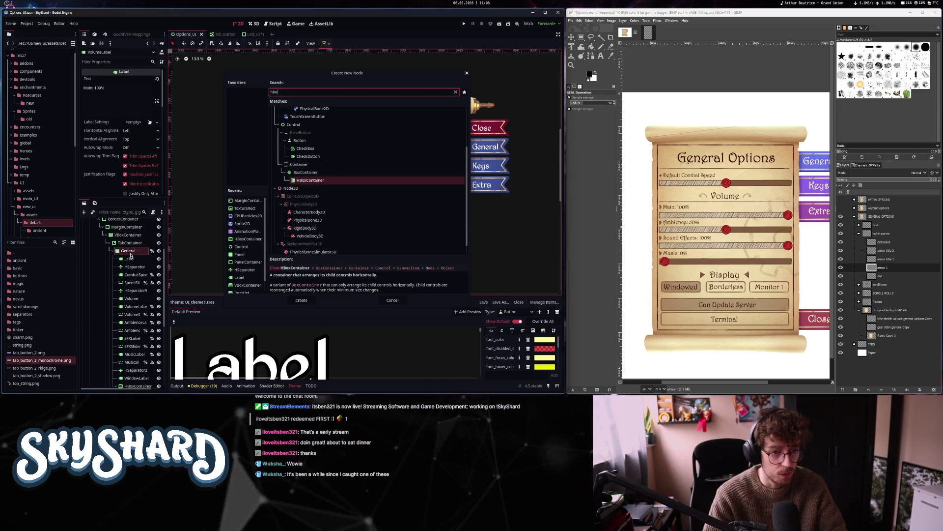
Create HBoxContainer2, move the Combat Speed label into it and enable Vertical Expand
key("Return")
left_click(136, 379)
left_click_drag(136, 379, 137, 253)
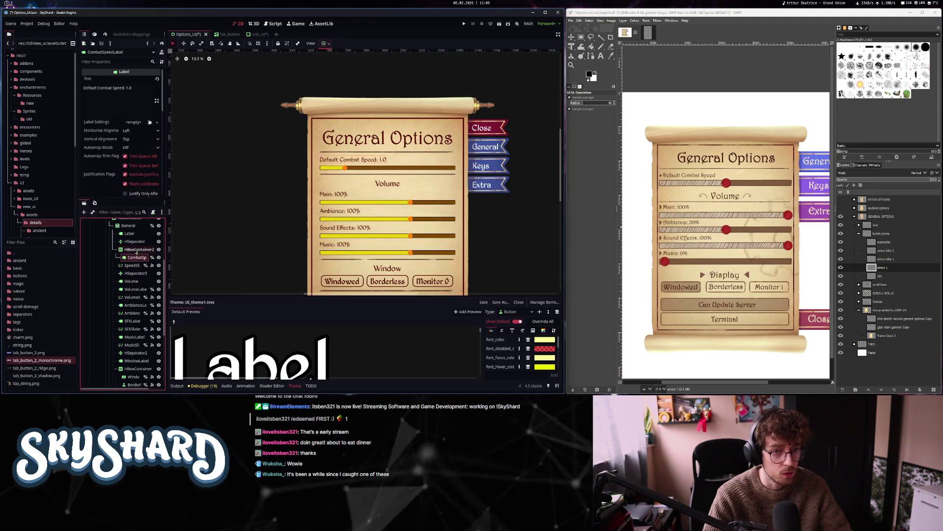
left_click(136, 250)
left_click(93, 93)
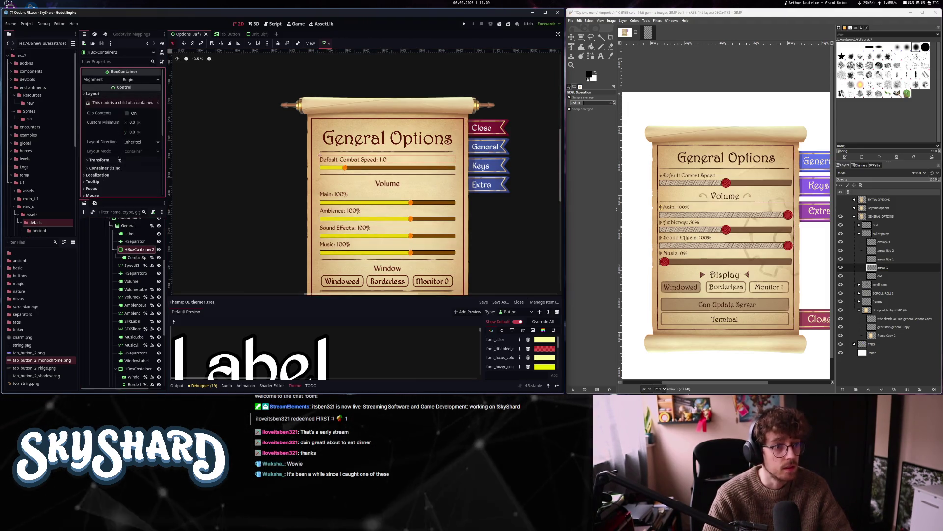
left_click(104, 167)
scroll(113, 162, "down", 2)
left_click(129, 164)
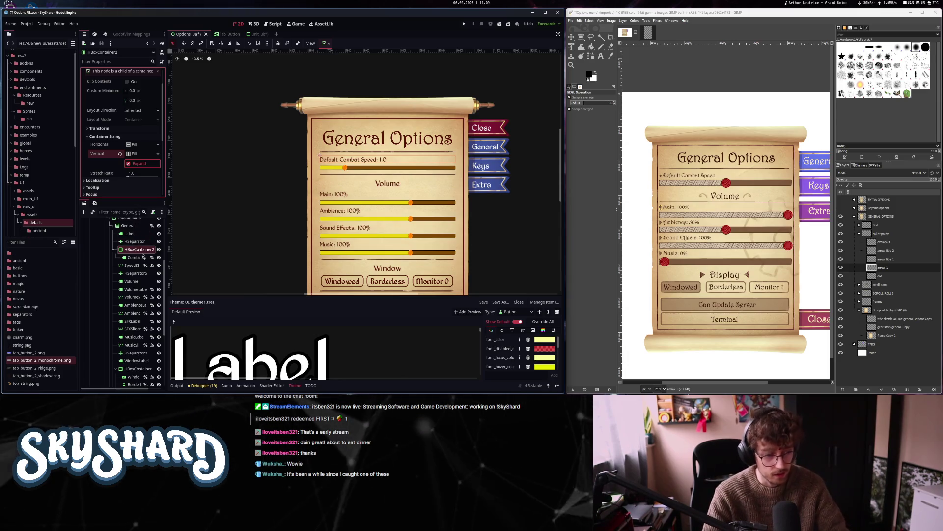
Add a TextureRect child to HBoxContainer2
key("ctrl+a")
type("texu")
key("Return")
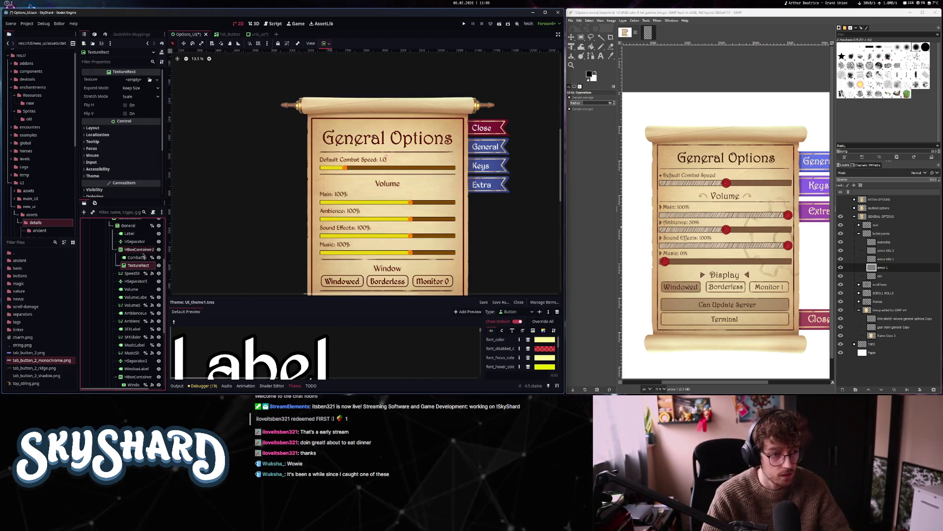
Place the TextureRect before CombatSpeedLabel and assign options-ui/little-arrow.png as its Texture
left_click_drag(136, 256, 136, 254)
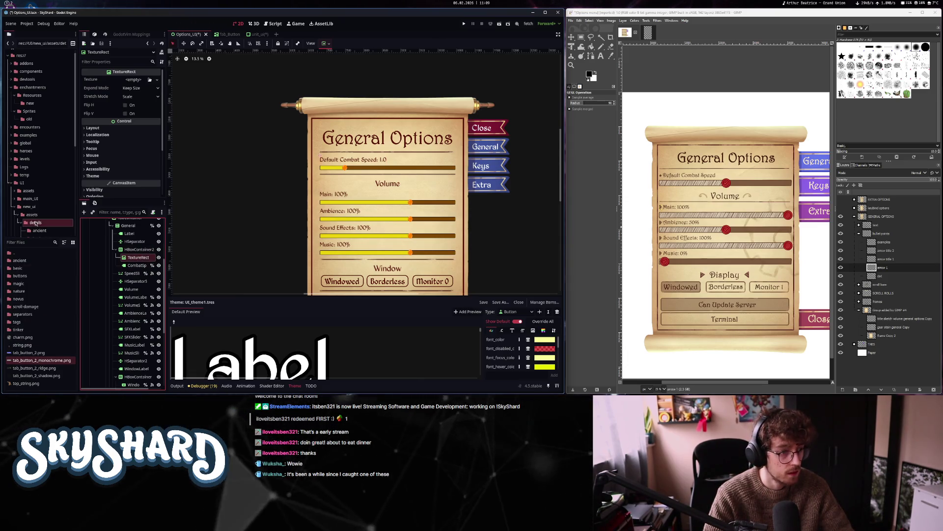
double_click(10, 252)
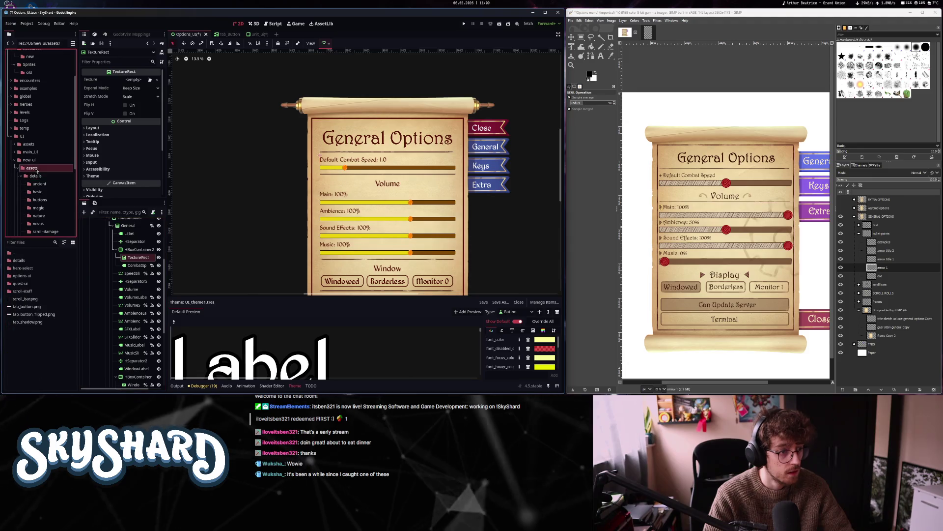
double_click(24, 291)
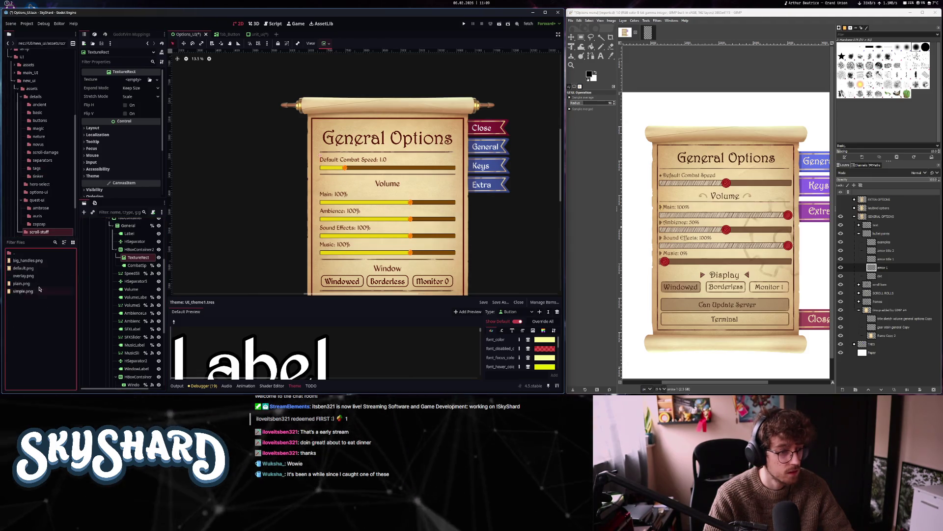
double_click(30, 253)
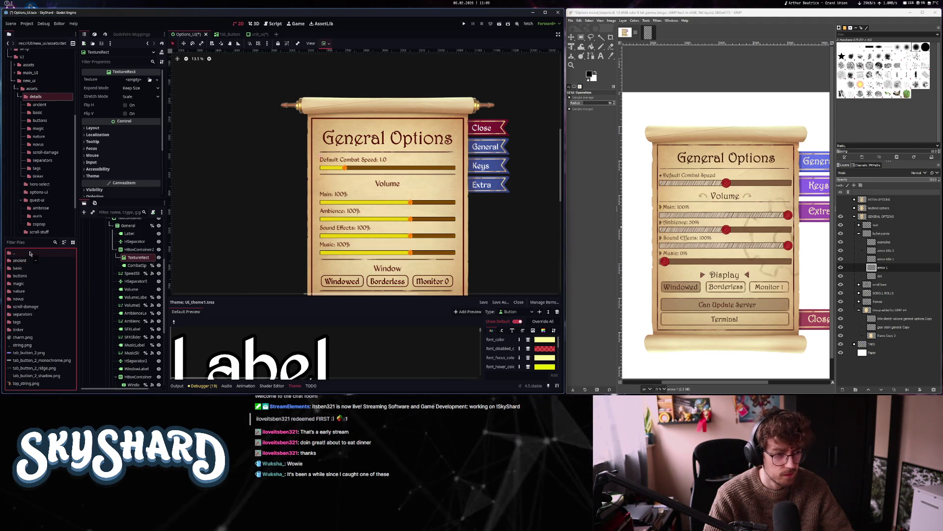
double_click(30, 253)
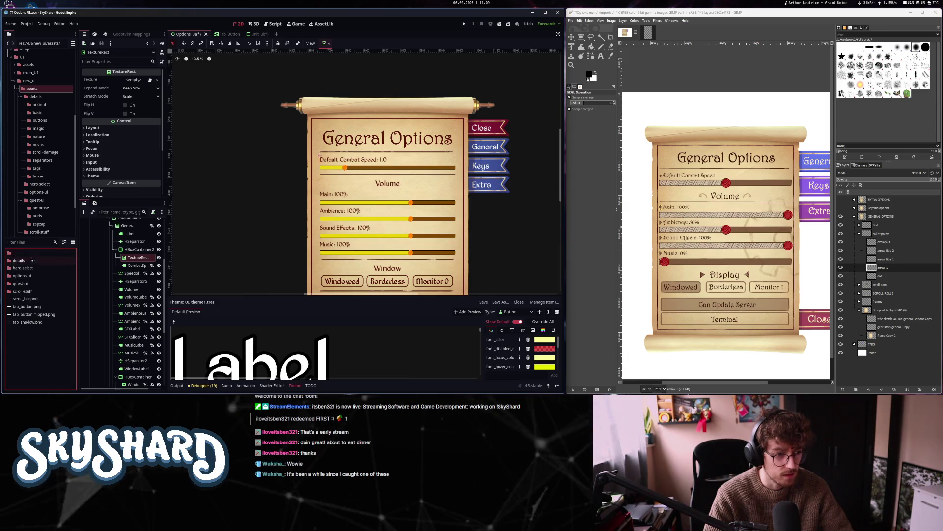
double_click(32, 277)
left_click_drag(33, 264, 140, 80)
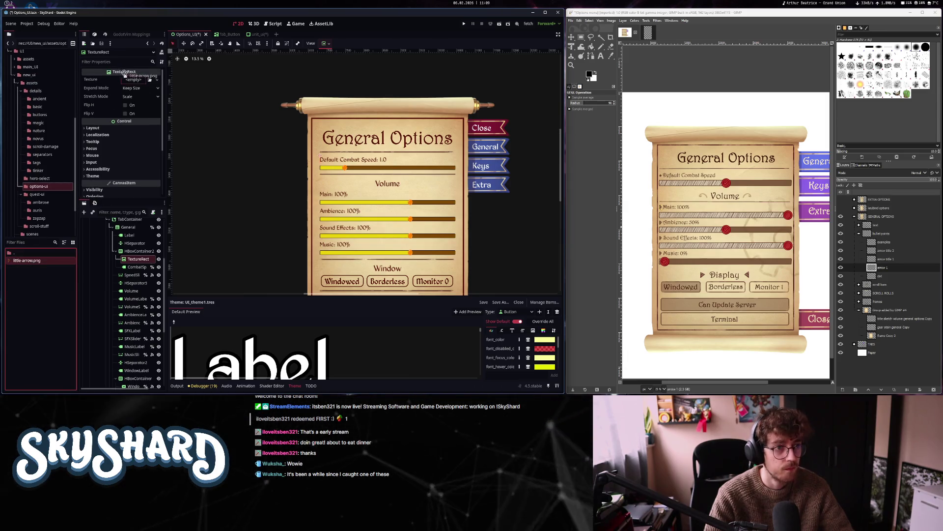
left_click(139, 99)
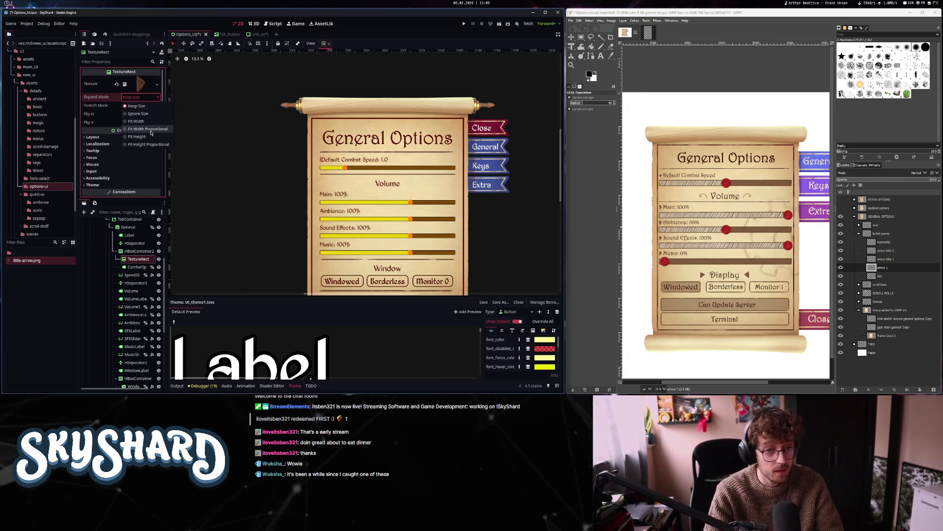
Set the arrow TextureRect to Fit Width Proportional expand mode with Keep Aspect stretch
left_click(150, 130)
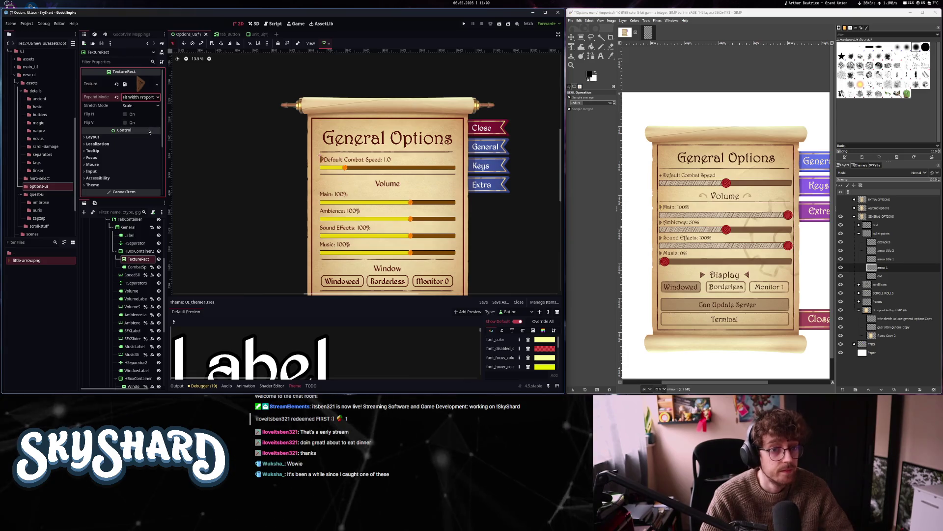
left_click(140, 106)
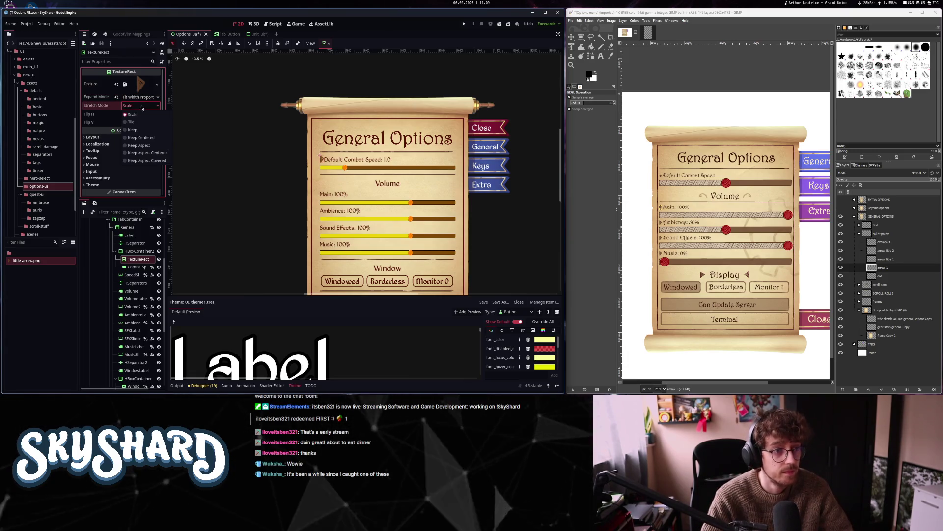
left_click(142, 138)
left_click(140, 105)
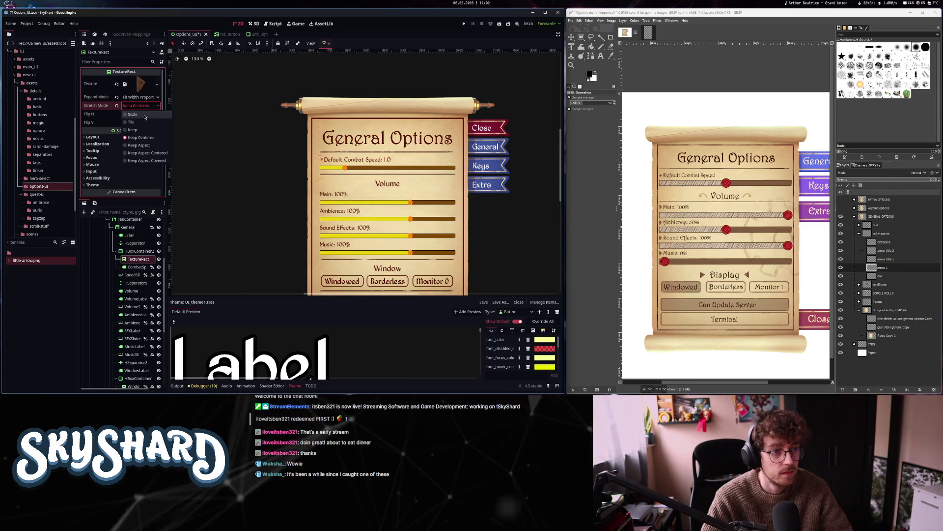
left_click(147, 146)
Give HBoxContainer2 a Separation constant override of 50
double_click(139, 259)
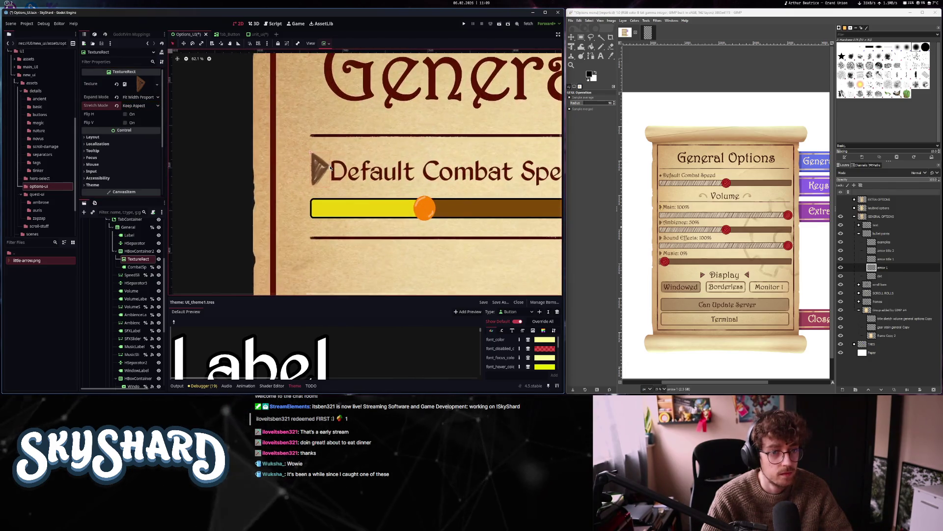
left_click(139, 250)
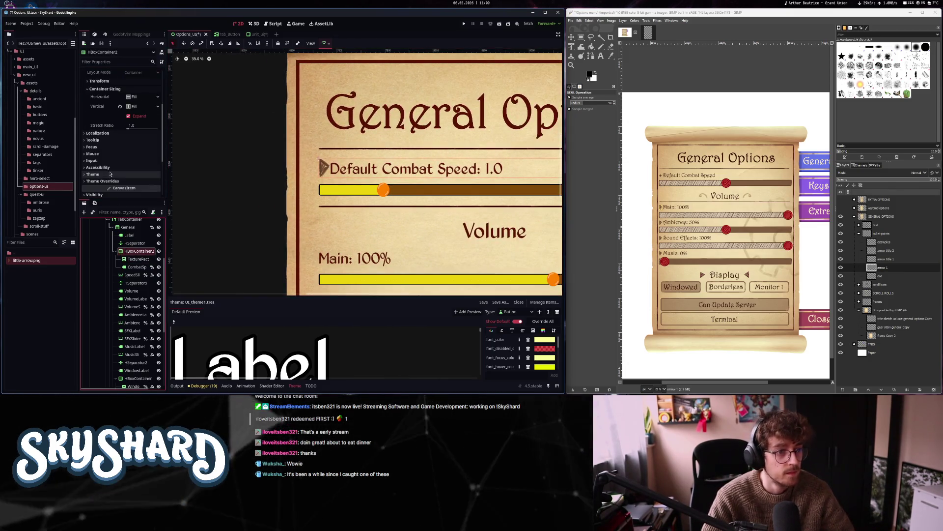
left_click(99, 172)
scroll(123, 148, "down", 2)
left_click(139, 116)
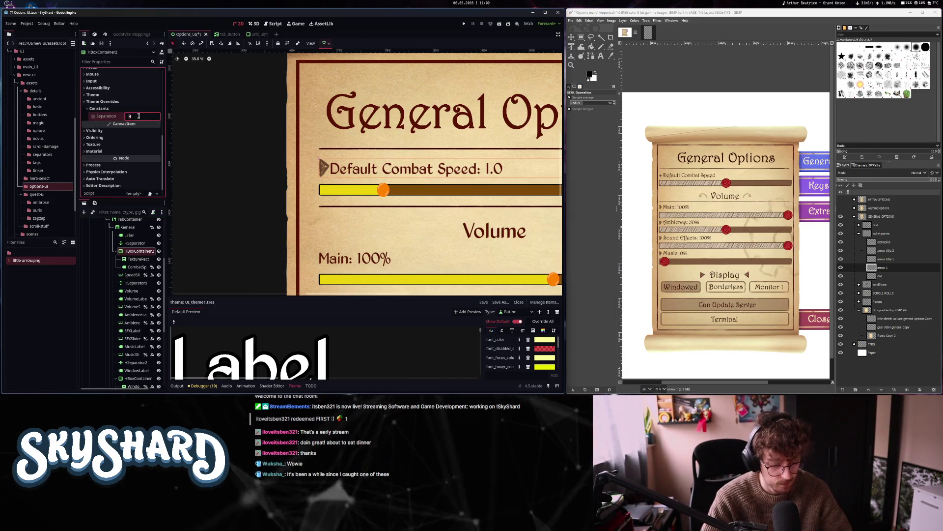
type("50")
key("Return")
scroll(381, 131, "down", 2)
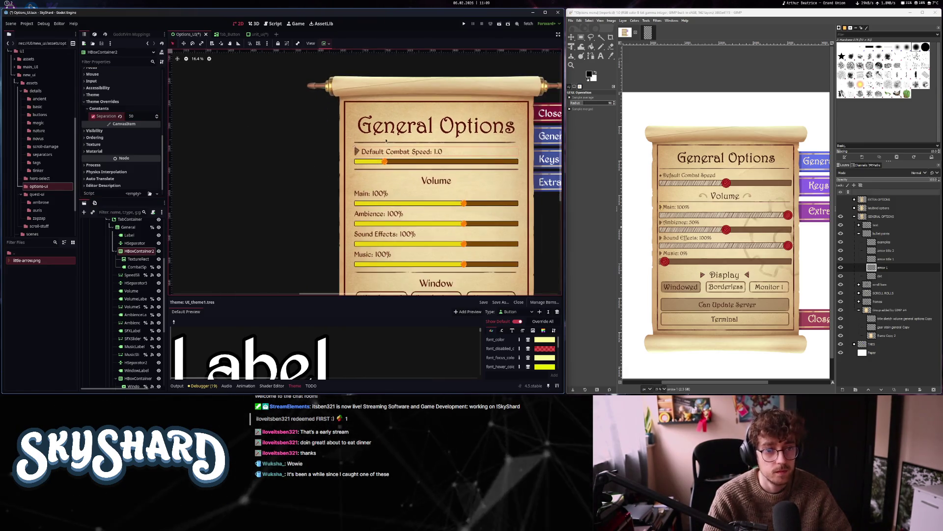
Recenter the GIMP mockup on the options panel, dismissing the accidentally opened Exposure dialog
scroll(350, 159, "up", 4)
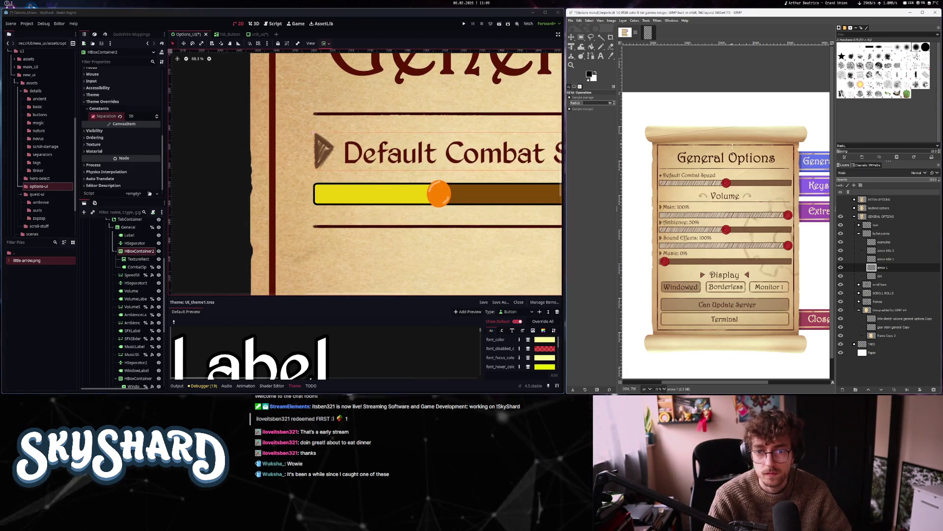
scroll(734, 182, "left", 3)
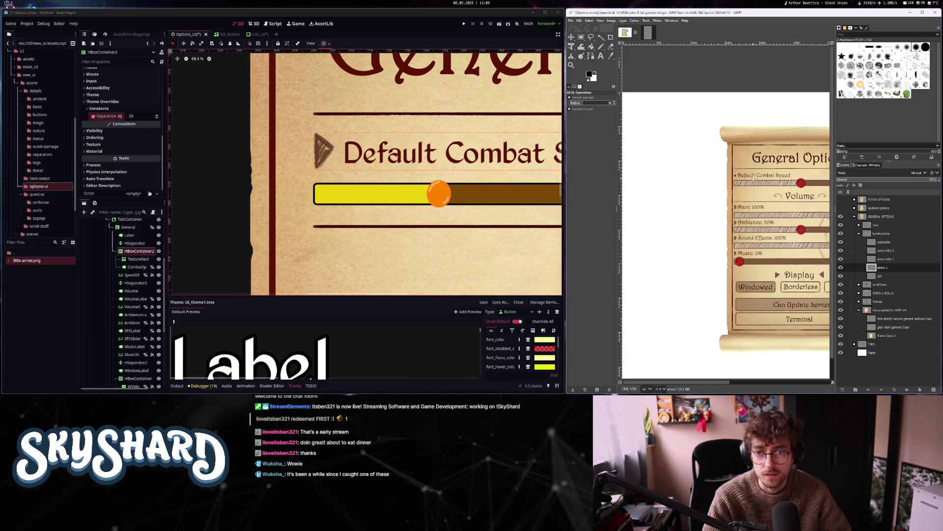
key("shift+ctrl+f")
left_click(518, 169)
scroll(704, 182, "left", 3)
left_click_drag(704, 182, 711, 161)
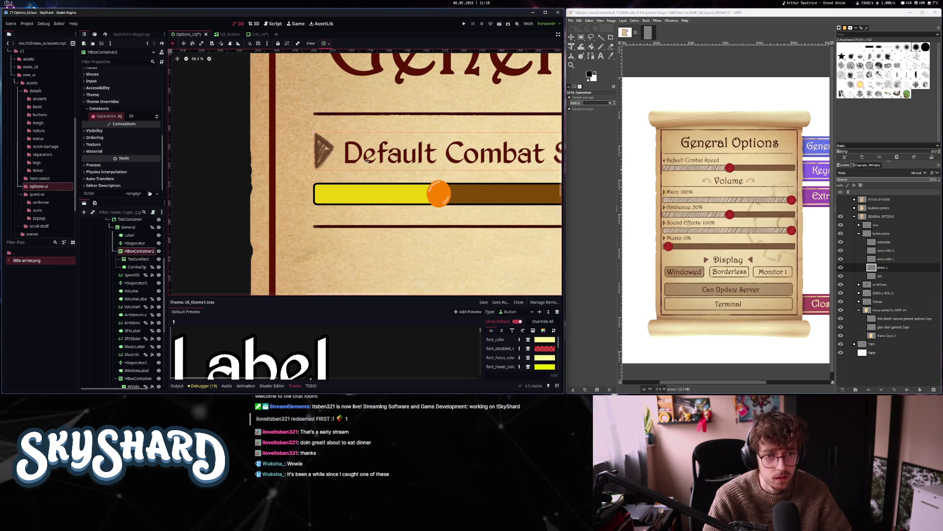
Scroll around the mockup to compare its arrow headings, closing the Exposure dialog again
scroll(366, 161, "down", 7)
key("ctrl+shift+f")
left_click(518, 169)
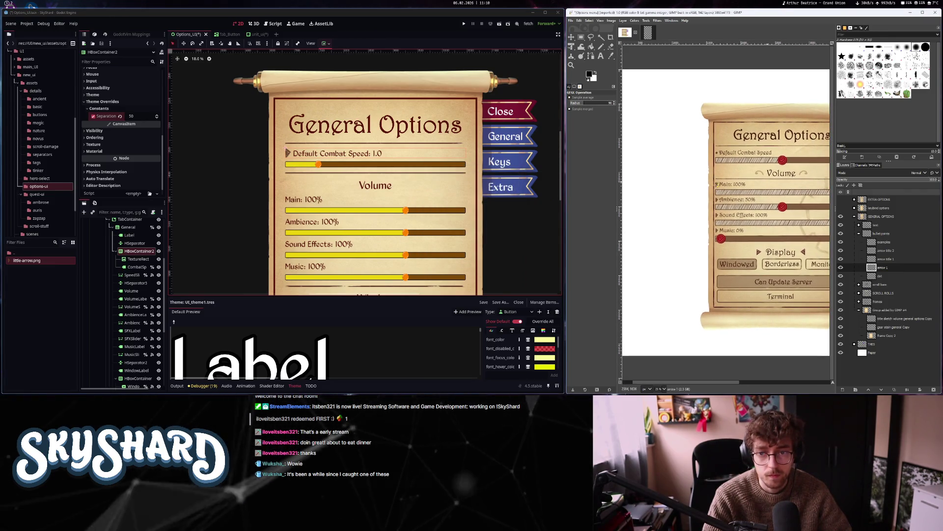
scroll(716, 187, "right", 2)
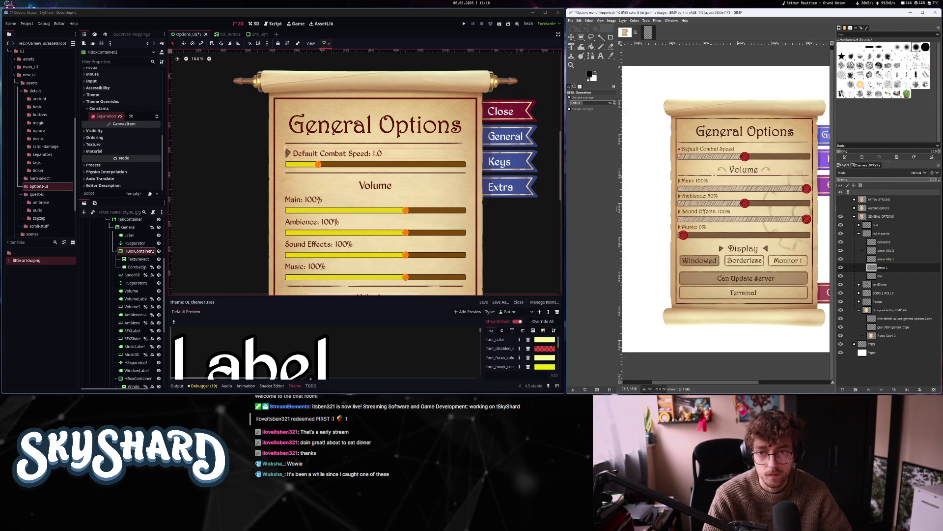
scroll(711, 180, "up", 2)
scroll(718, 177, "down", 4)
scroll(730, 172, "up", 3)
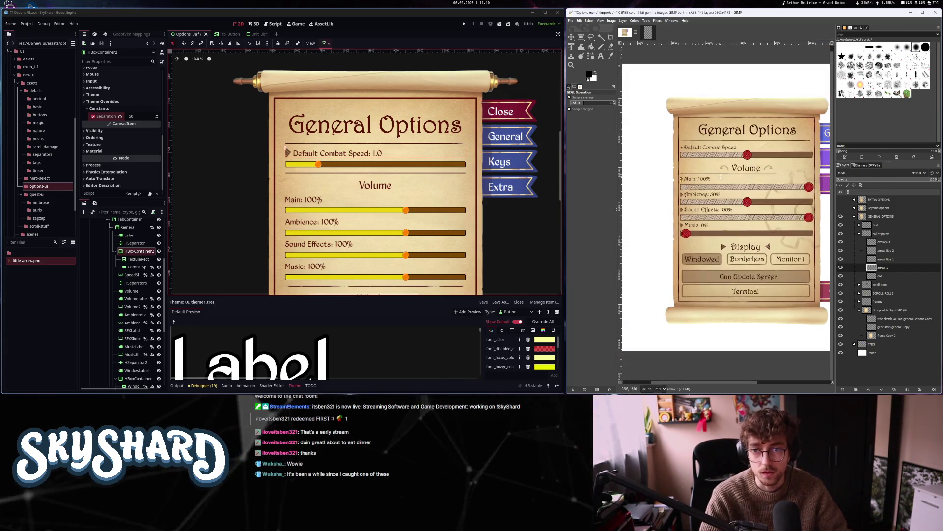
scroll(502, 155, "down", 1)
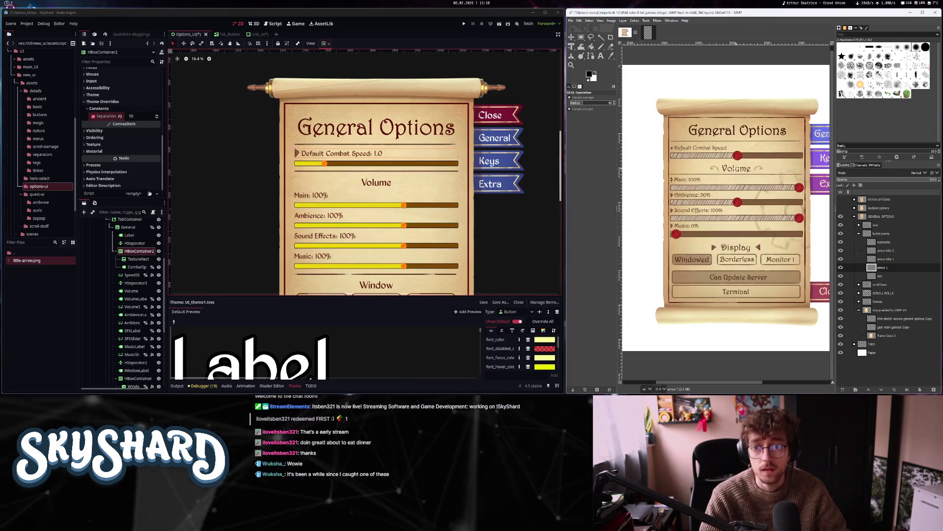
scroll(727, 206, "right", 1)
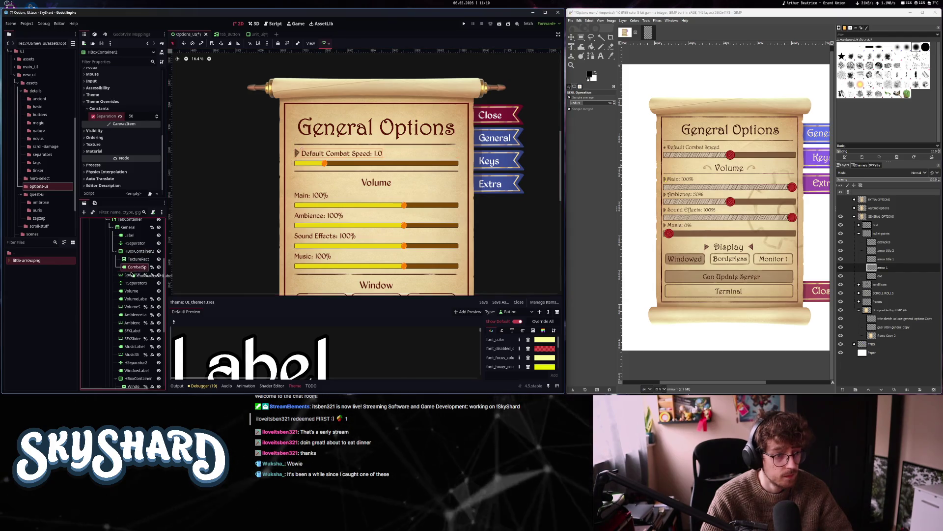
Place CombatSpeedLabel after its arrow and move a duplicated arrow row beside the Main volume label
left_click_drag(131, 274, 131, 274)
left_click(139, 251)
key("ctrl+d")
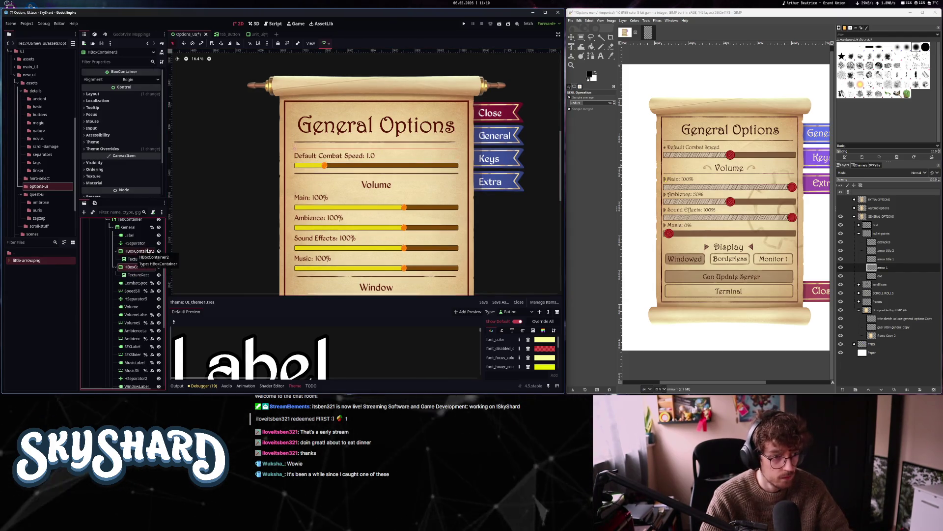
left_click_drag(139, 273, 139, 266)
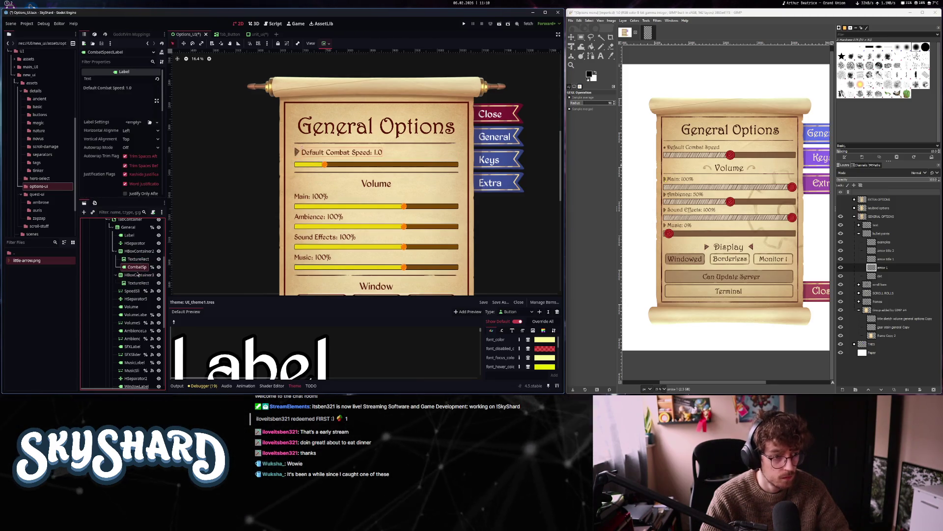
left_click(134, 278)
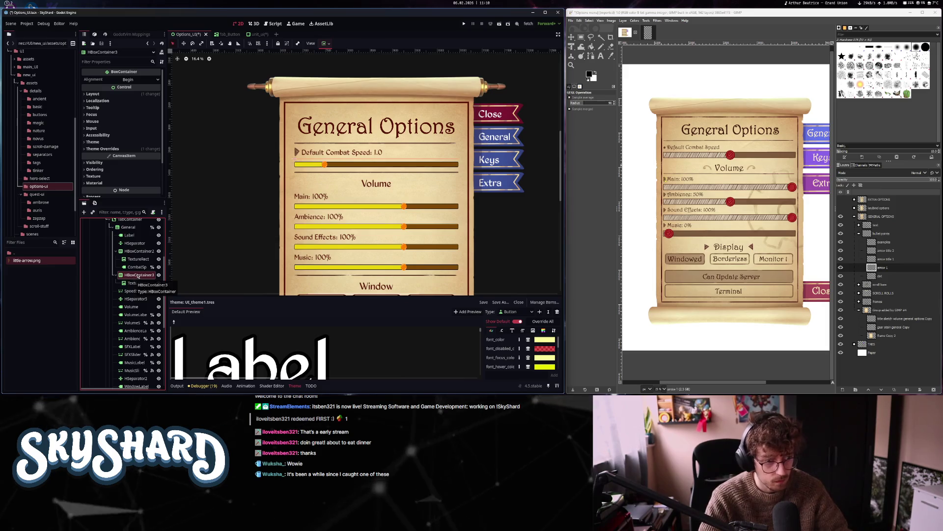
key("ctrl+d")
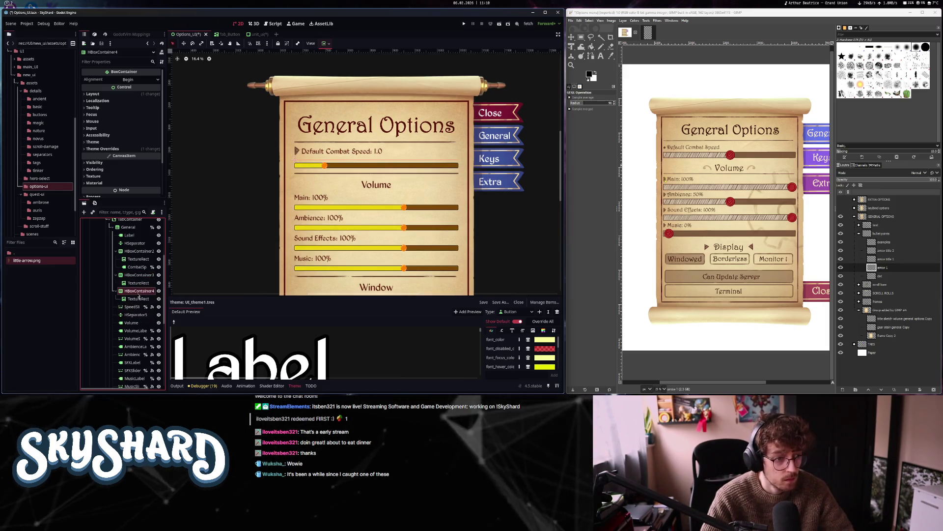
left_click(132, 323)
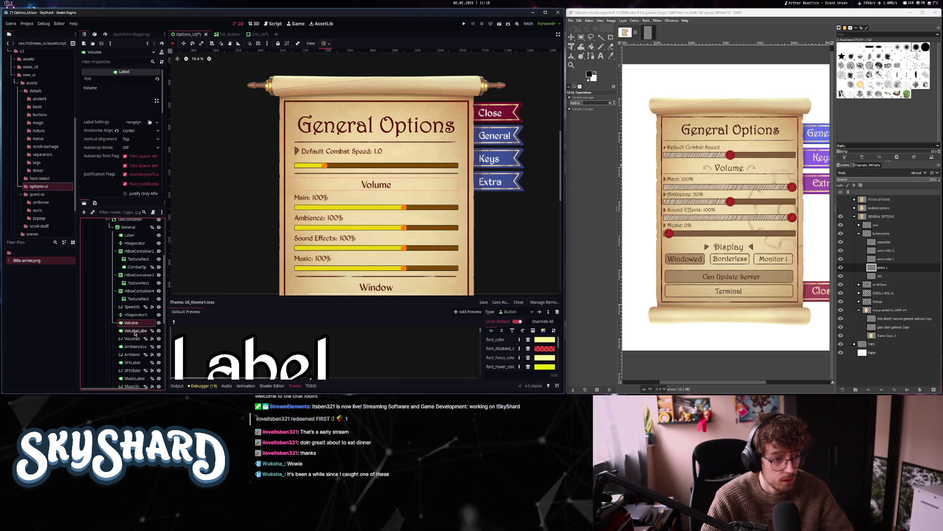
left_click(136, 333)
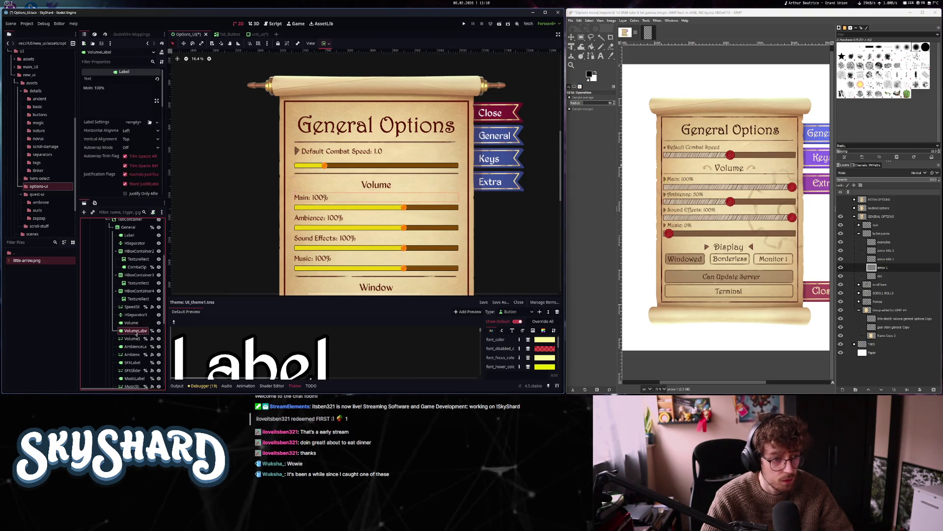
left_click_drag(139, 290, 133, 328)
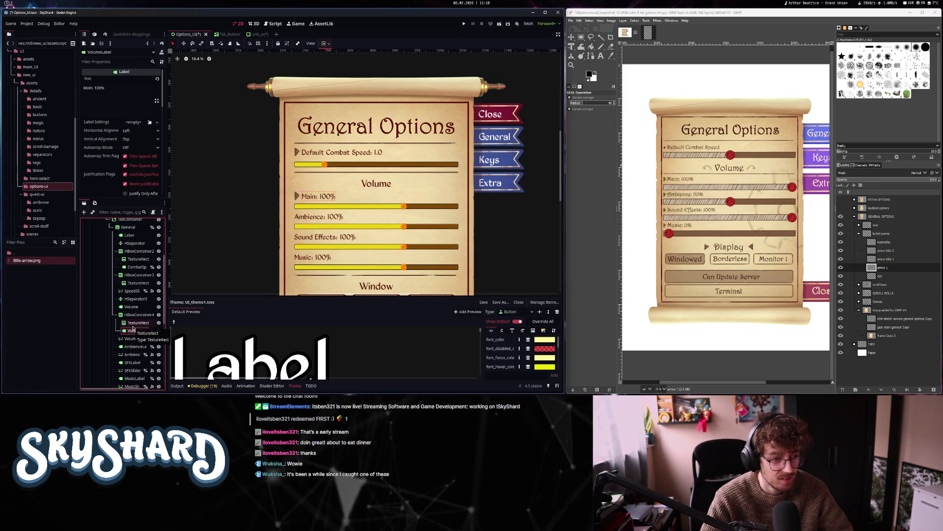
Duplicate arrow rows for the Ambience and Sound Effects labels, putting AmbienceLabel after its arrow
left_click(139, 276)
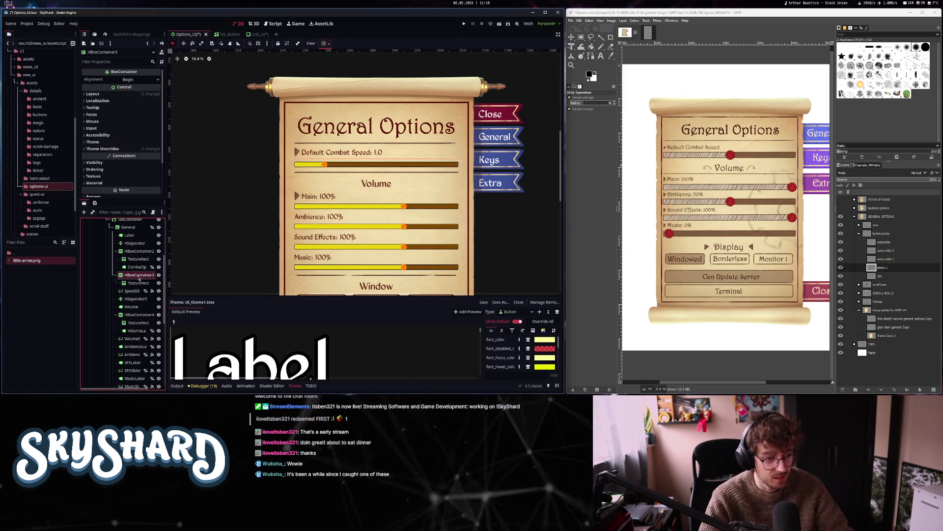
key("ctrl+d")
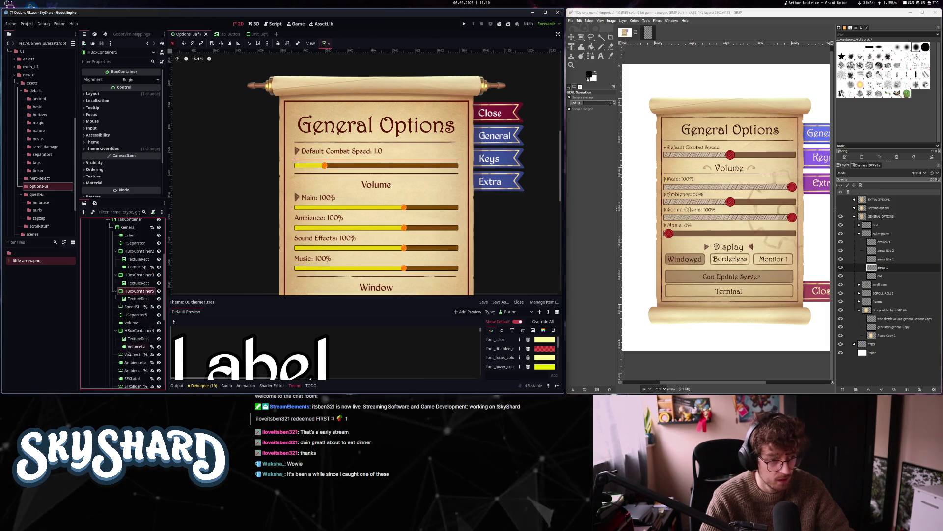
left_click(134, 362)
scroll(135, 339, "down", 2)
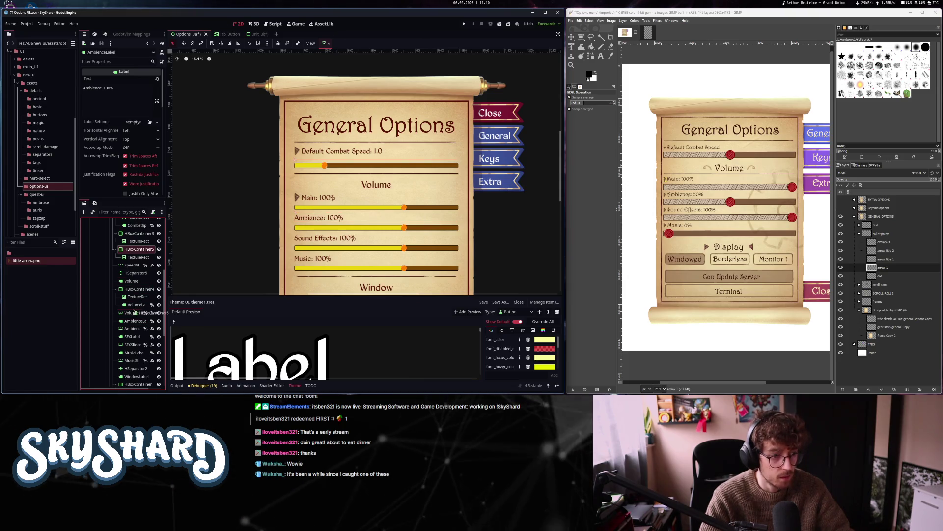
left_click_drag(133, 319, 134, 319)
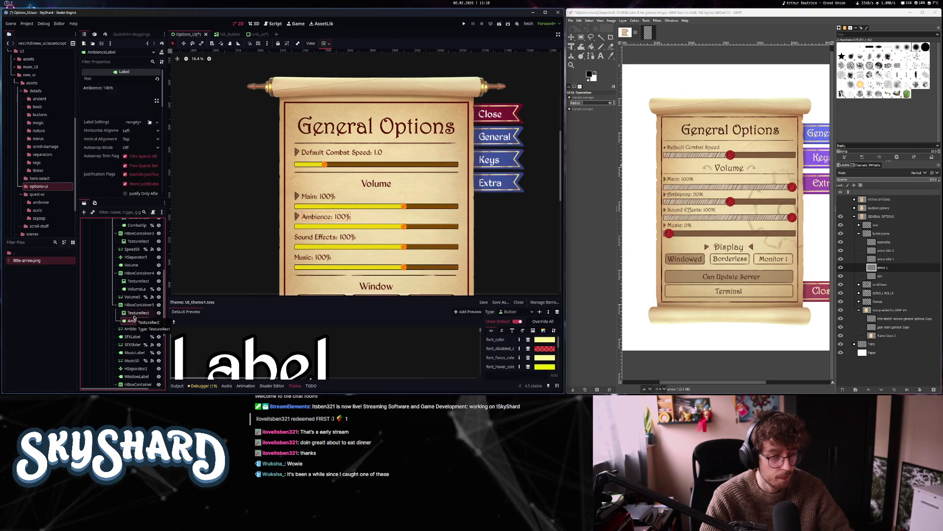
left_click(134, 234)
key("ctrl+d")
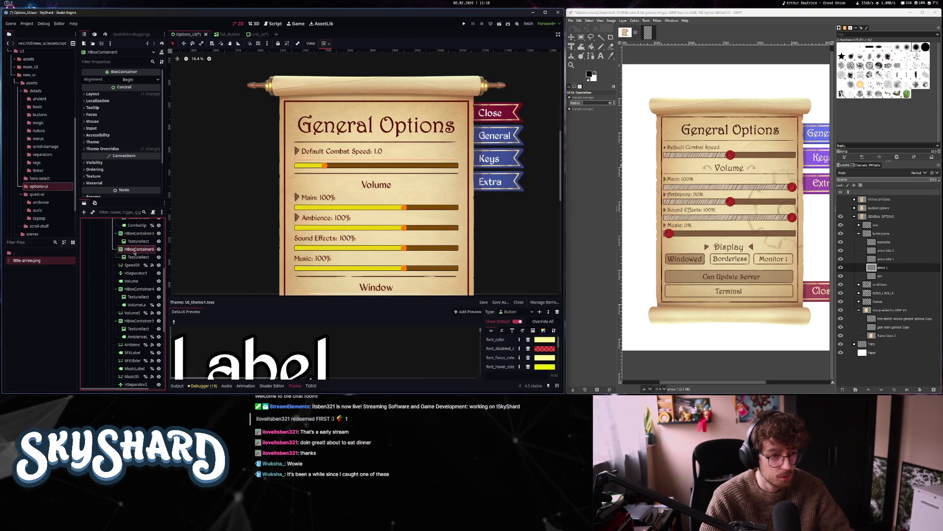
left_click_drag(138, 249, 139, 348)
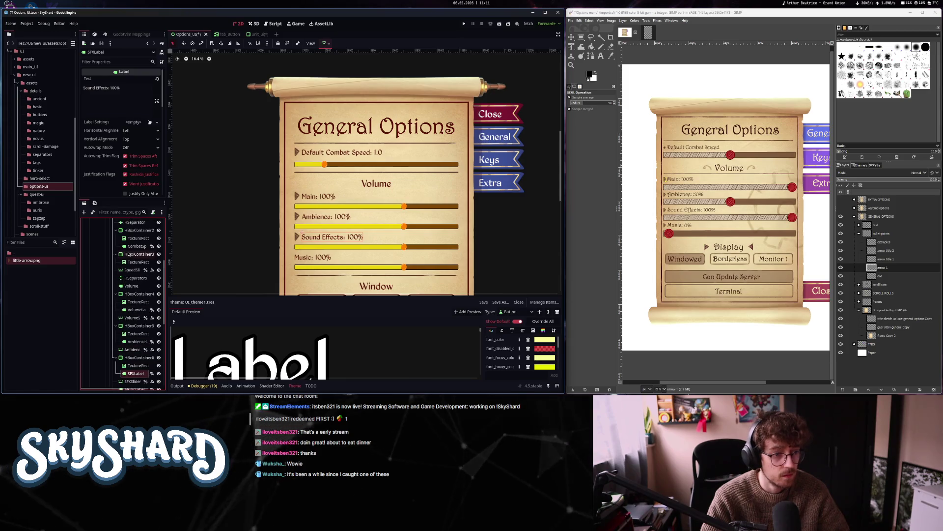
Drop a duplicated arrow row next to MusicLabel and move WindowLabel into another arrow row
mouse_move(137, 284)
left_mouse_down()
mouse_move(135, 346)
mouse_move(141, 268)
left_mouse_up()
scroll(133, 298, "down", 1)
scroll(133, 300, "down", 3)
left_click_drag(145, 320, 144, 335)
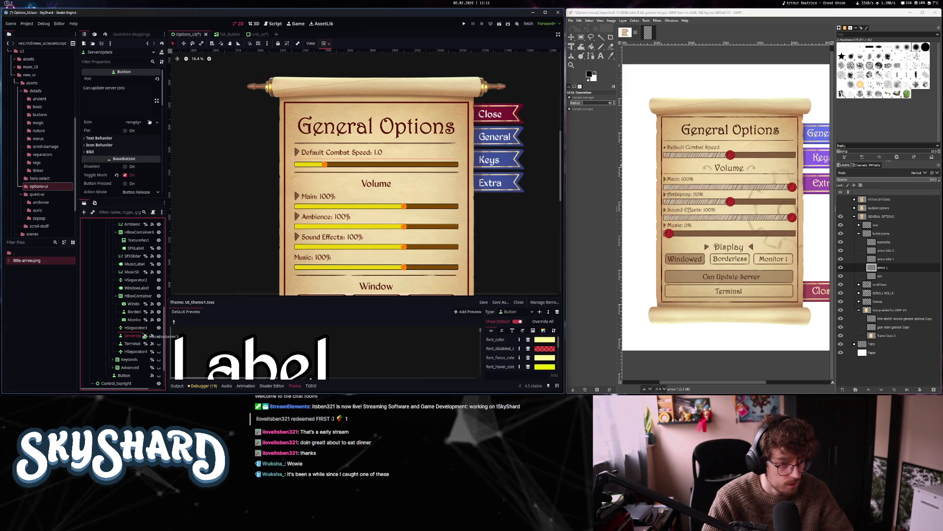
left_click_drag(138, 265, 145, 264)
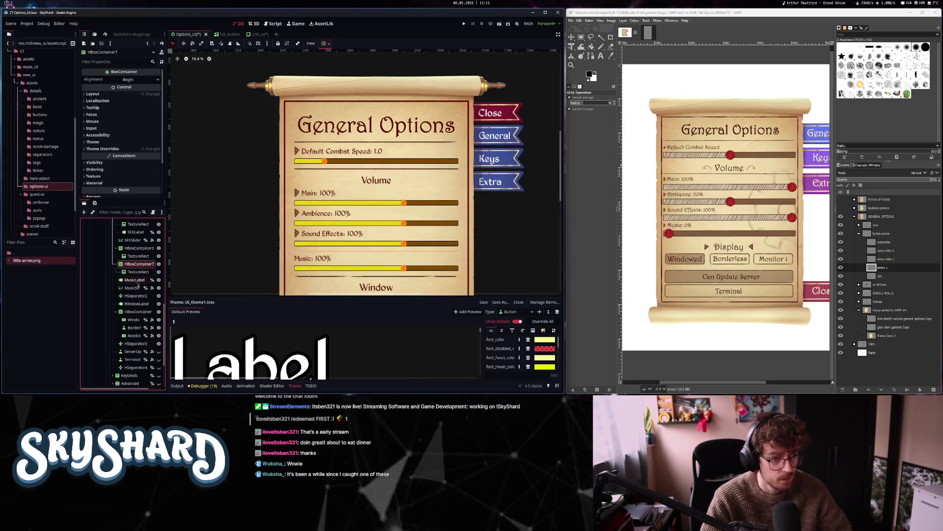
left_click(138, 278)
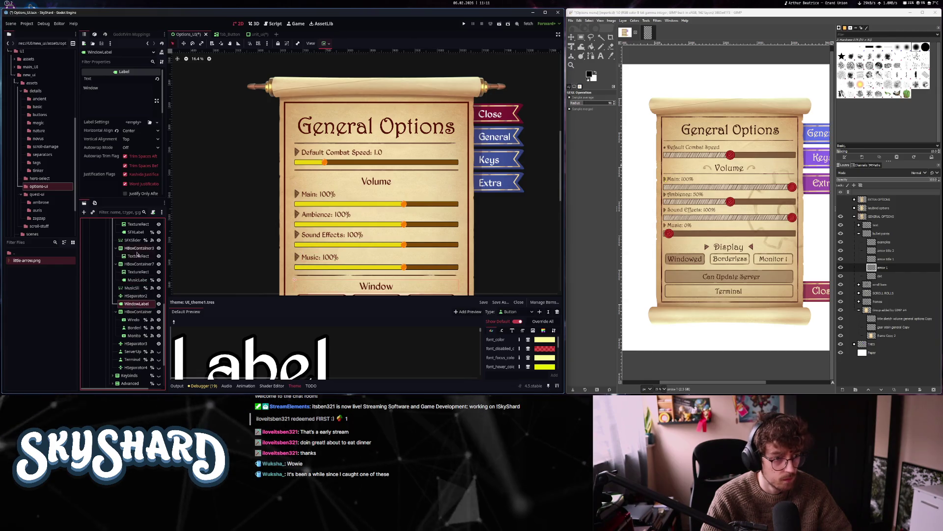
left_click_drag(133, 306, 138, 299)
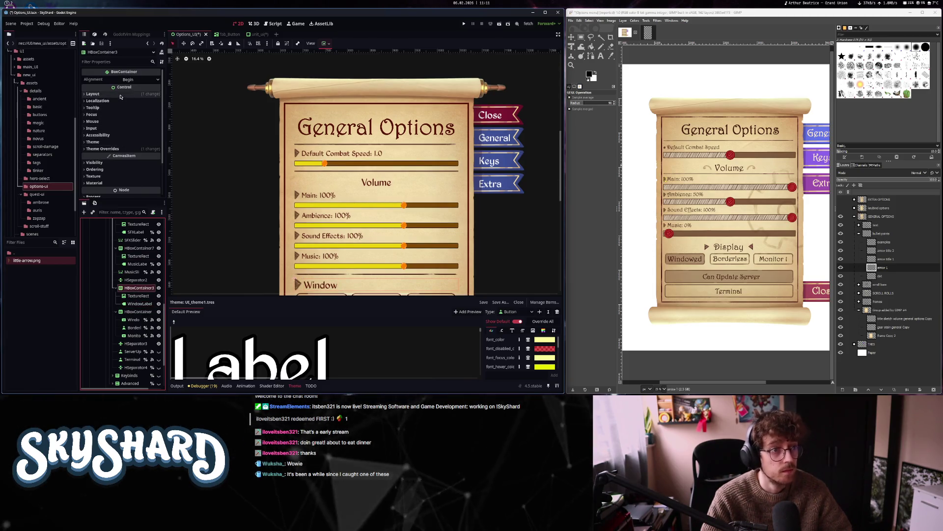
Review the Window row's container sizing and select the arrow beside the Window heading
left_click(132, 94)
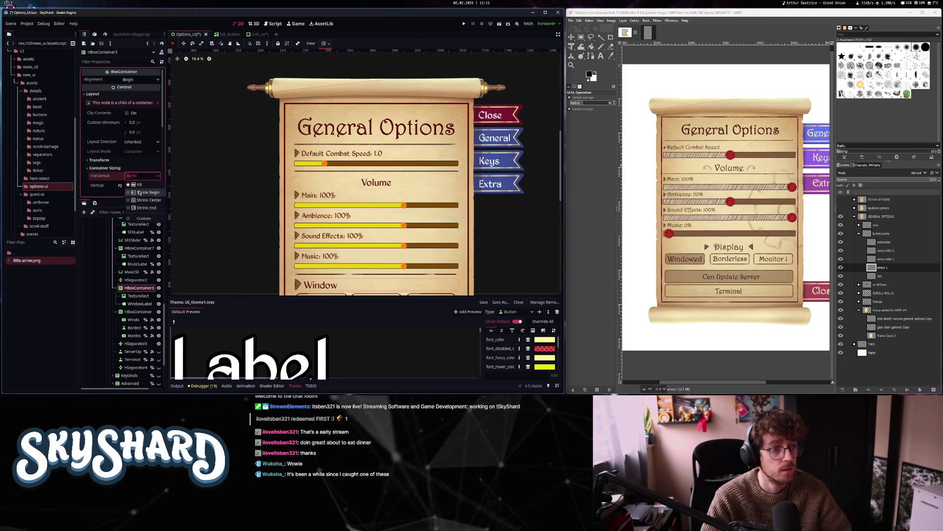
scroll(233, 260, "down", 3)
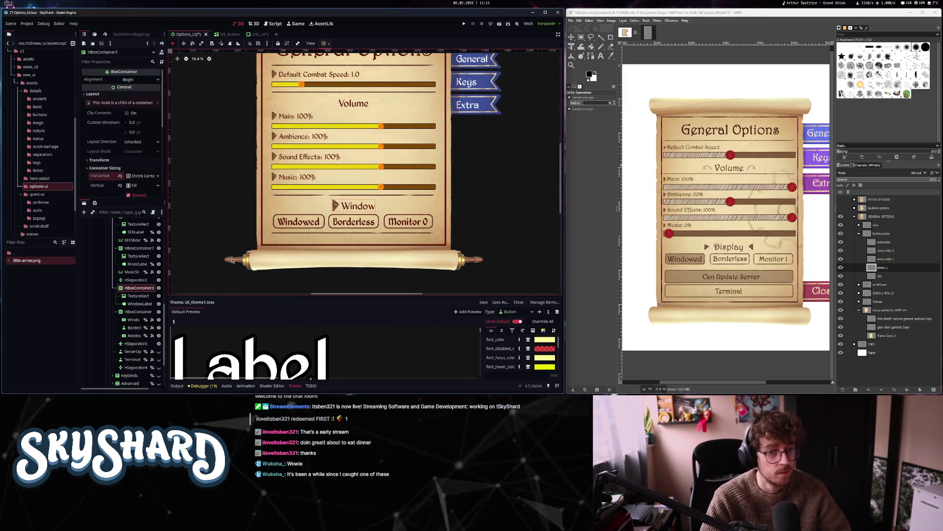
left_click(135, 296)
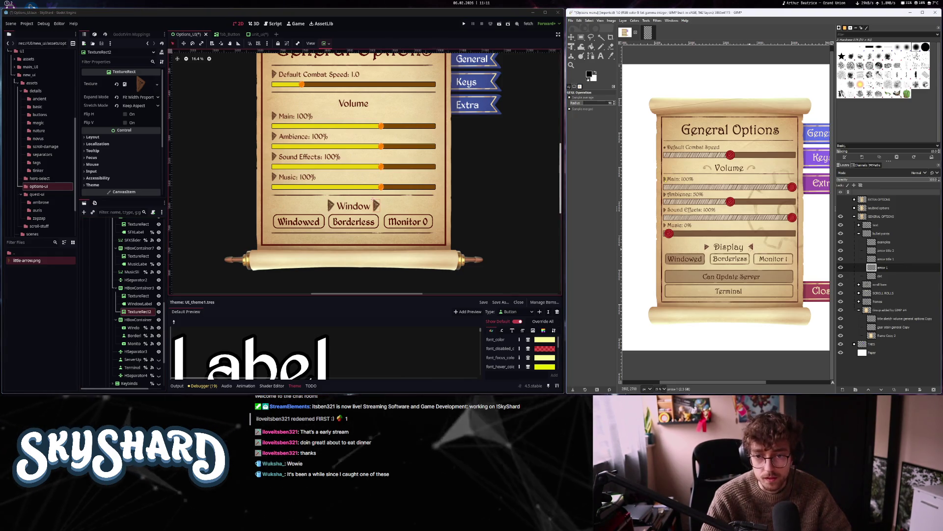
In GIMP, zoom the mockup and drag the title arrow layer into the small arrow image
key("plus")
key("plus")
key("plus")
mouse_move(886, 261)
left_mouse_down()
mouse_move(836, 206)
mouse_move(712, 123)
mouse_move(647, 35)
mouse_move(701, 190)
left_mouse_up()
left_click(617, 20)
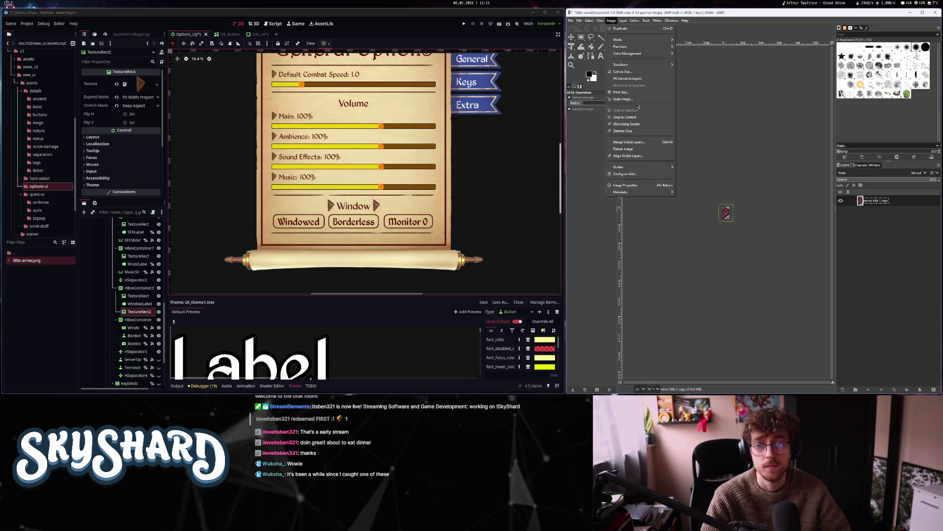
Enlarge the arrow image's canvas and crop it to content
left_click(633, 118)
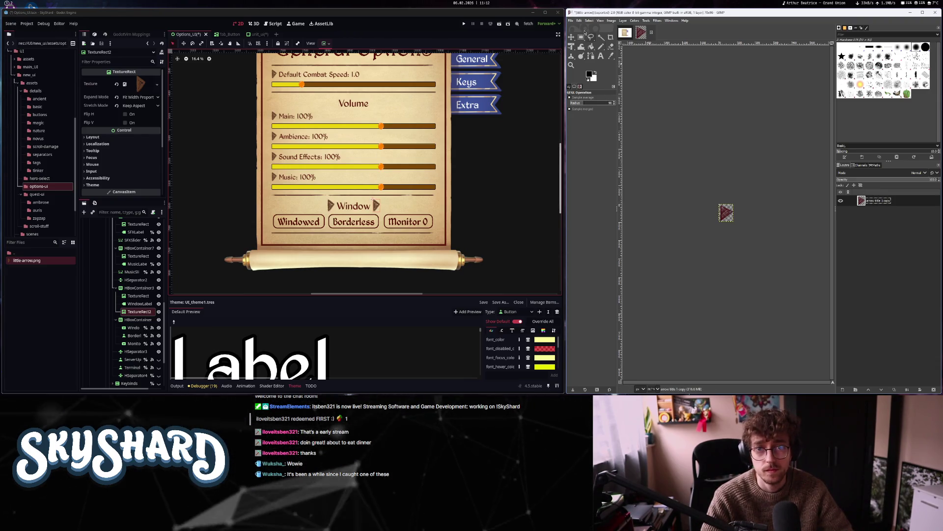
scroll(736, 224, "up", 3)
scroll(736, 224, "down", 1)
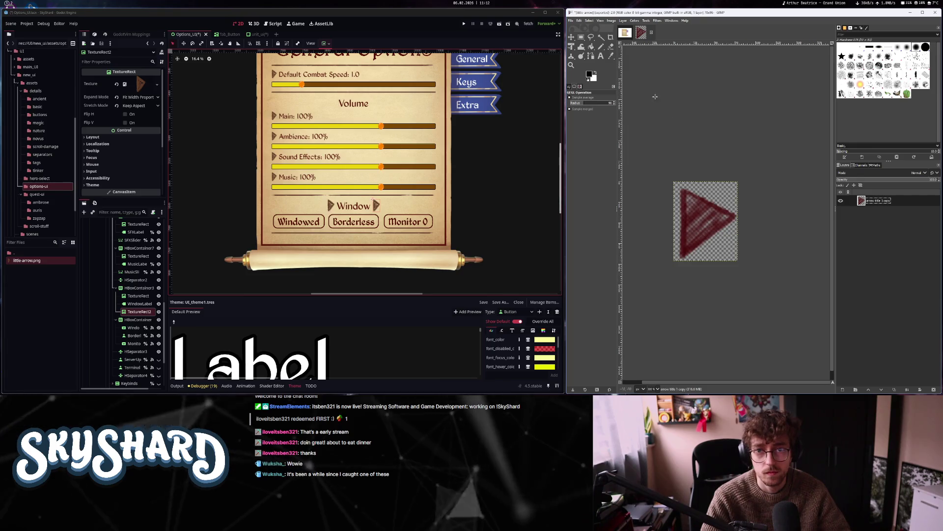
left_click(612, 20)
left_click(631, 124)
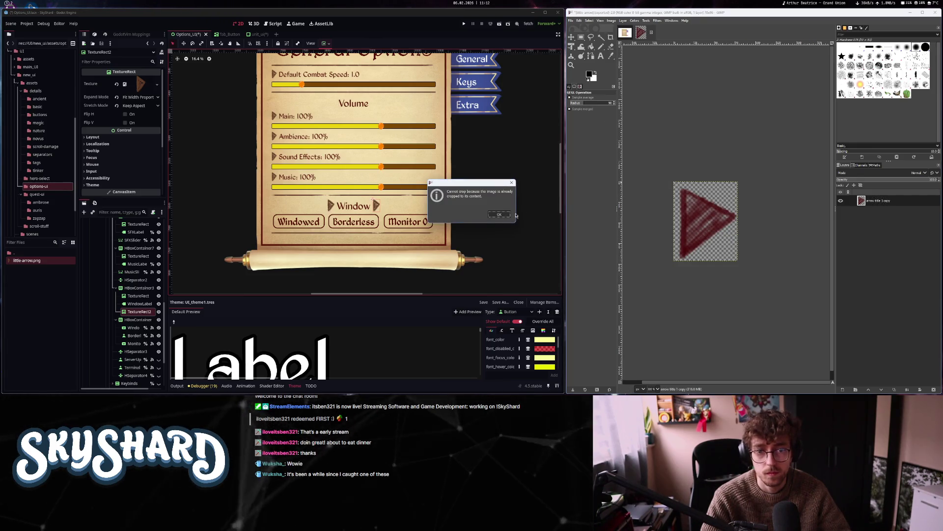
left_click(570, 21)
Export the arrow as a PNG into the options-ui folder and return to the mockup
left_click(598, 113)
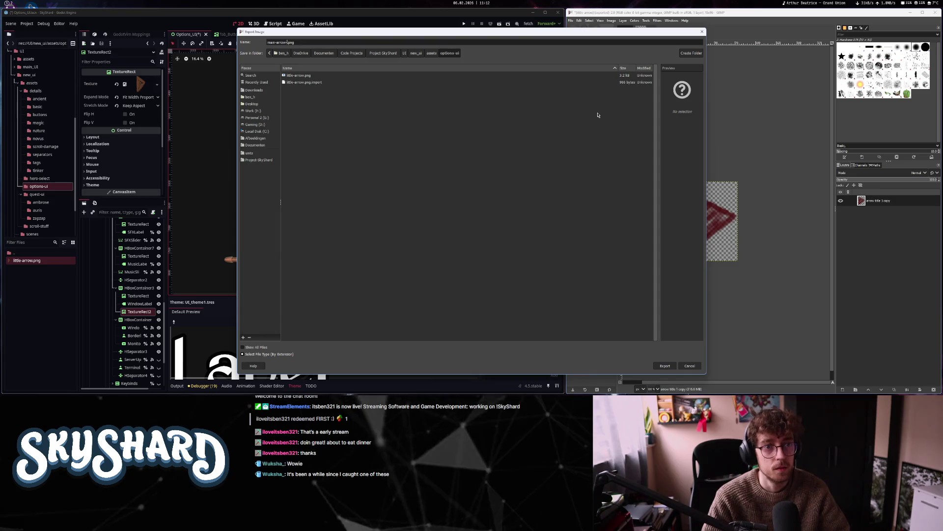
key("Return")
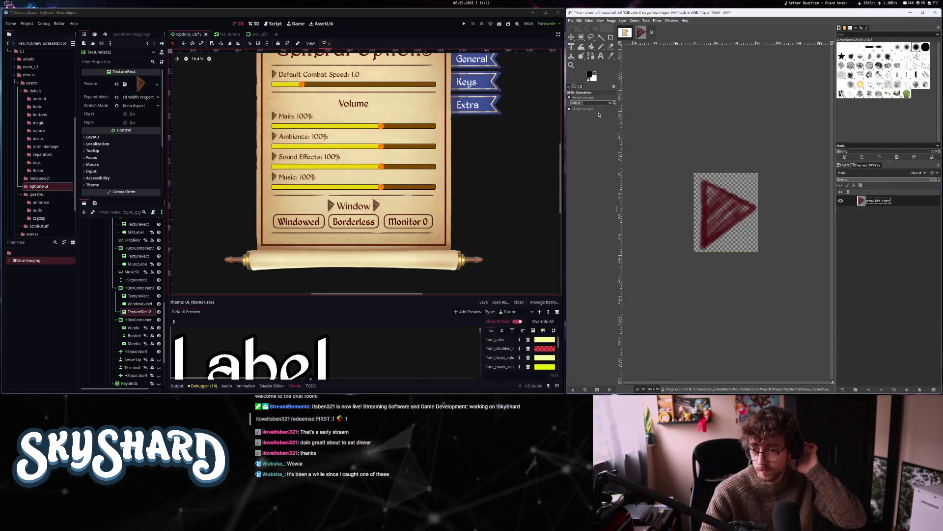
left_click(625, 33)
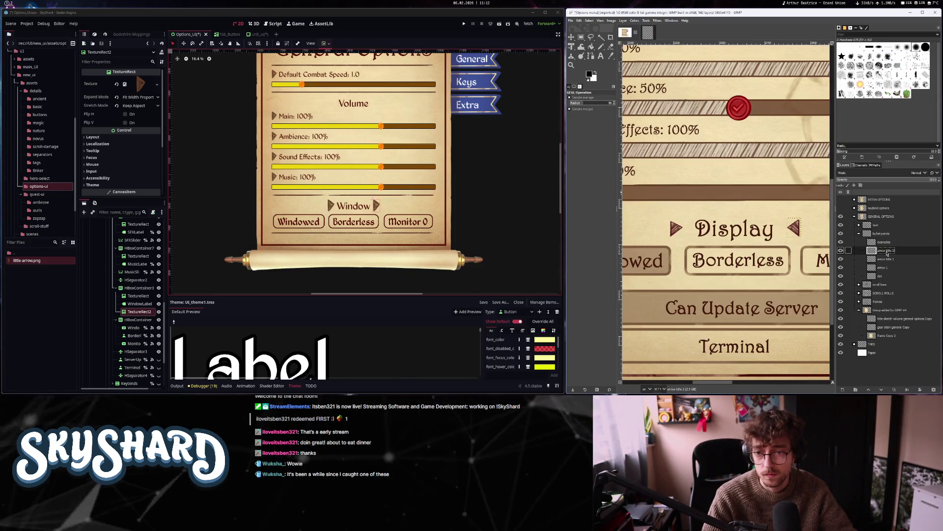
Copy the second arrow layer into the arrow image and nudge it up 2 pixels
left_click(648, 33)
left_click_drag(650, 40, 660, 119)
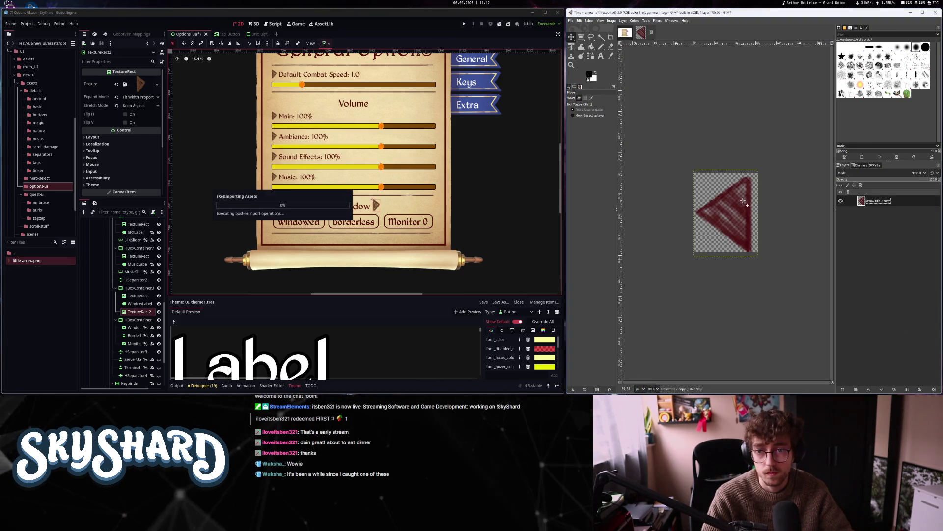
key("m")
left_click_drag(747, 200, 746, 198)
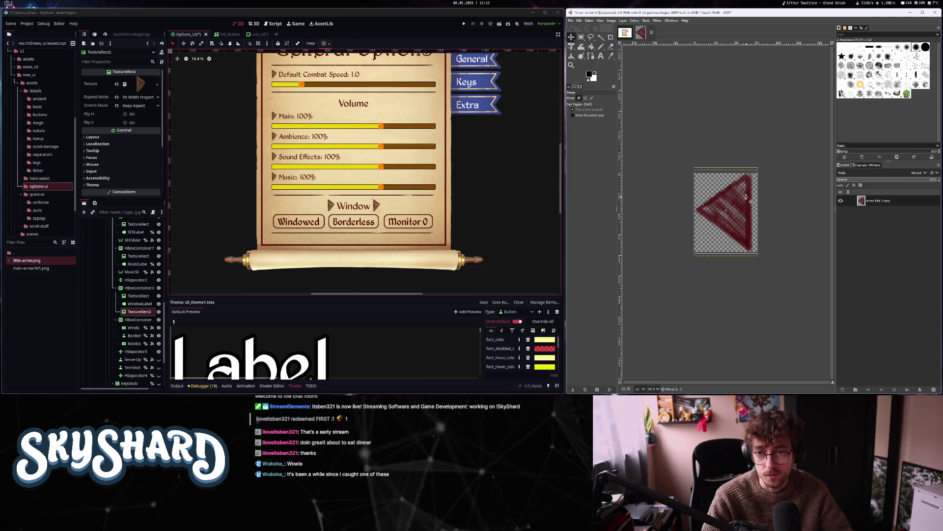
Export the arrow as main-arrow-right.png, then back in Godot select main-arrow-left.png
left_click(570, 20)
left_click(590, 115)
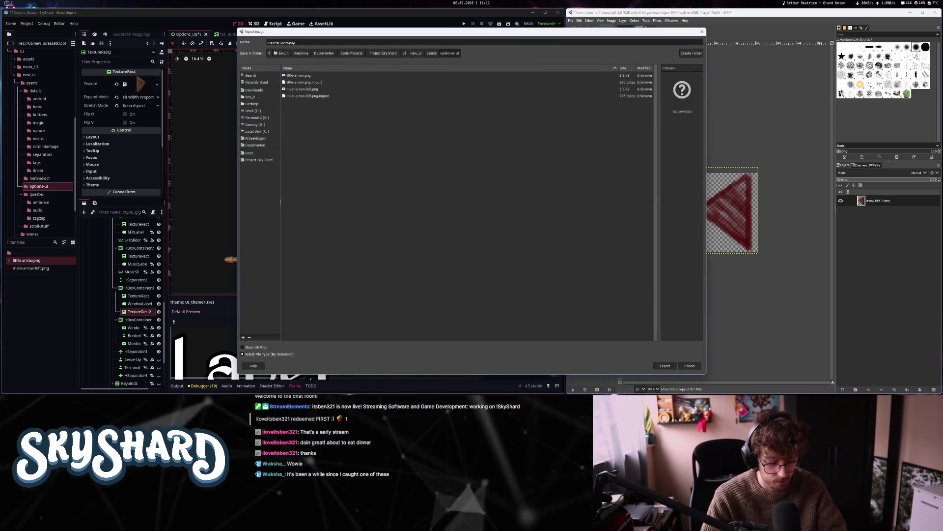
key("Return")
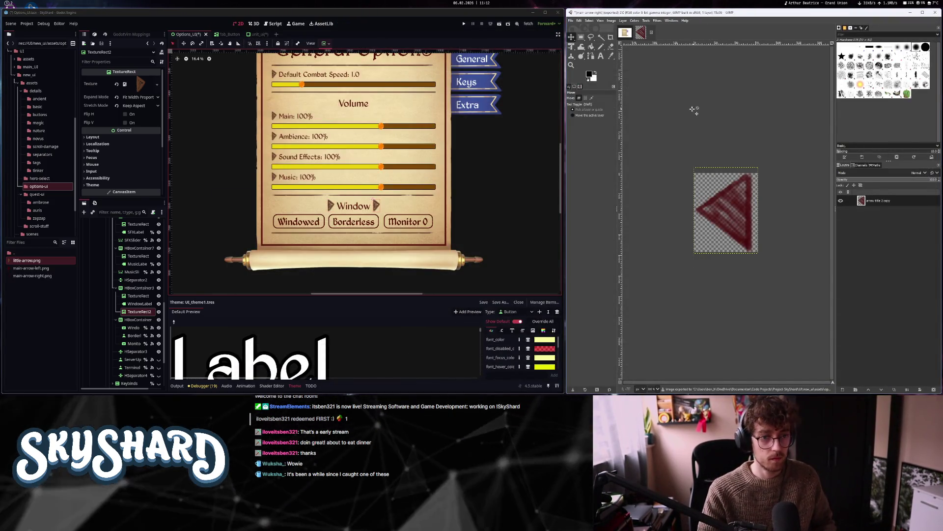
left_click(302, 248)
left_click_drag(301, 247, 301, 233)
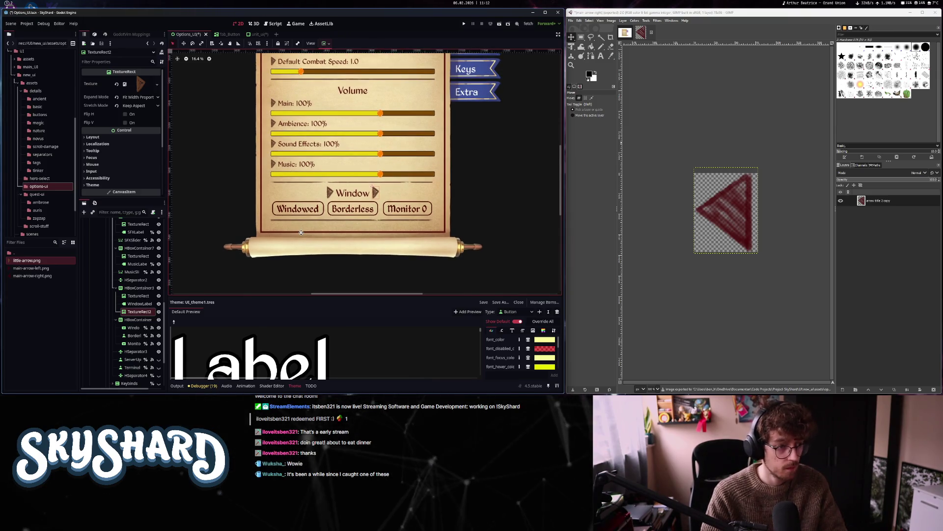
left_click(626, 35)
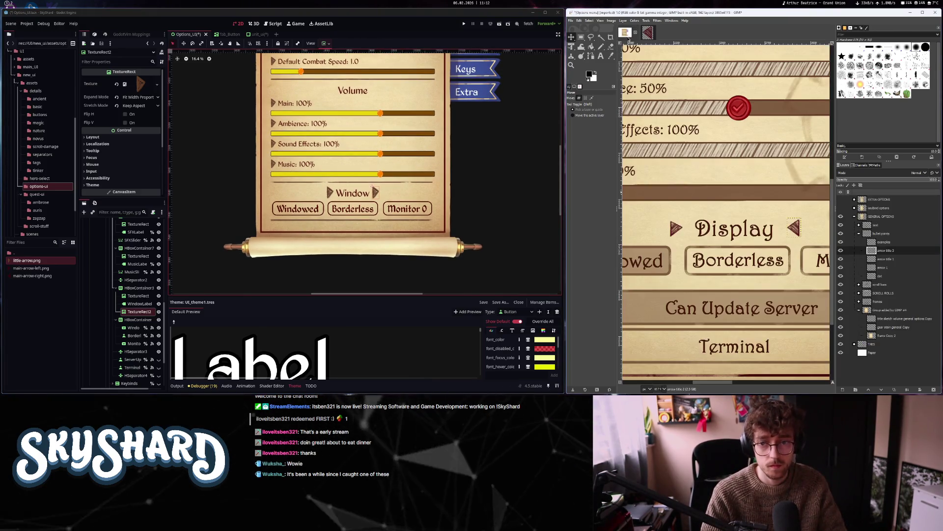
left_click(38, 269)
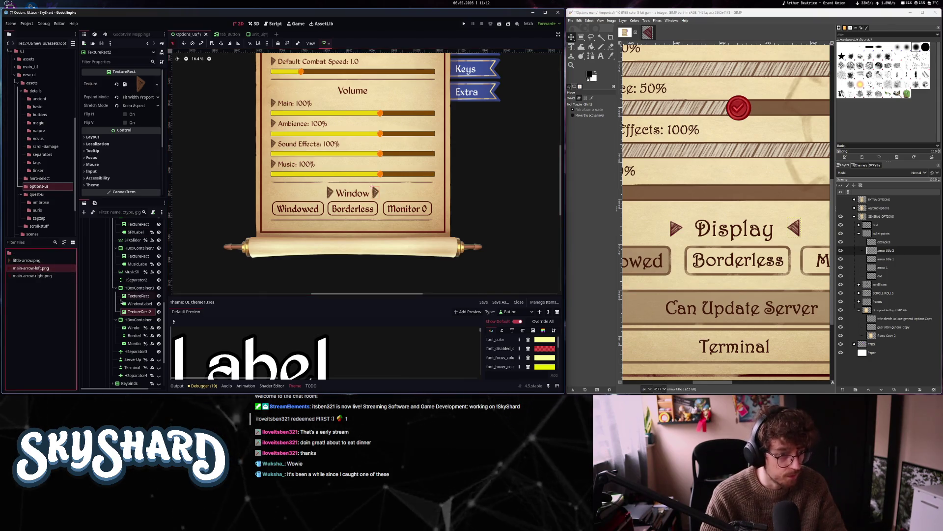
Assign main-arrow-right.png as the texture of the second Window arrow, TextureRect2
left_click(134, 296)
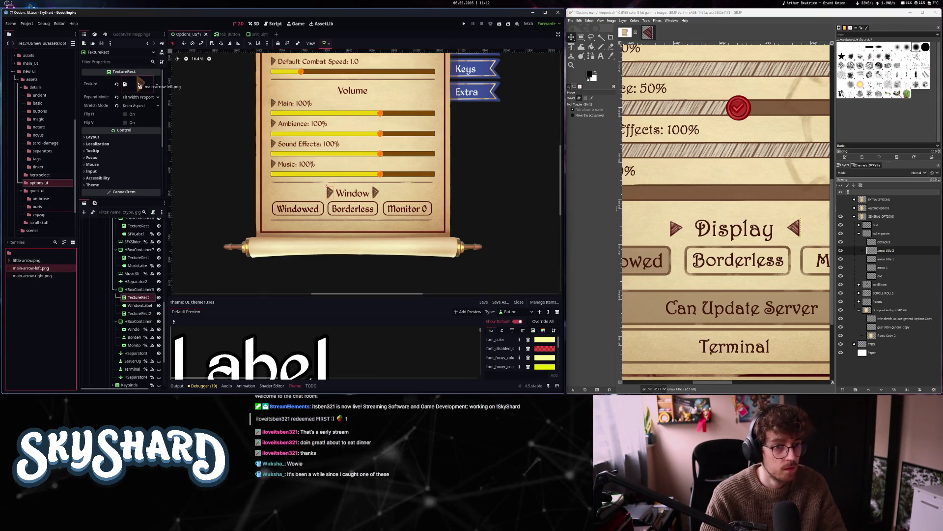
left_click(129, 313)
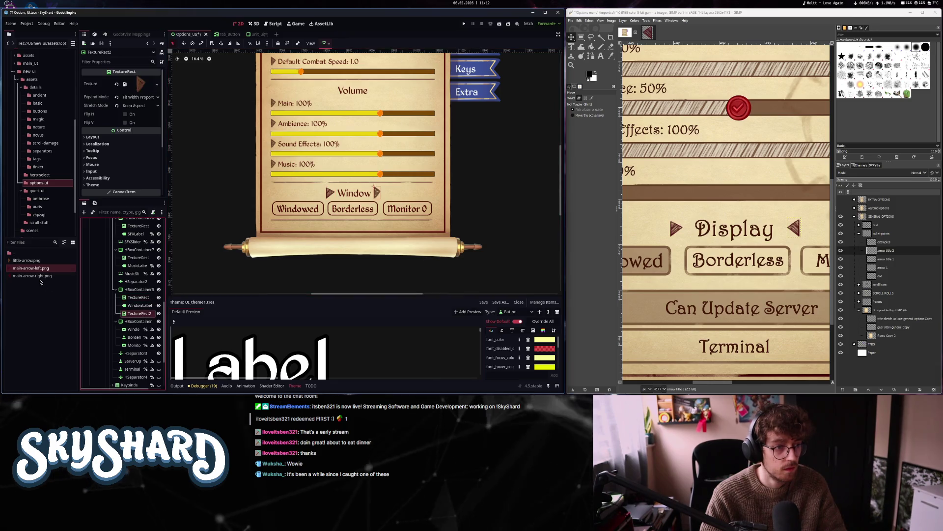
left_click_drag(32, 276, 154, 91)
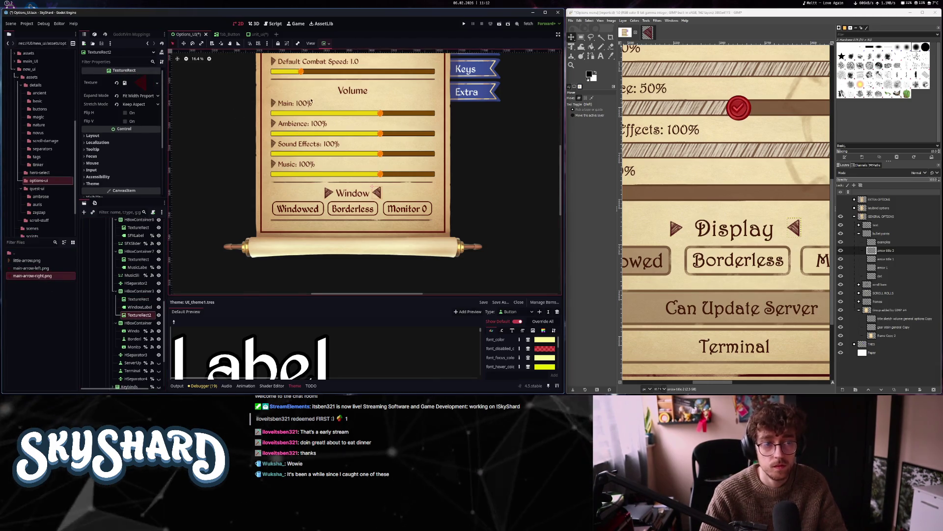
scroll(723, 210, "down", 3)
scroll(720, 211, "down", 4, "ctrl")
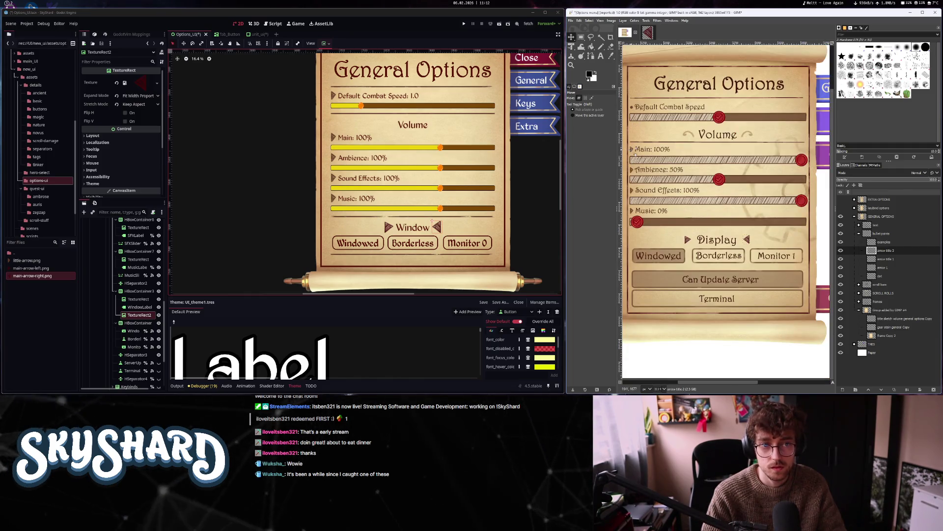
left_click(333, 97)
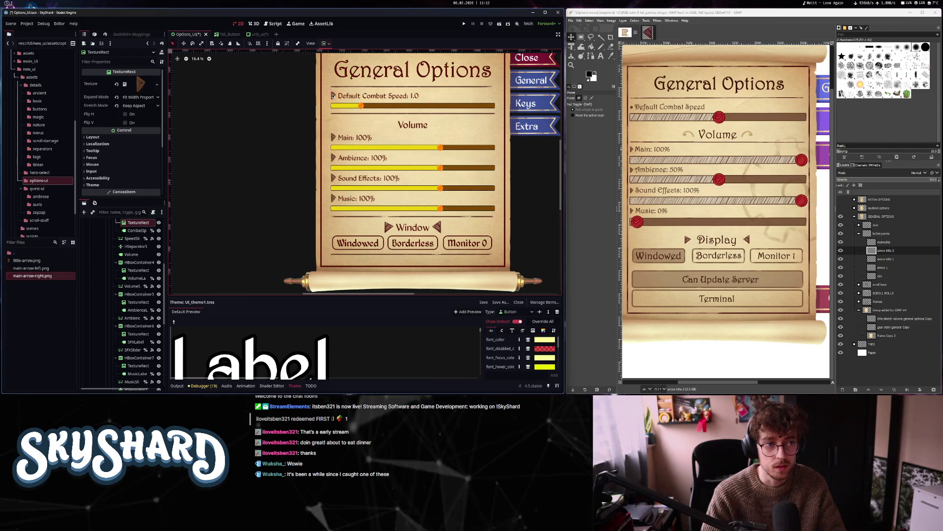
Keep the combat speed arrow on Keep Aspect and set its vertical sizing to Shrink Center
left_click(149, 109)
left_click(148, 108)
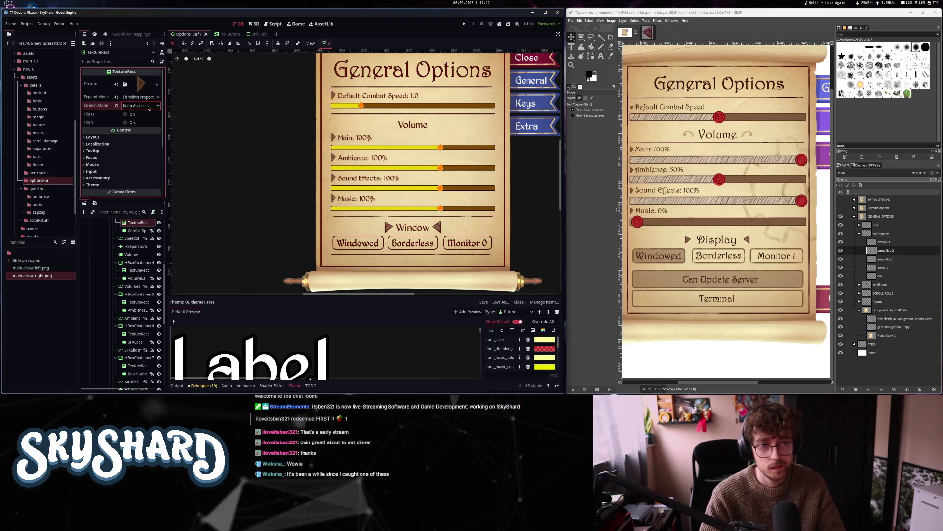
left_click(123, 138)
scroll(121, 143, "down", 3)
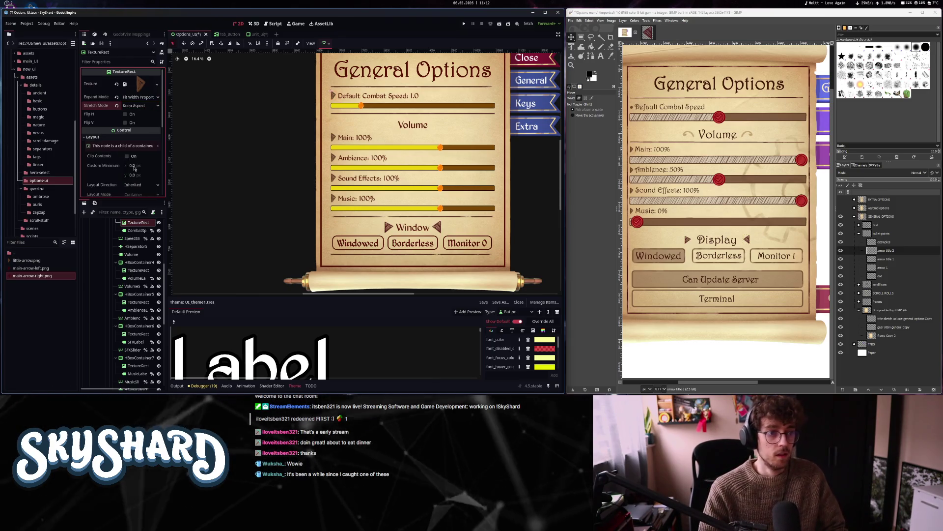
left_click(117, 147)
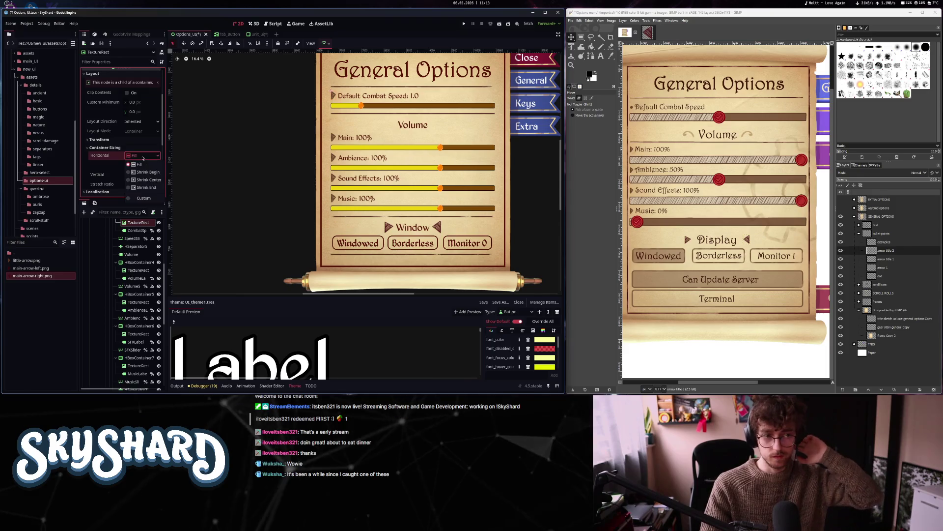
left_click(143, 175)
left_click(143, 199)
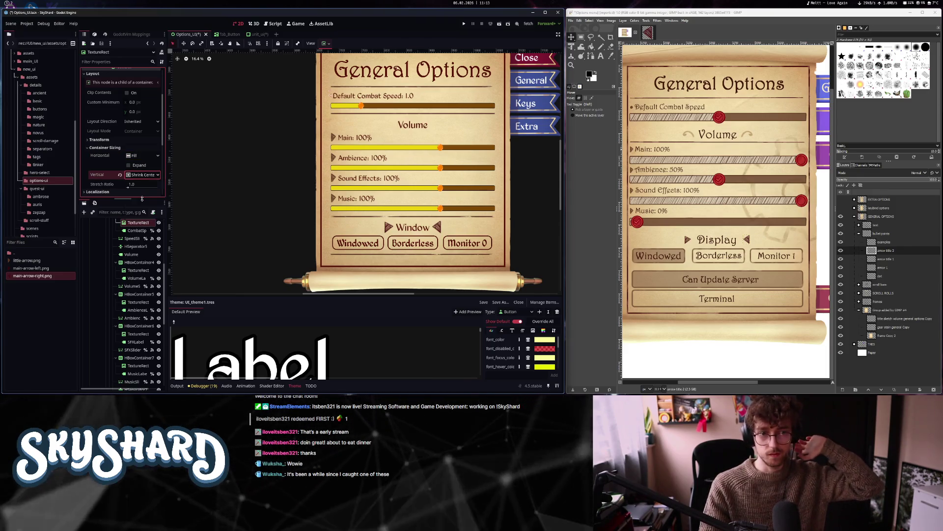
Set the arrow's custom minimum size to x 0, y 150
left_click(147, 102)
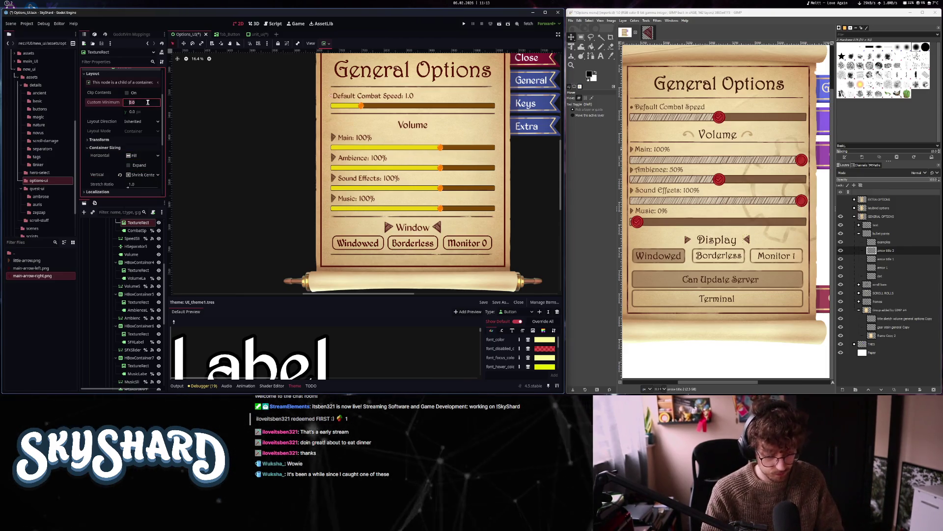
type("50")
left_click(118, 103)
left_click(129, 111)
type("50")
left_click(131, 112)
type("100")
key("Return")
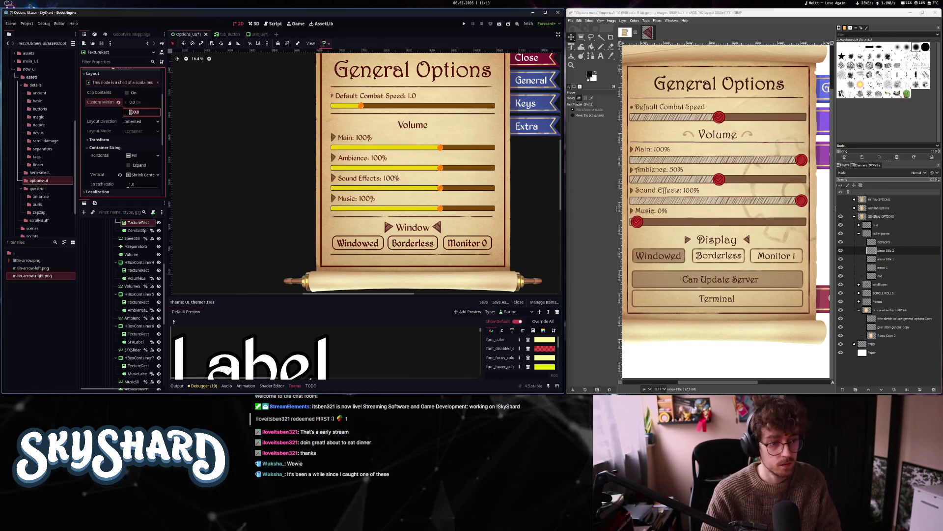
key("Return")
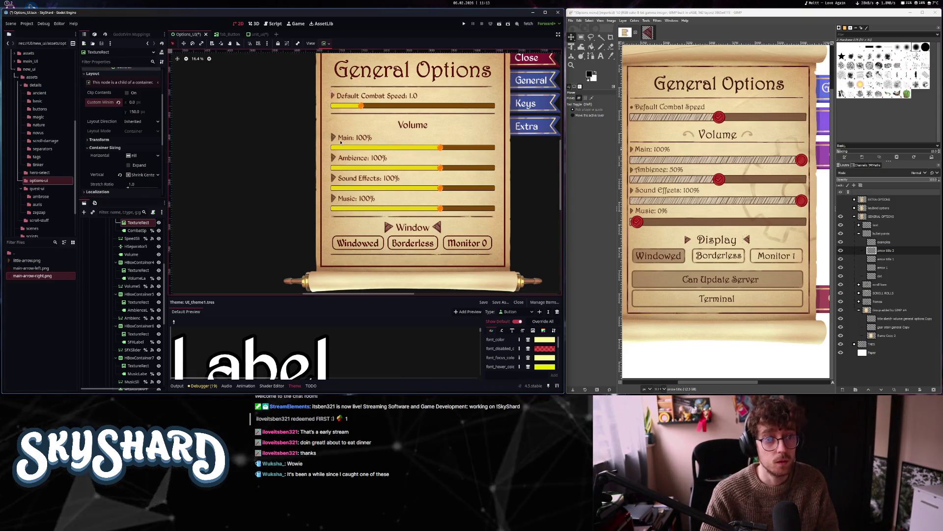
scroll(333, 103, "up", 3)
scroll(333, 103, "up", 2)
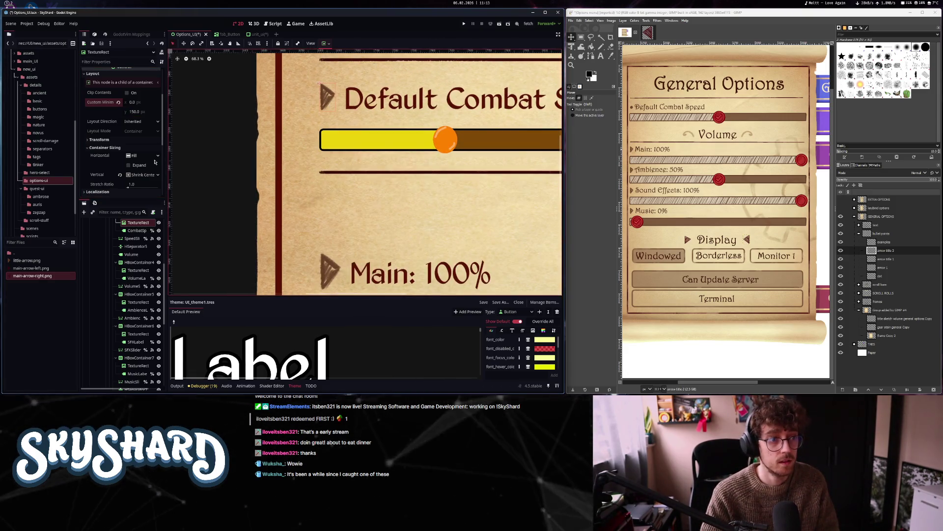
scroll(421, 201, "down", 2)
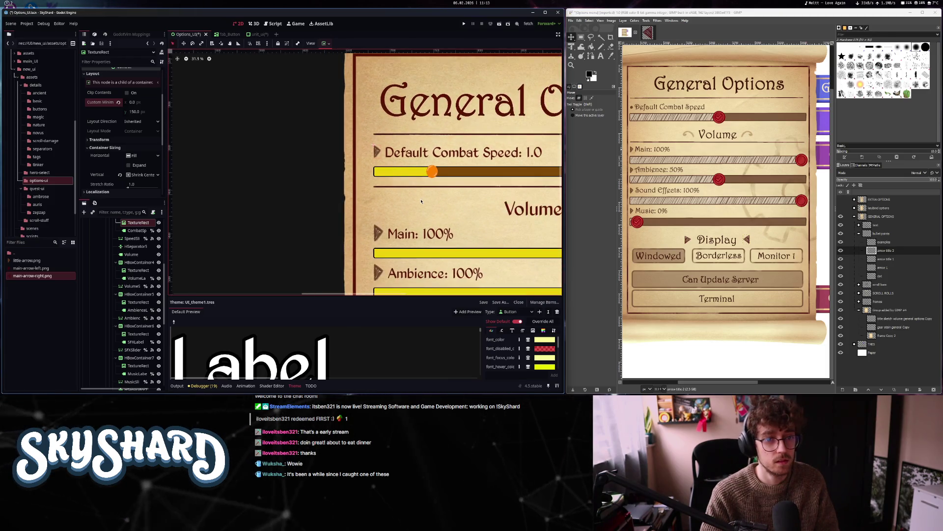
scroll(332, 211, "down", 3)
left_click(331, 211)
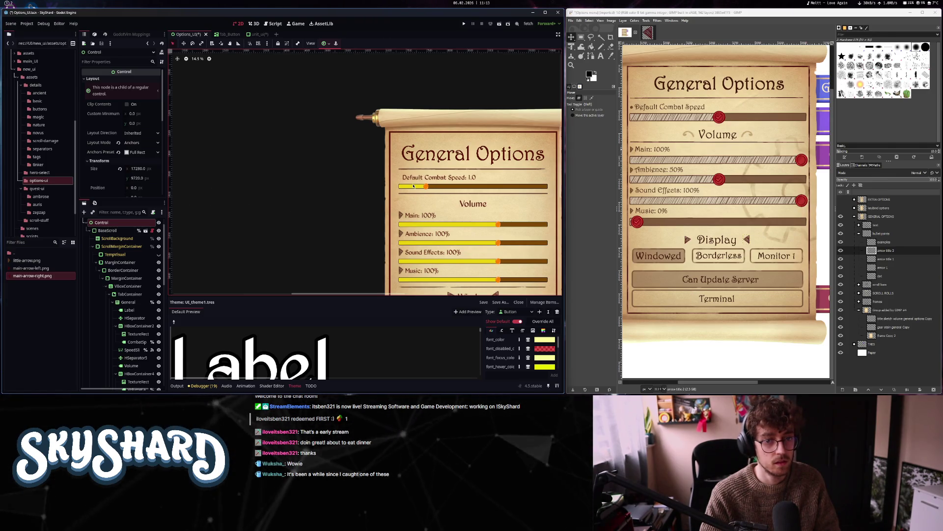
left_click_drag(413, 186, 328, 123)
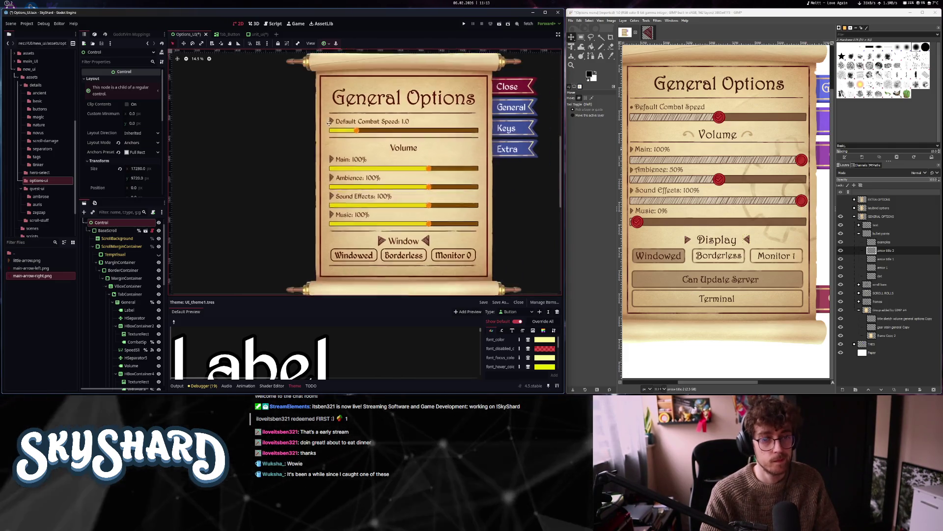
scroll(329, 124, "down", 1)
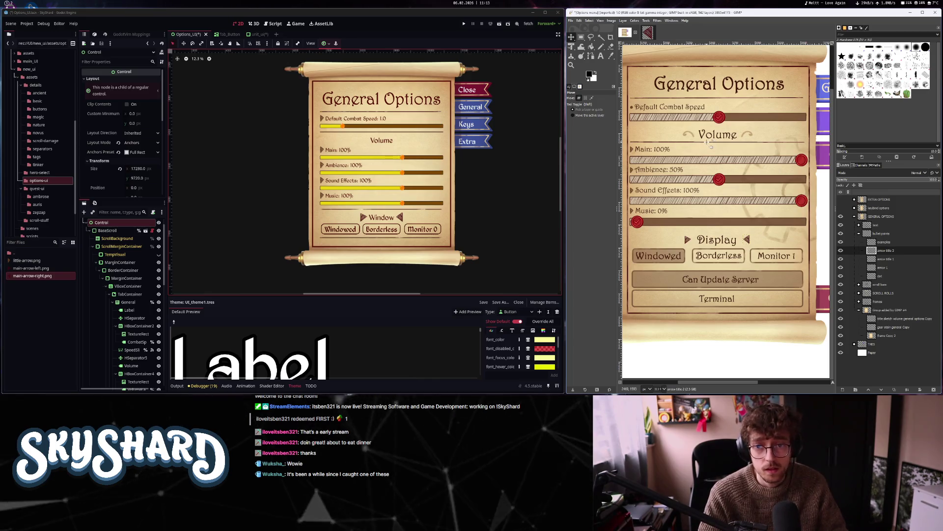
left_click_drag(712, 146, 728, 152)
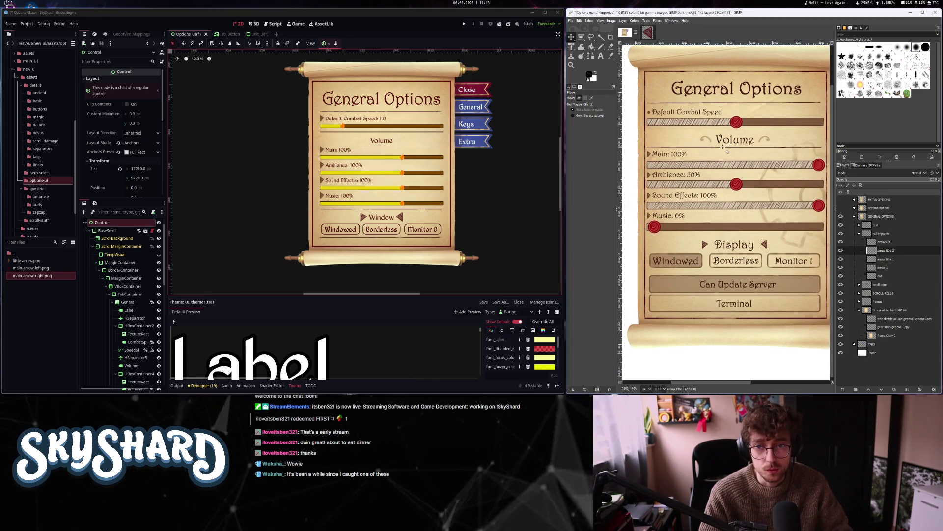
key("ctrl+s")
left_click(703, 32)
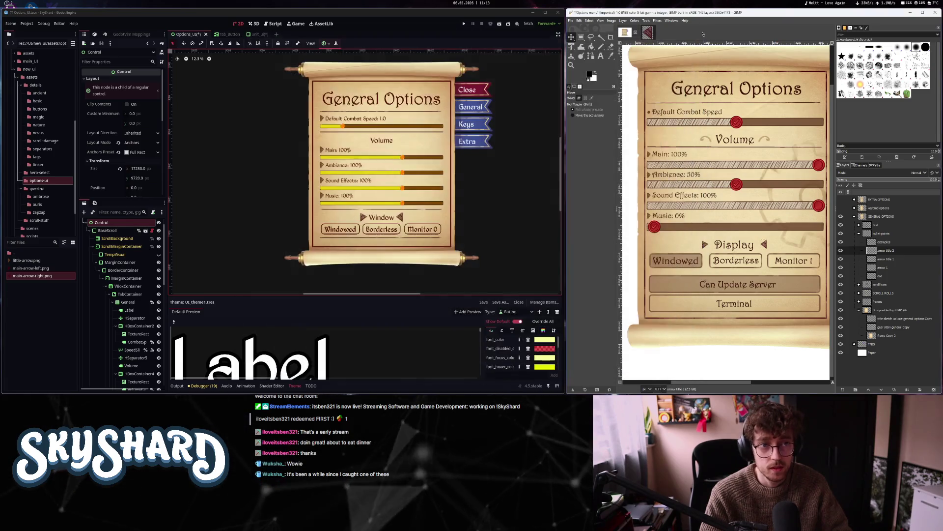
mouse_move(777, 181)
left_mouse_down()
mouse_move(727, 178)
mouse_move(764, 178)
left_mouse_up()
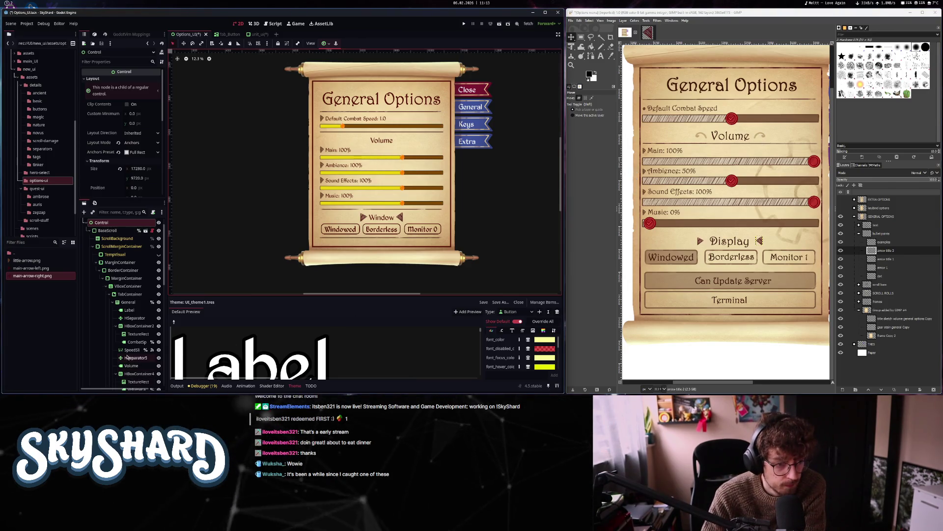
scroll(139, 309, "down", 3)
left_click(138, 309)
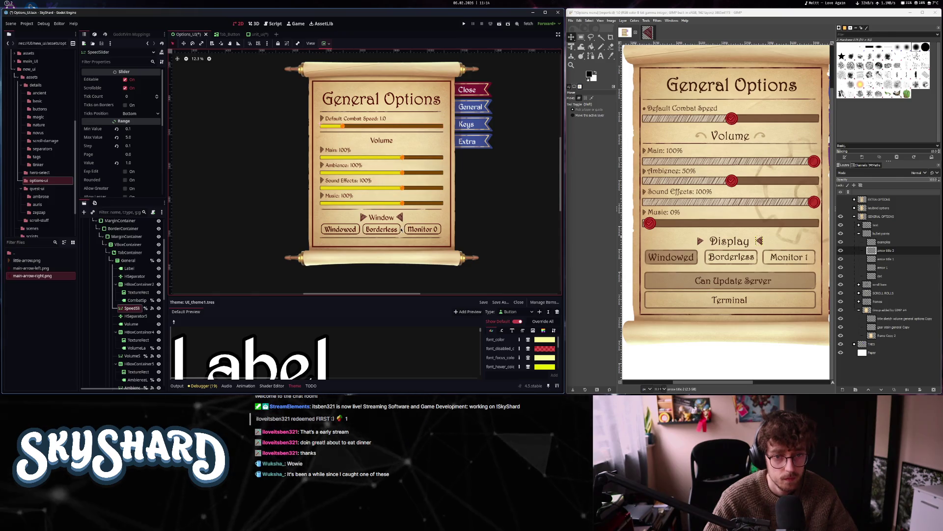
scroll(404, 227, "down", 1)
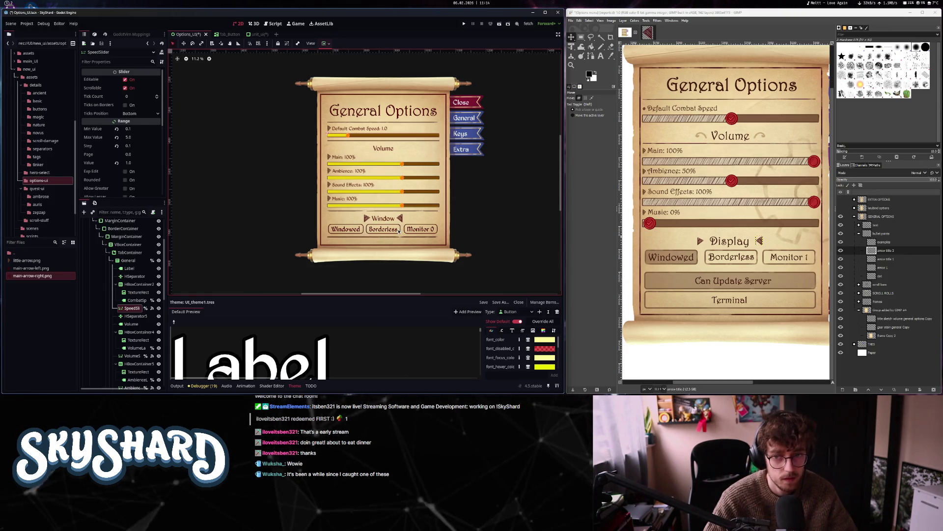
scroll(399, 231, "down", 2)
scroll(398, 232, "up", 2)
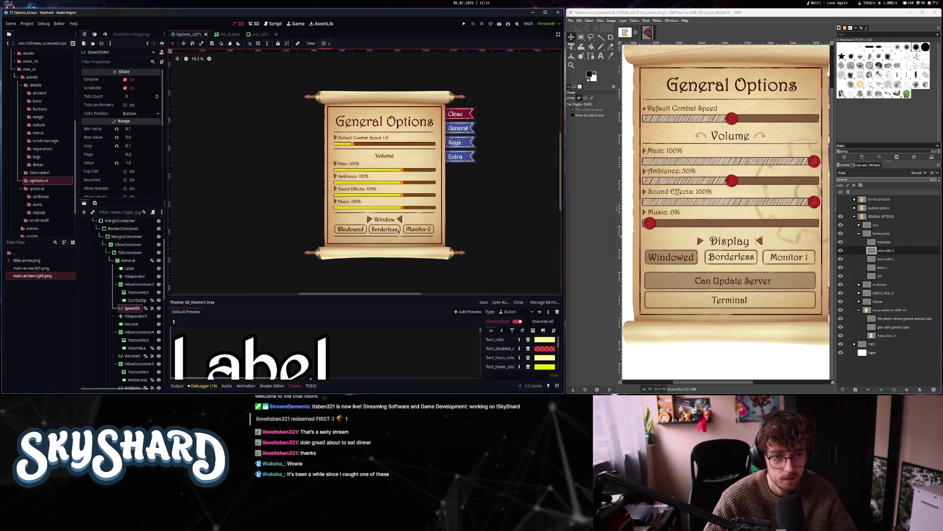
scroll(397, 232, "up", 7)
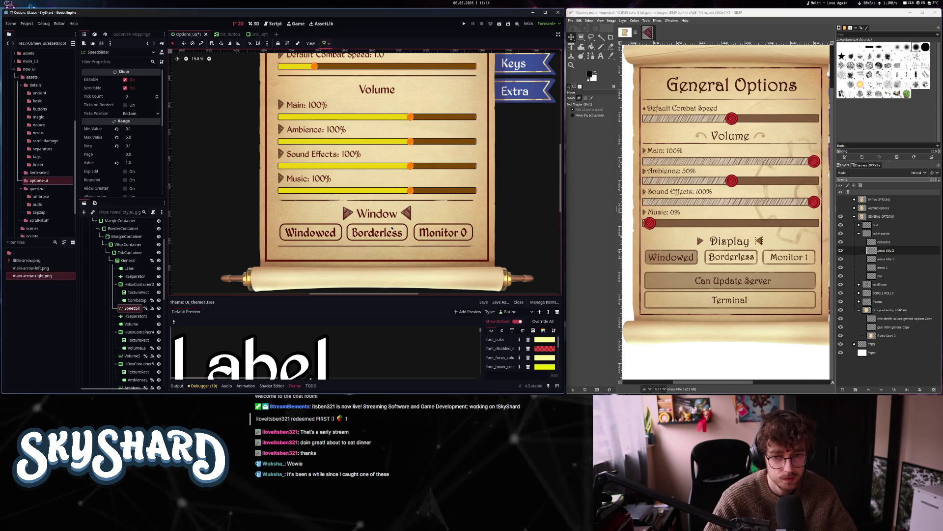
scroll(392, 228, "down", 4)
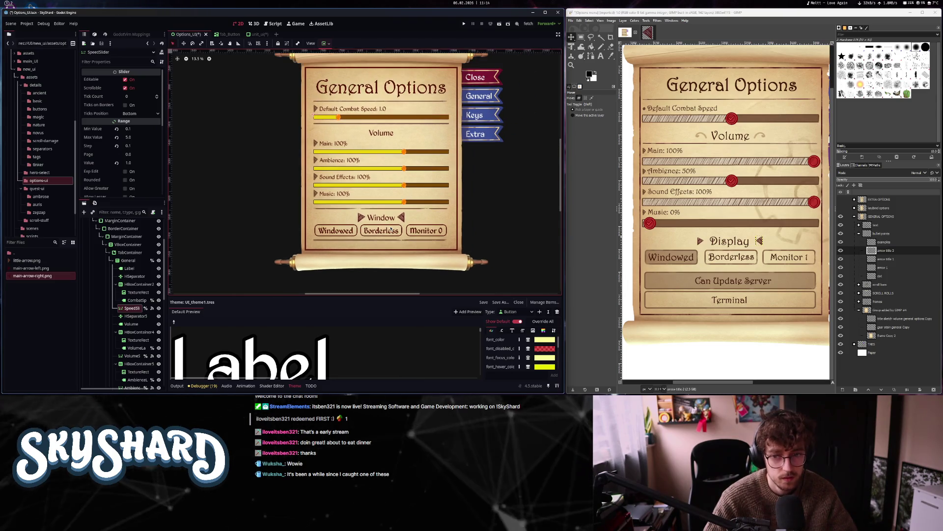
left_click(360, 219)
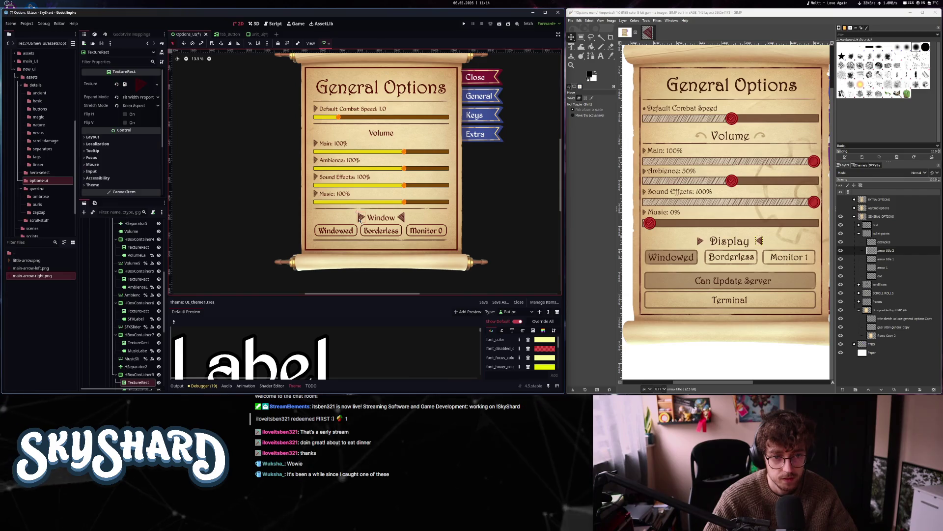
left_click(403, 219)
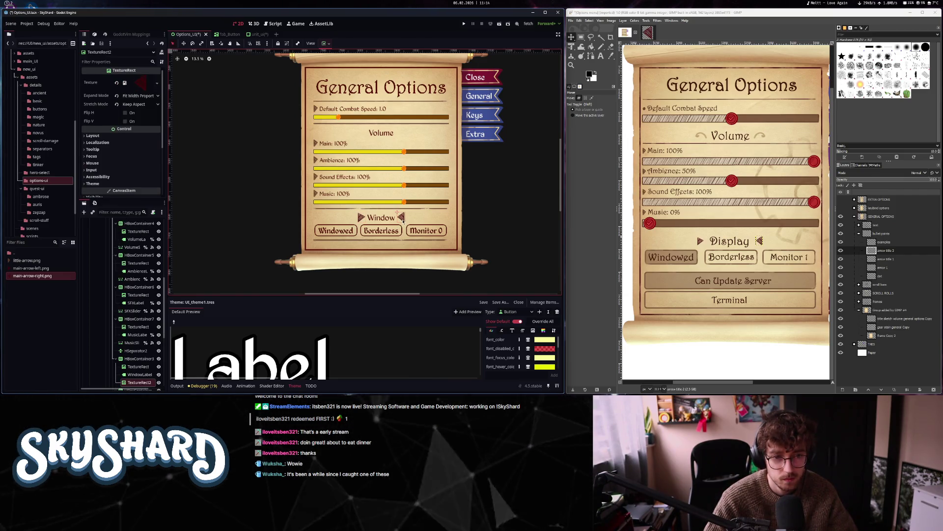
left_click(386, 222)
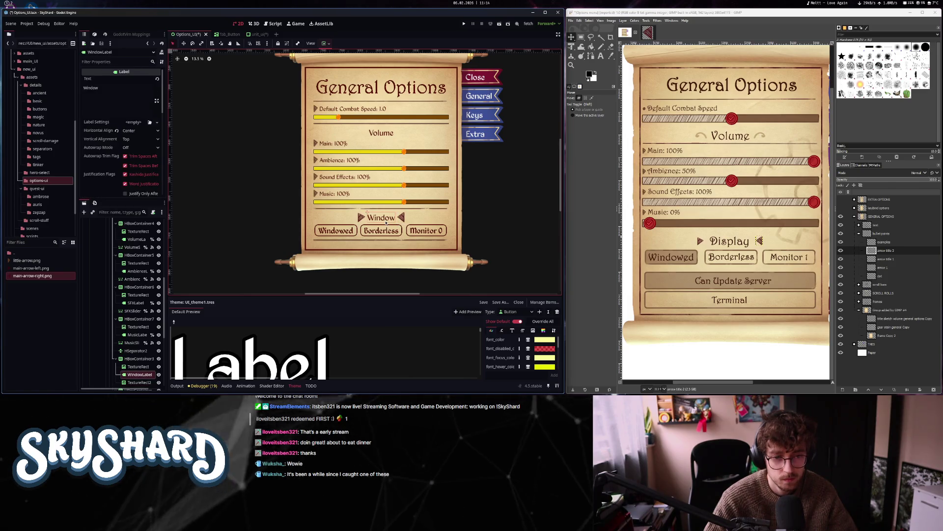
left_click(375, 278)
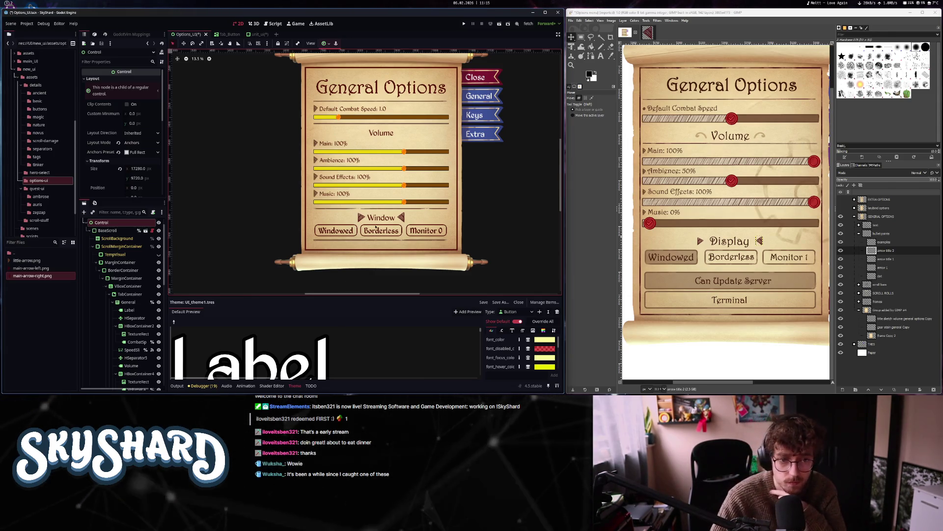
left_click(378, 210)
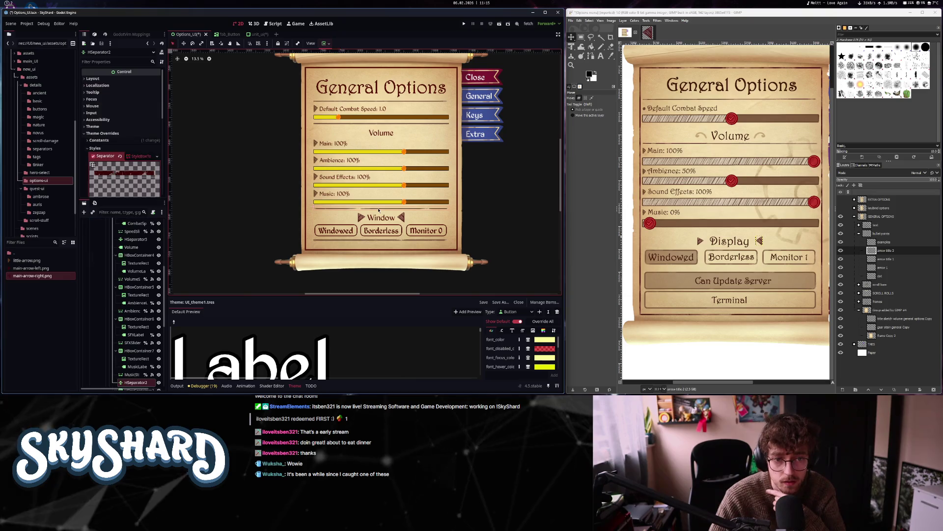
left_click(158, 320)
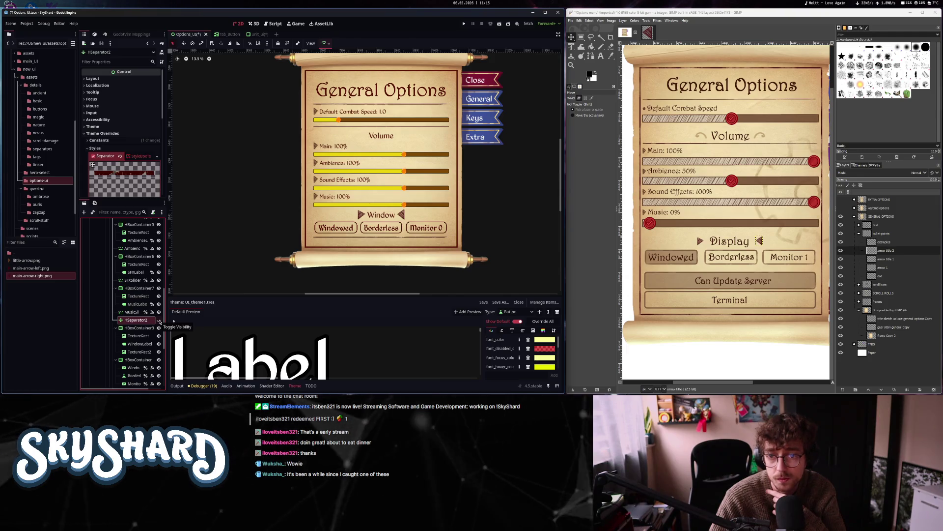
left_click(159, 320)
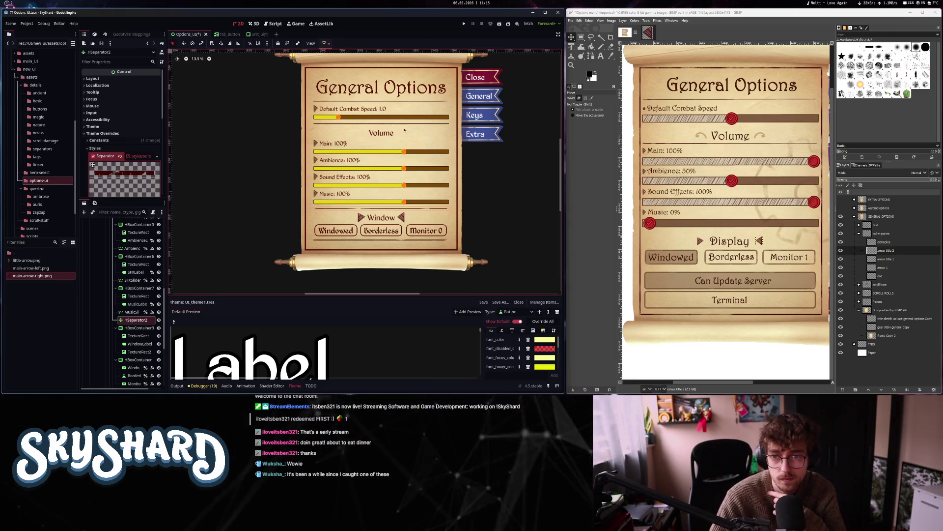
left_click_drag(750, 265, 748, 271)
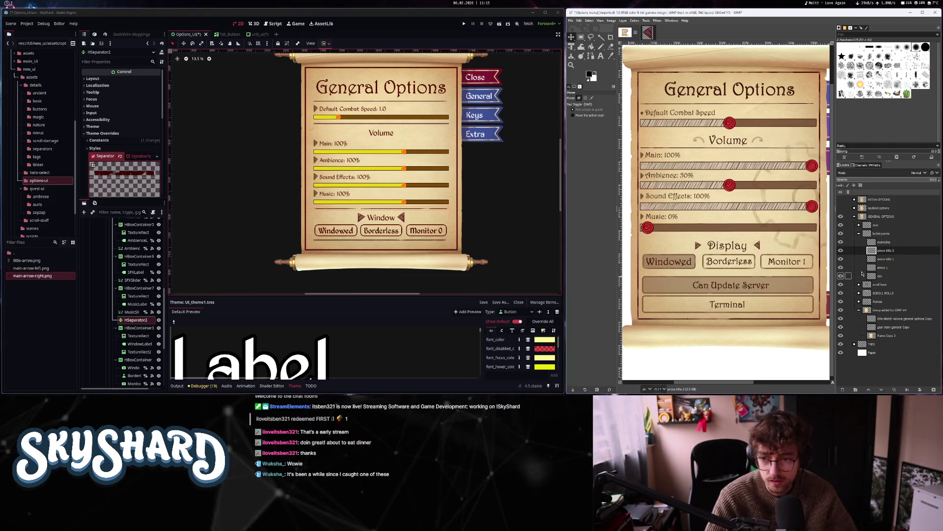
Collapse the bullet points group and toggle the frames layer's visibility to inspect the mockup
left_click(858, 233)
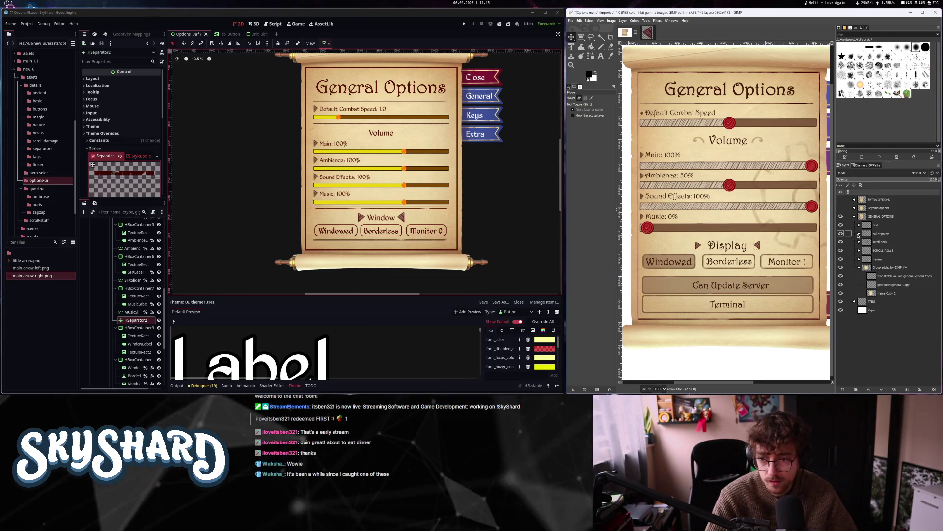
left_click(881, 260)
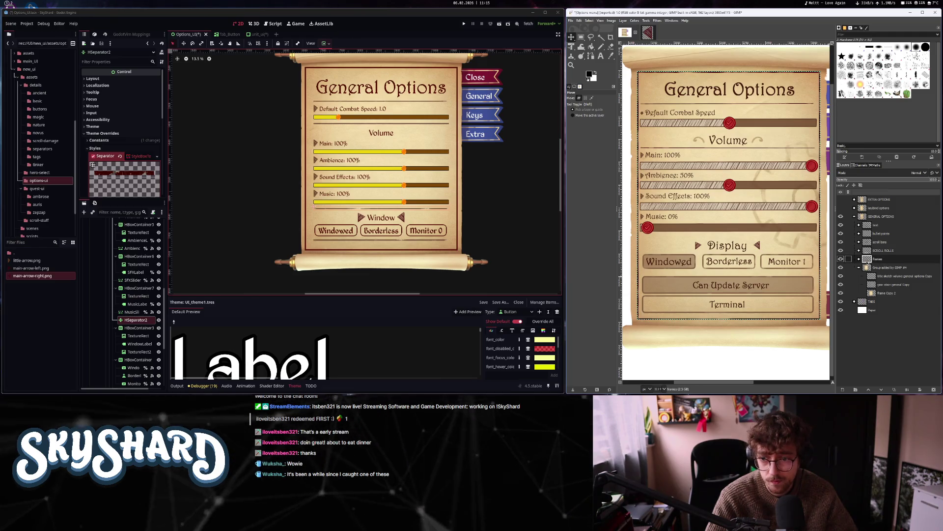
left_click(842, 259)
left_click(841, 260)
left_click(841, 260)
left_click(841, 260)
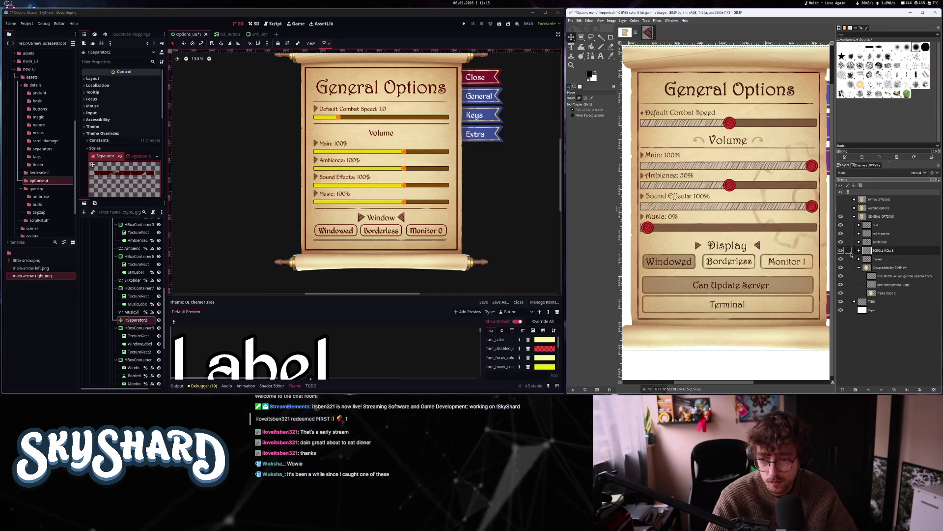
Toggle the text, scroll rolls and parchment layers off and on to check each one
left_click(877, 243)
left_click(881, 234)
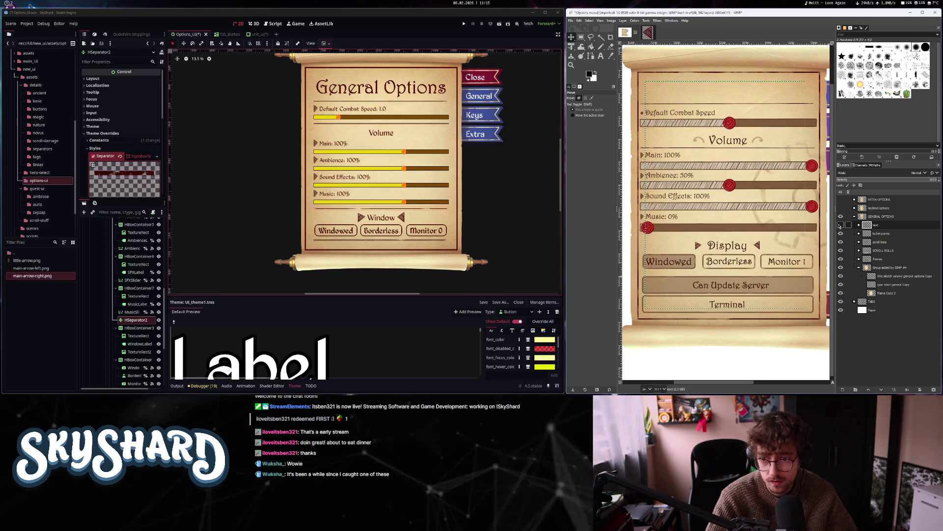
left_click(841, 224)
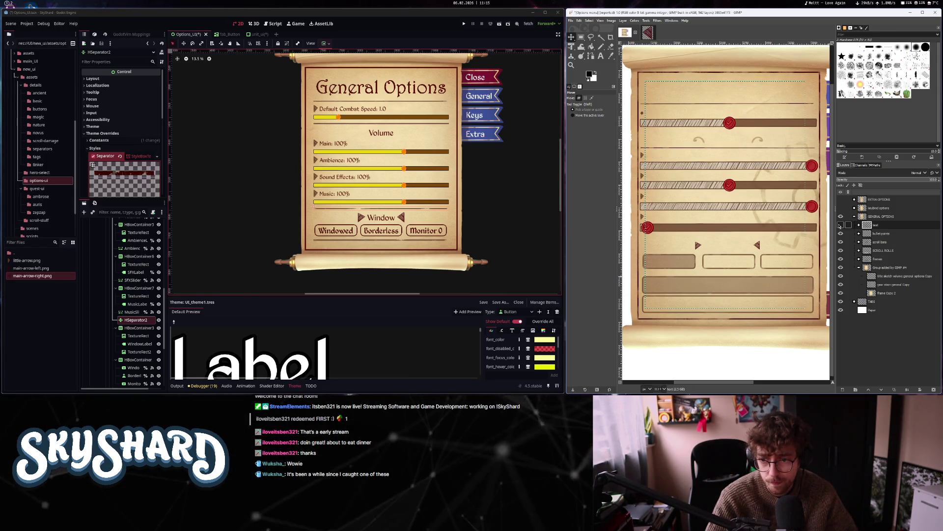
left_click(840, 224)
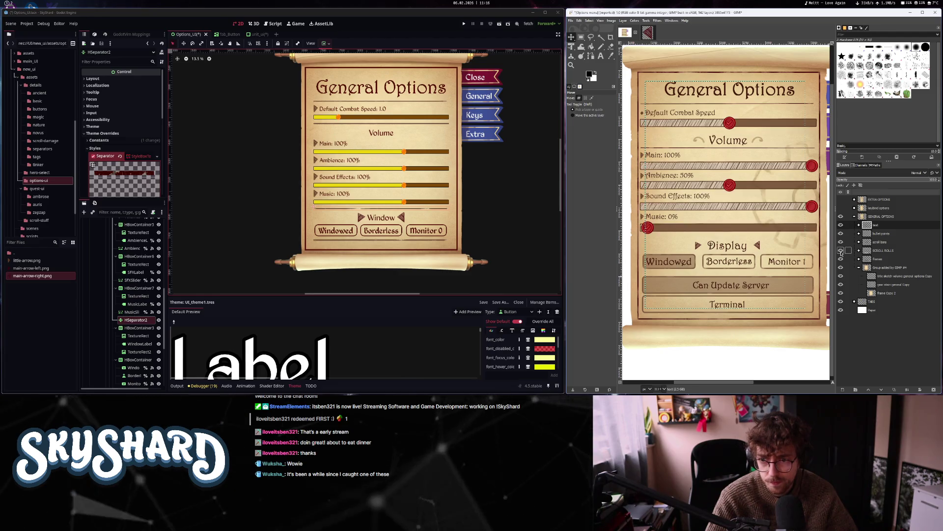
left_click(840, 250)
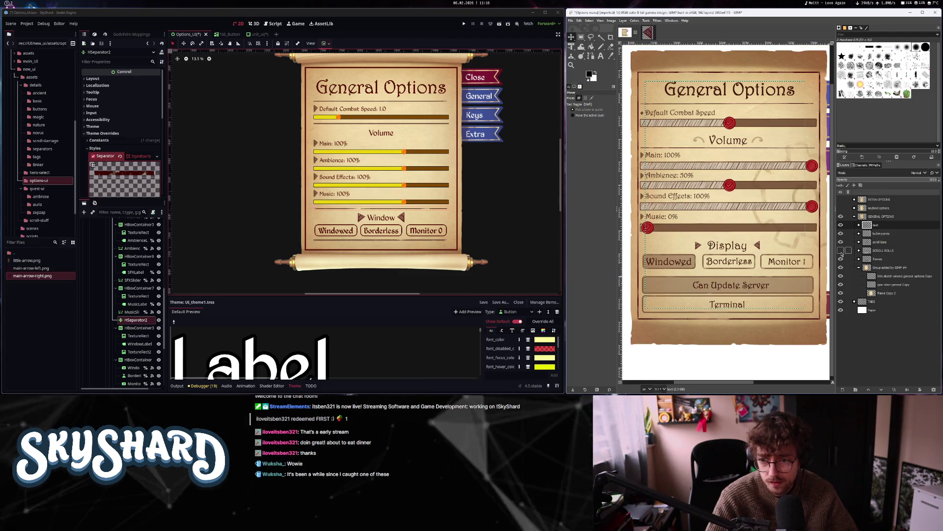
left_click(840, 250)
left_click(841, 267)
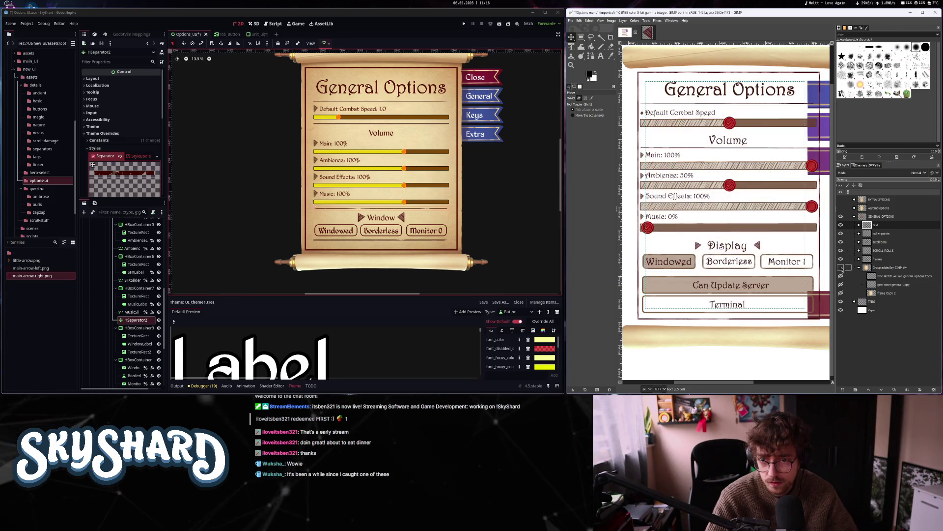
left_click(840, 267)
Copy the 'title sketch volume general options Copy' layer into the right-arrow image
left_click(883, 269)
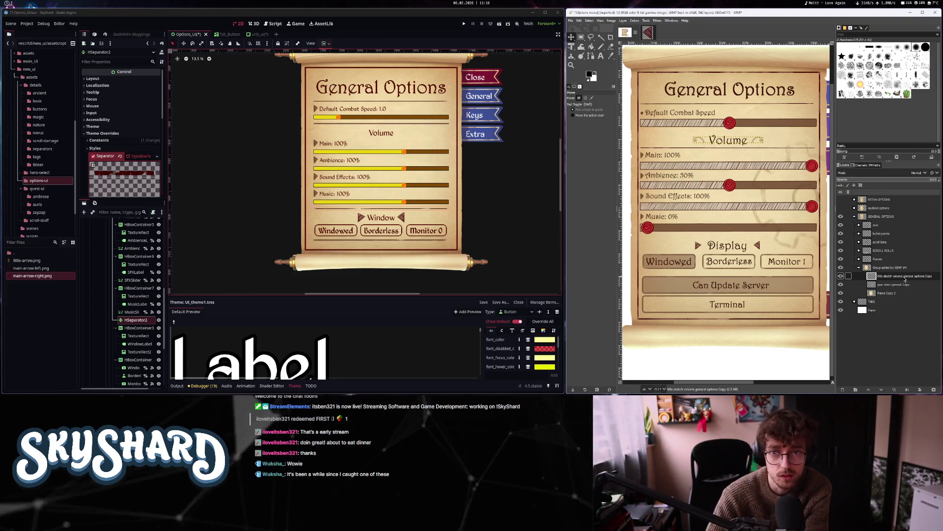
mouse_move(901, 279)
left_mouse_down()
mouse_move(786, 147)
mouse_move(641, 32)
mouse_move(712, 192)
left_mouse_up()
right_click(872, 201)
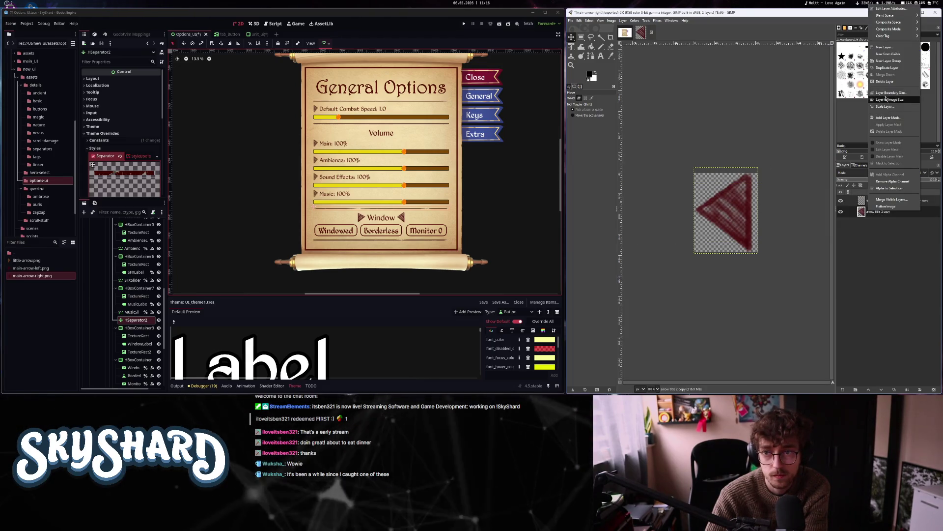
Delete the arrow layer, fit the canvas to the copied Volume ornament, and crop to content
left_click(886, 82)
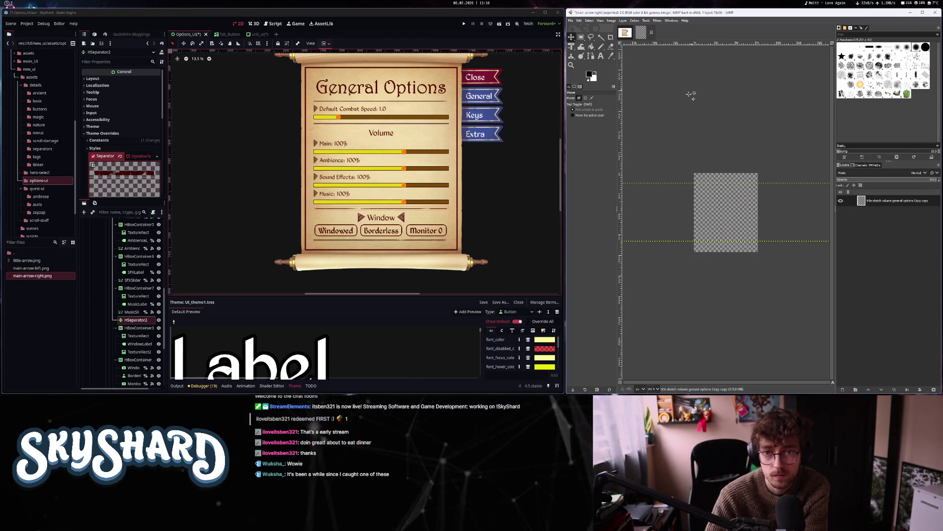
left_click(590, 20)
mouse_move(612, 21)
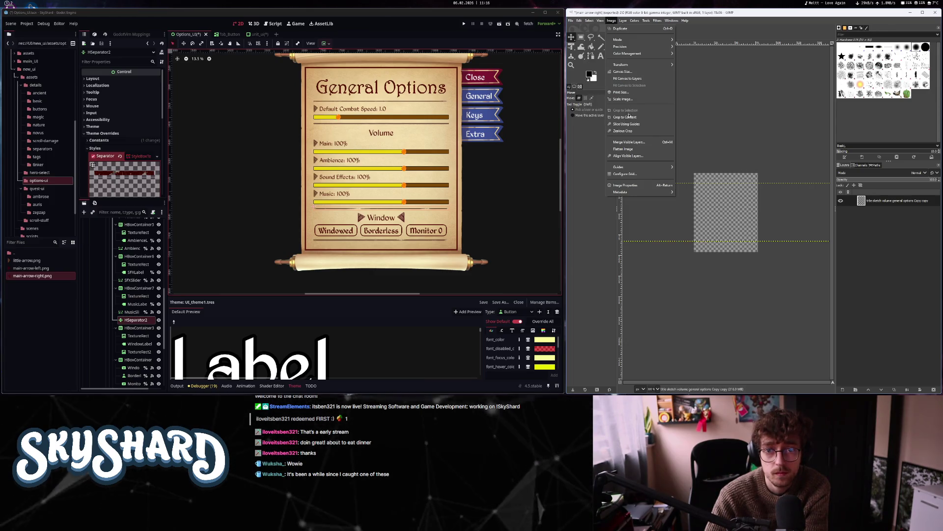
left_click(631, 78)
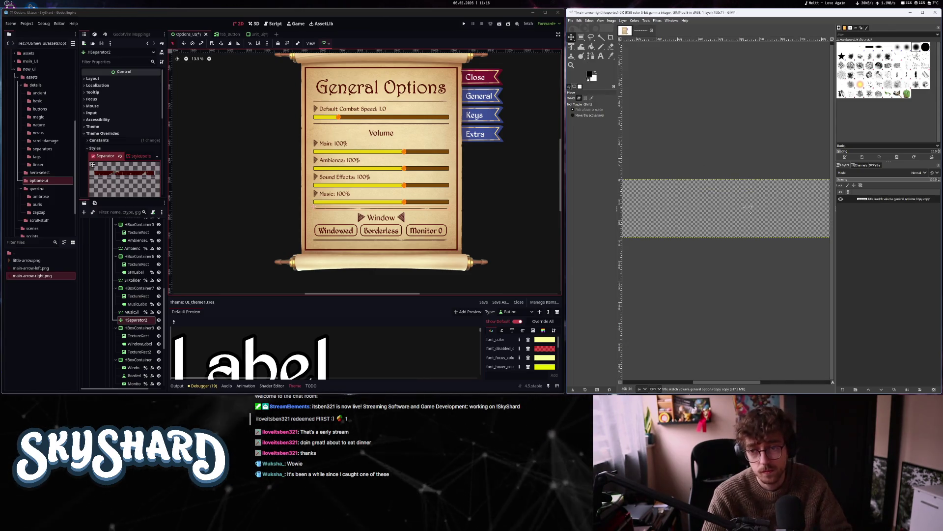
key("r")
scroll(734, 160, "down", 1)
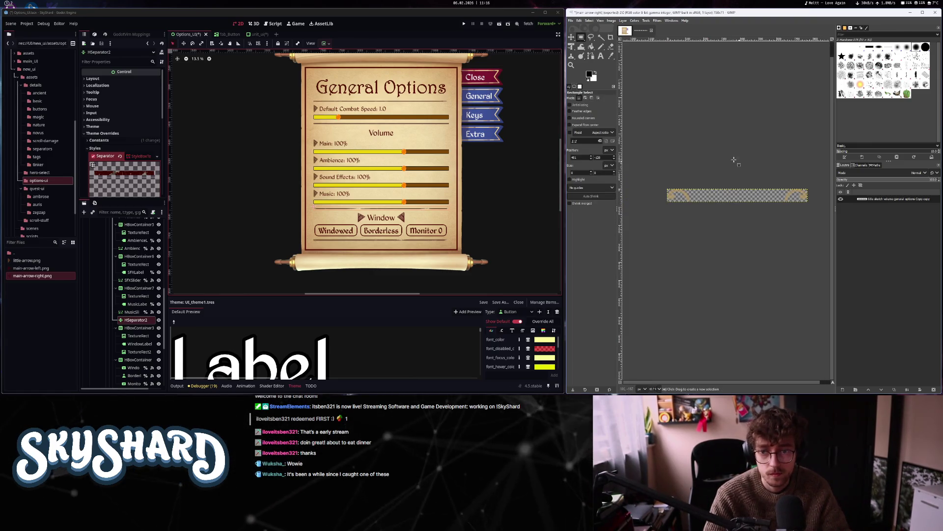
left_click(715, 150)
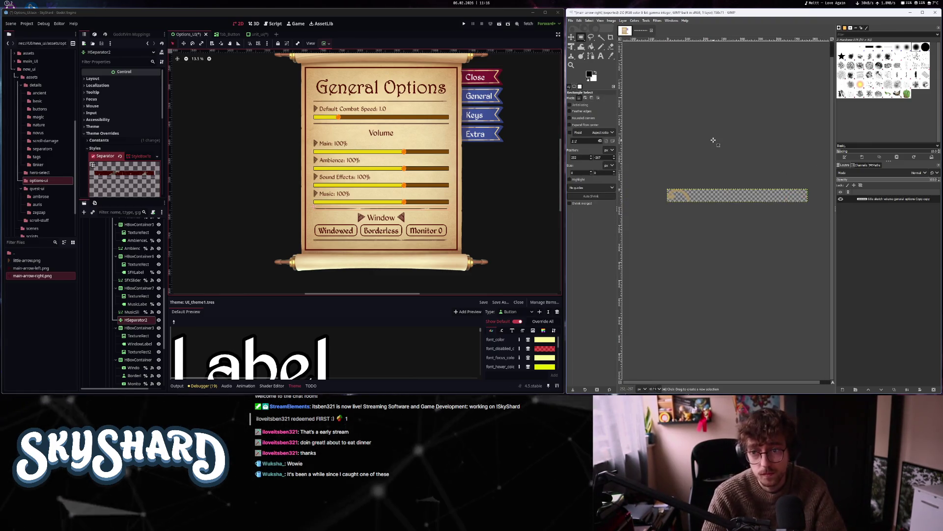
left_click(612, 21)
left_click(624, 117)
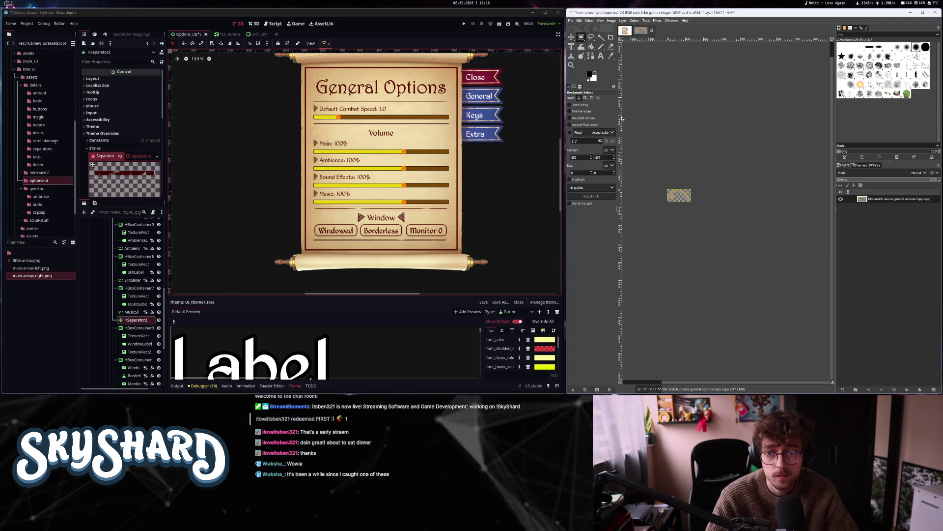
Export the cropped ornament as volume-label.png into the options-ui folder
left_click(571, 21)
left_click(589, 113)
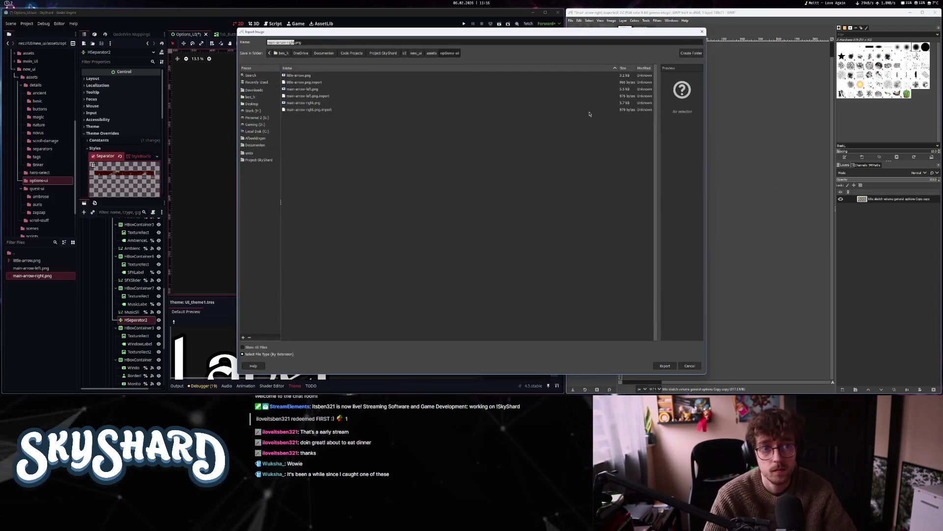
type("vo")
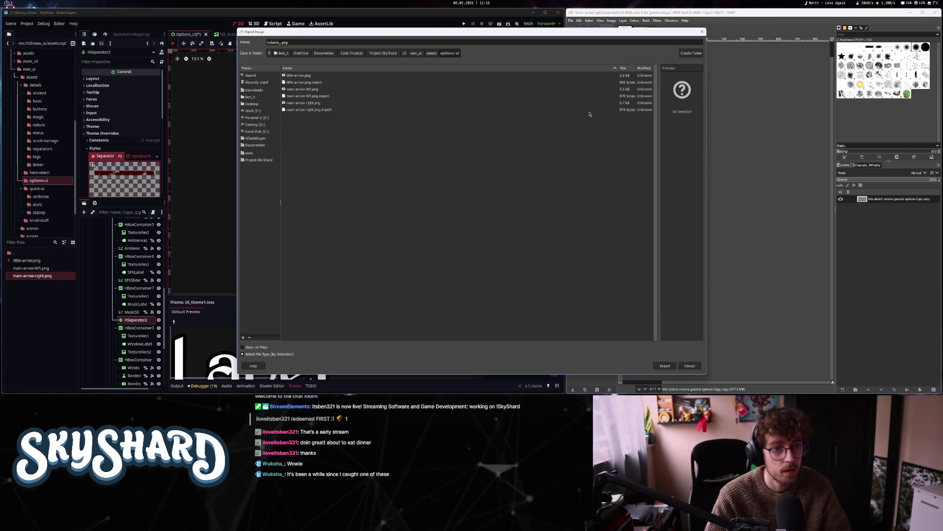
type("lume-label-left")
key("Return")
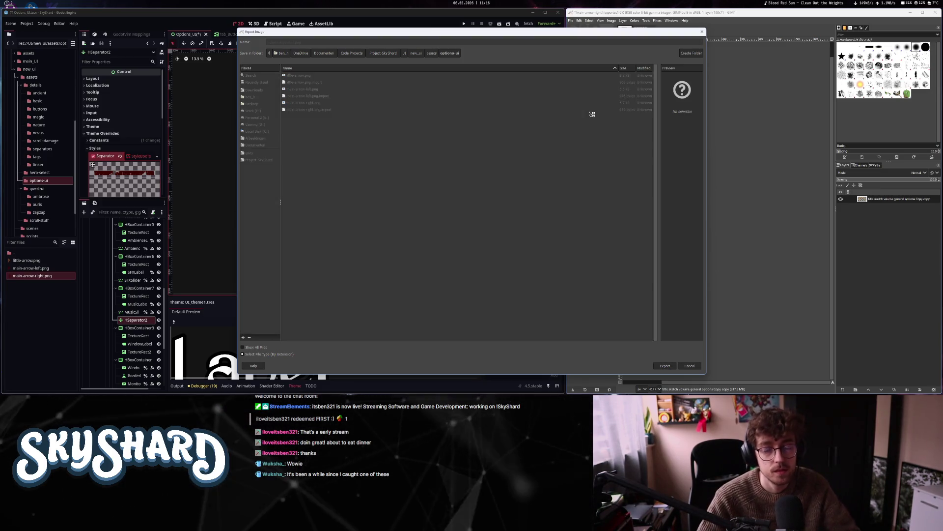
key("Return")
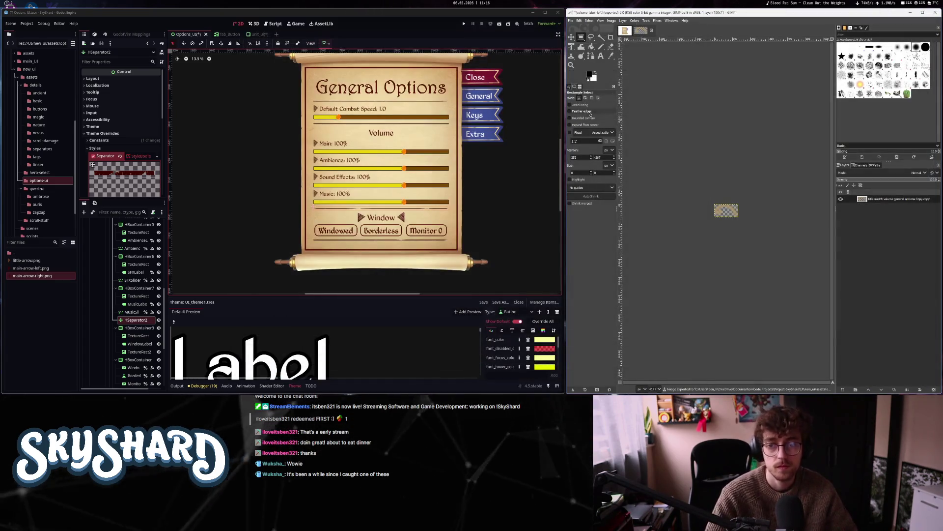
Undo the previous crop and trim the arrow image to its content
key("ctrl+z")
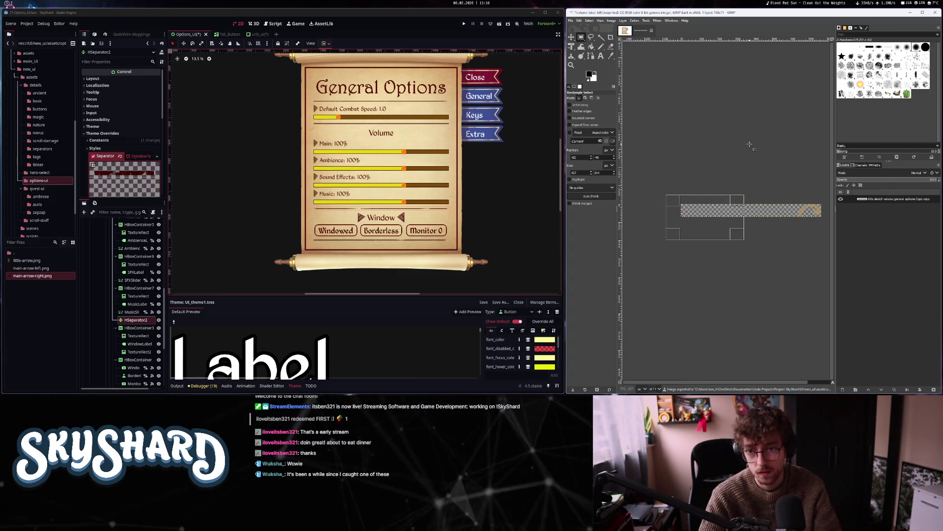
left_click(610, 22)
left_click(639, 116)
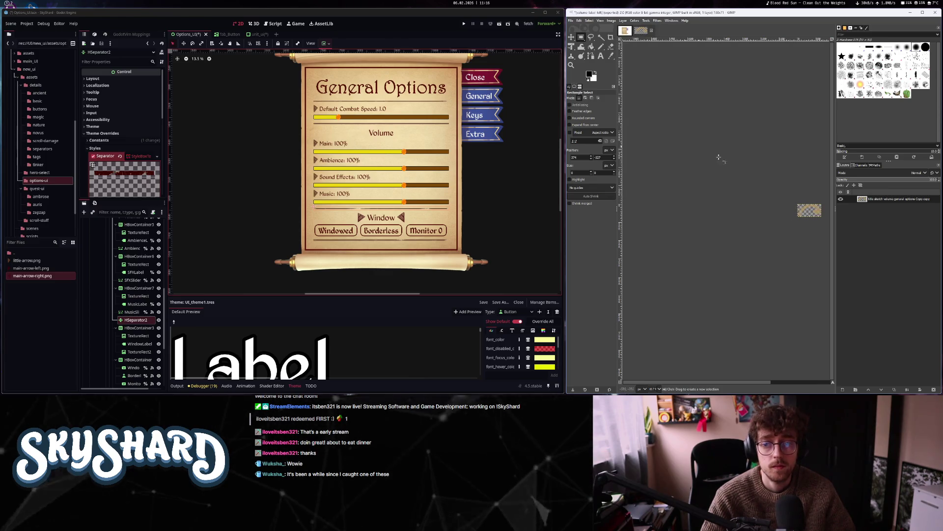
Export the trimmed image as volume-label-right.png
left_click(570, 20)
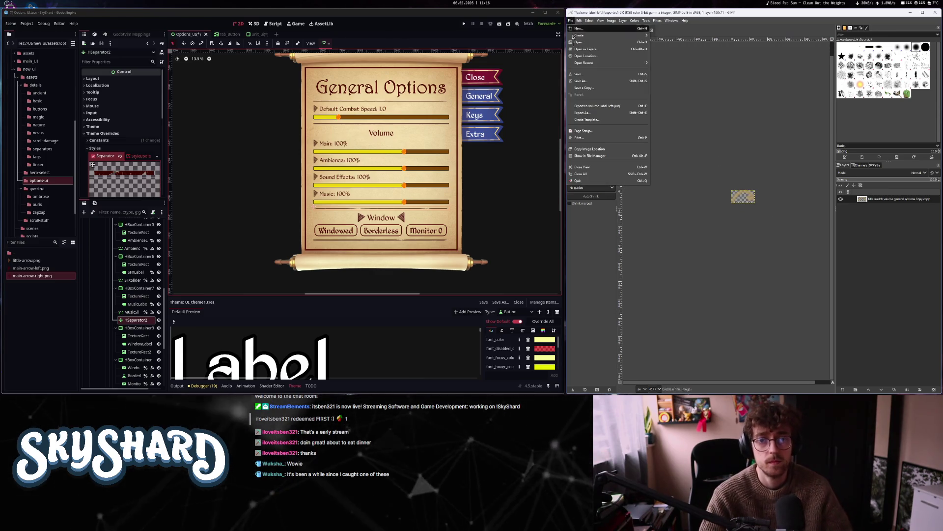
left_click(587, 111)
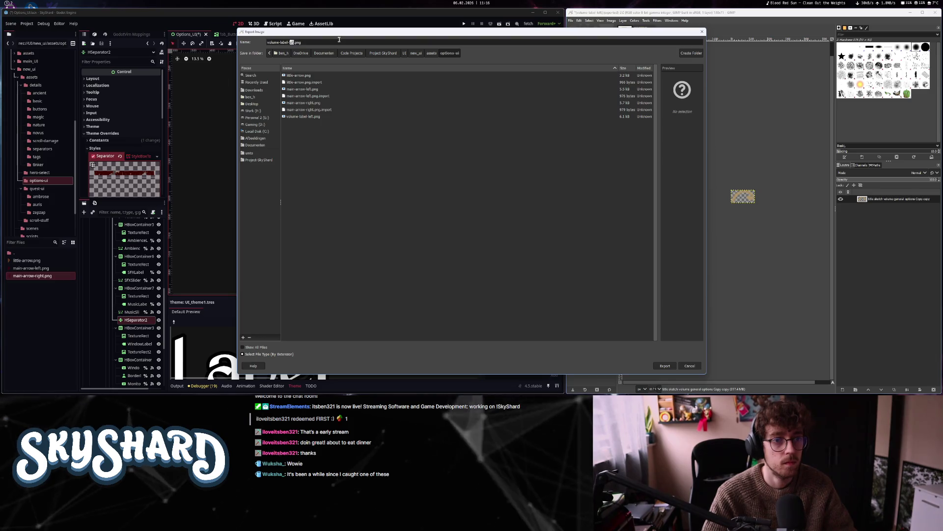
type("righ")
key("Return")
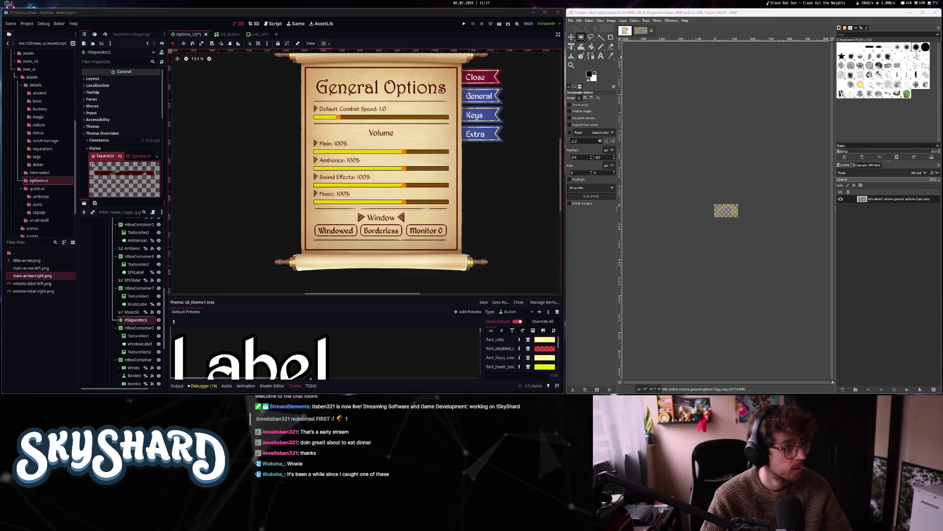
Return to the options menu scene and inspect the HBoxContainer3 row and Volume label
left_click(624, 30)
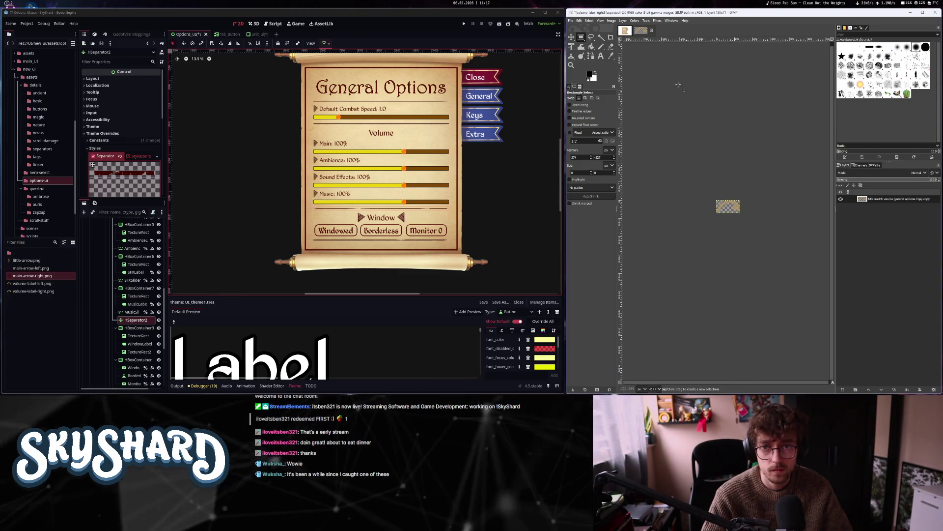
left_click(139, 328)
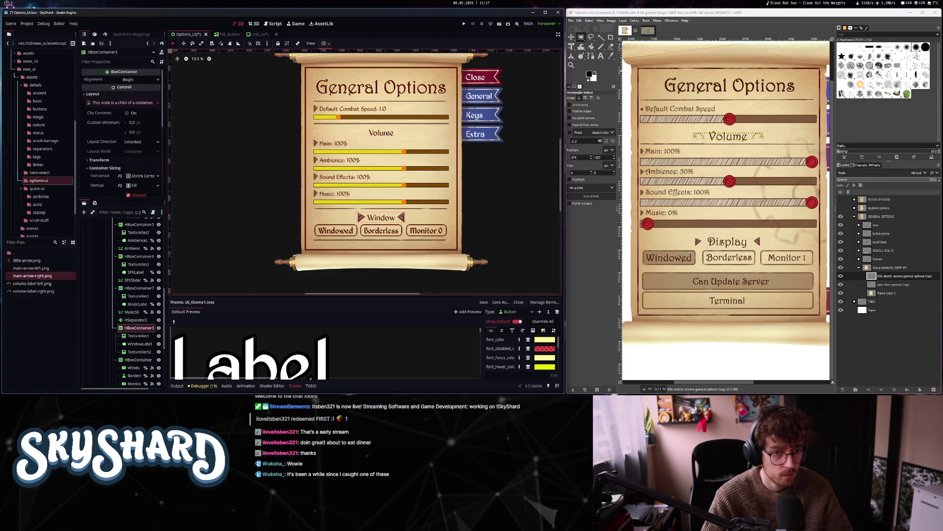
left_click(387, 133)
scroll(132, 256, "up", 2)
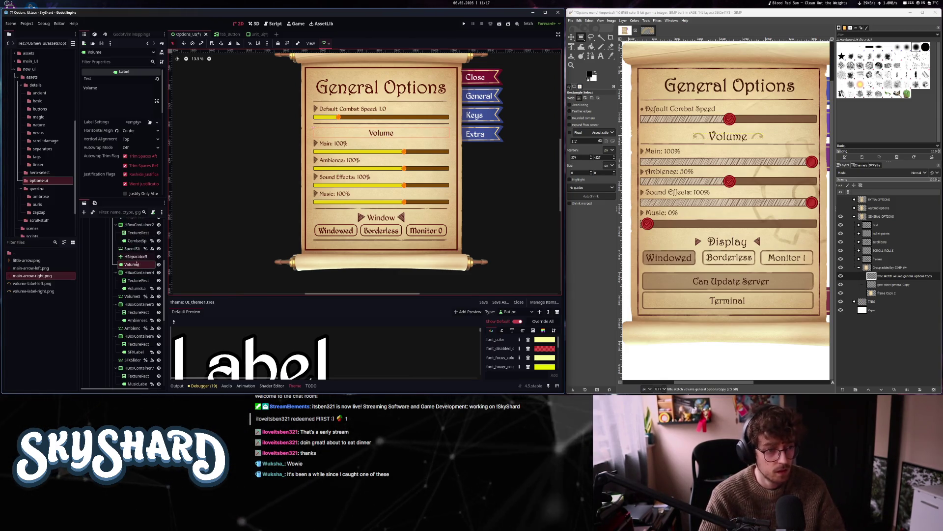
scroll(137, 264, "up", 1)
Add a new HBoxContainer under General and place it below HSeparator5
left_click(128, 222)
key("ctrl+a")
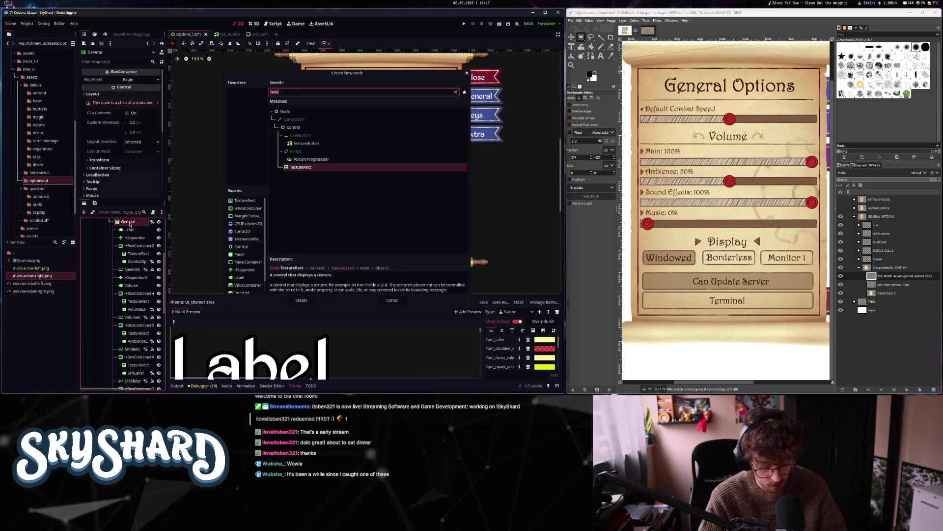
type("hbo")
key("Return")
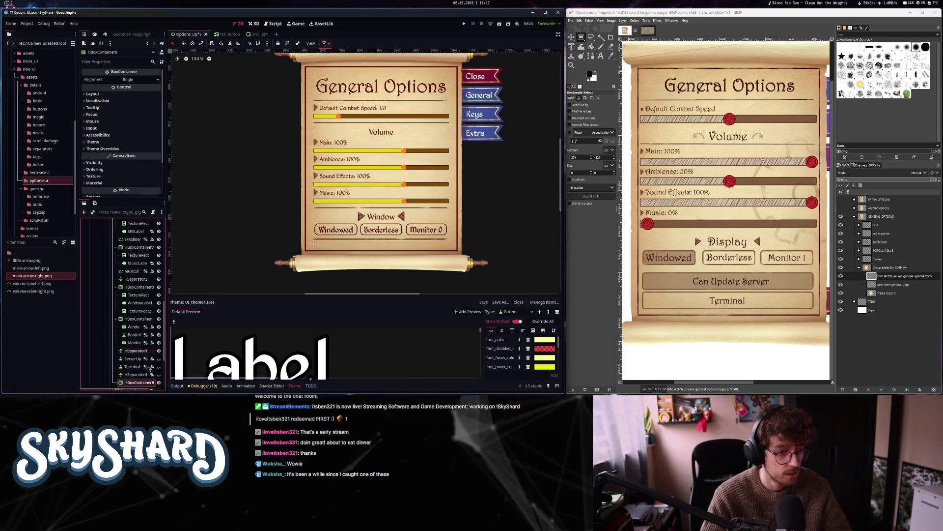
left_click_drag(139, 319, 136, 271)
left_click_drag(135, 309, 140, 312)
Move the Volume label into the new row and set its horizontal sizing to Shrink Center
left_click(135, 319)
left_click(139, 311)
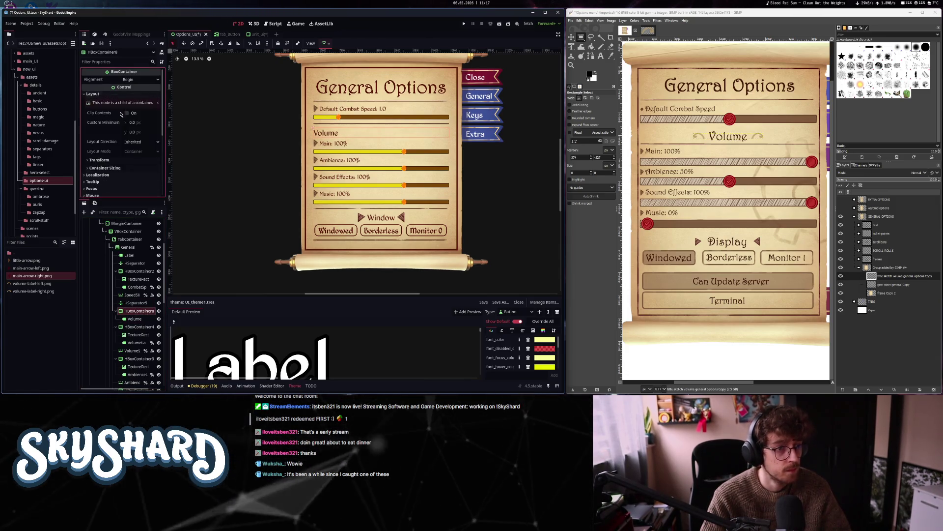
left_click(105, 168)
left_click(142, 175)
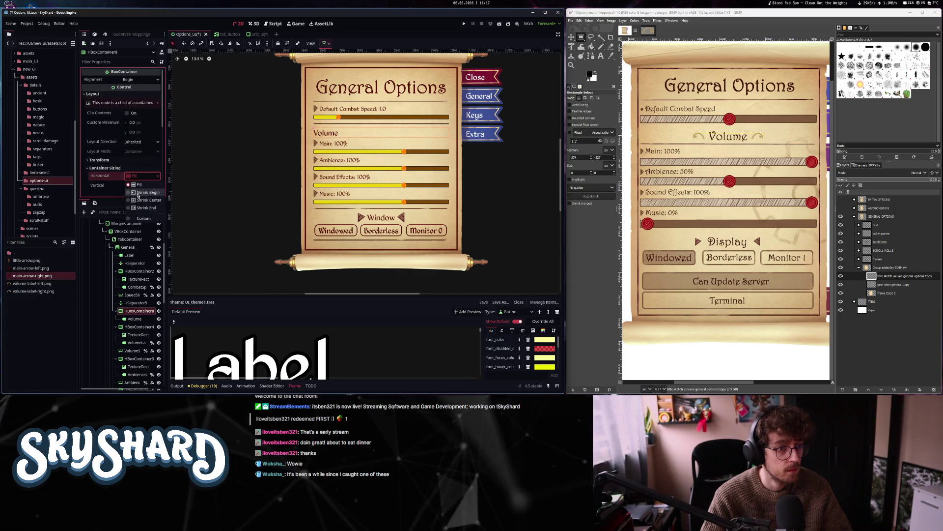
left_click(146, 200)
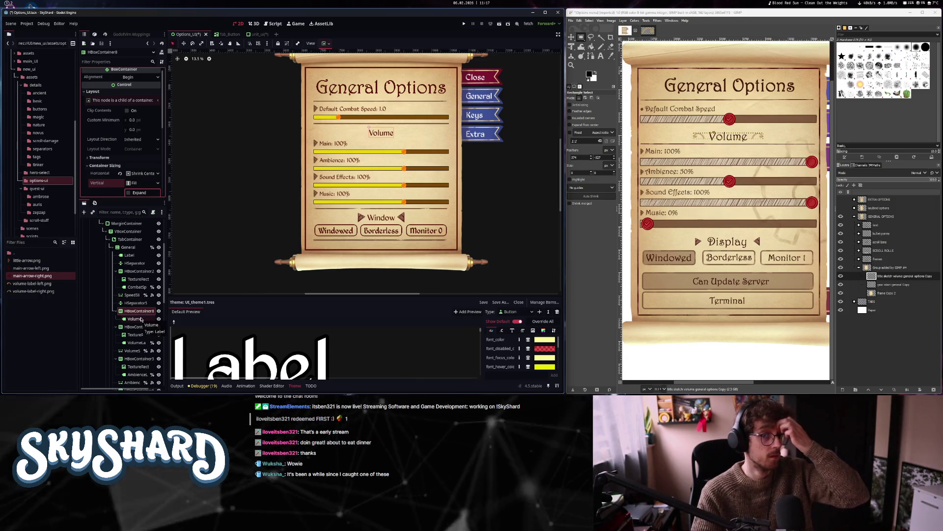
key("ctrl+a")
type("text")
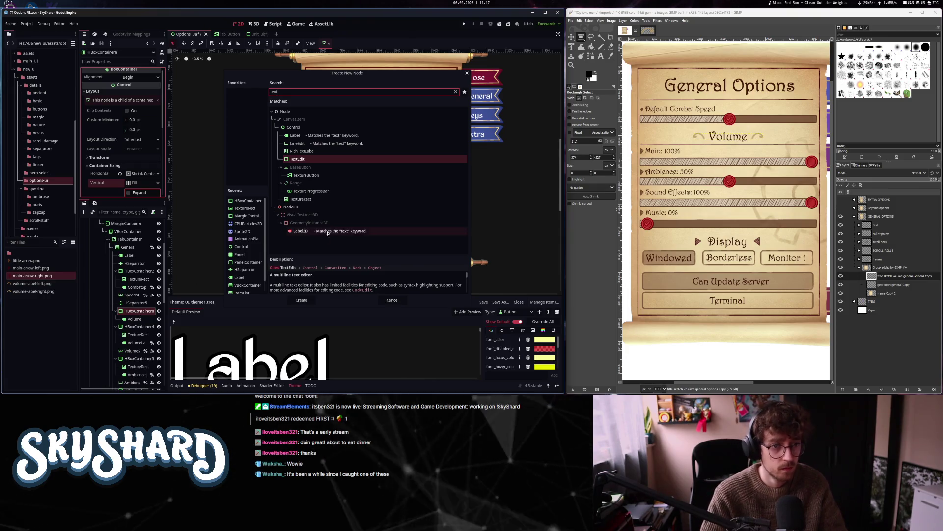
Add a TextureRect to the Volume row and reveal the row's Separation override
left_click(301, 199)
key("Return")
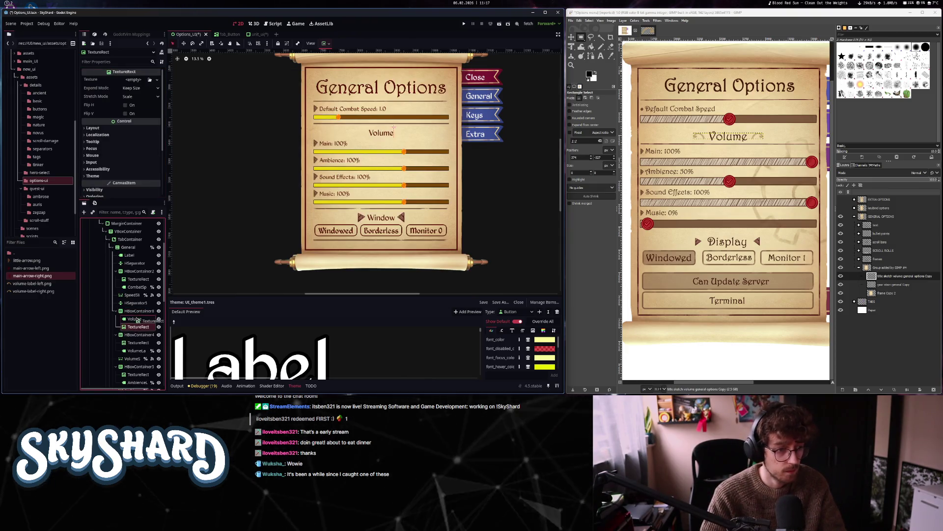
left_click(140, 311)
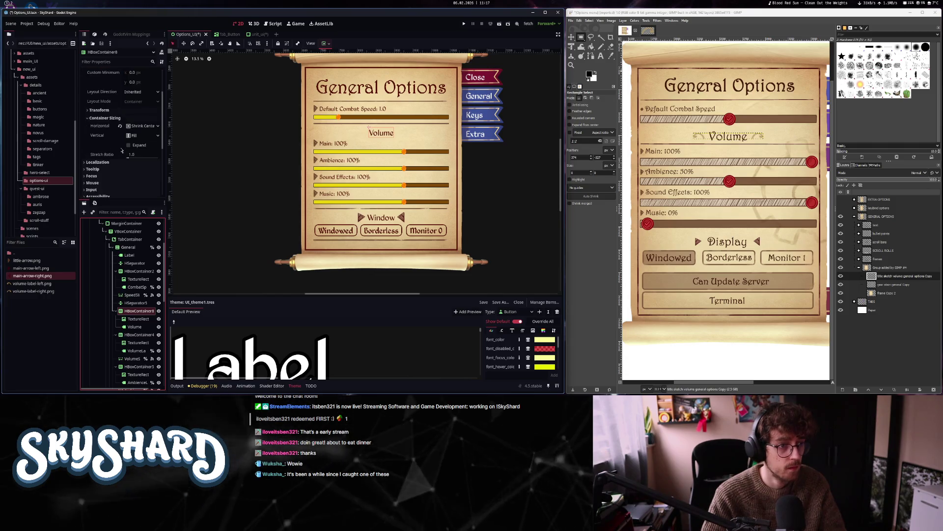
left_click(103, 178)
left_click(101, 185)
scroll(131, 133, "down", 2)
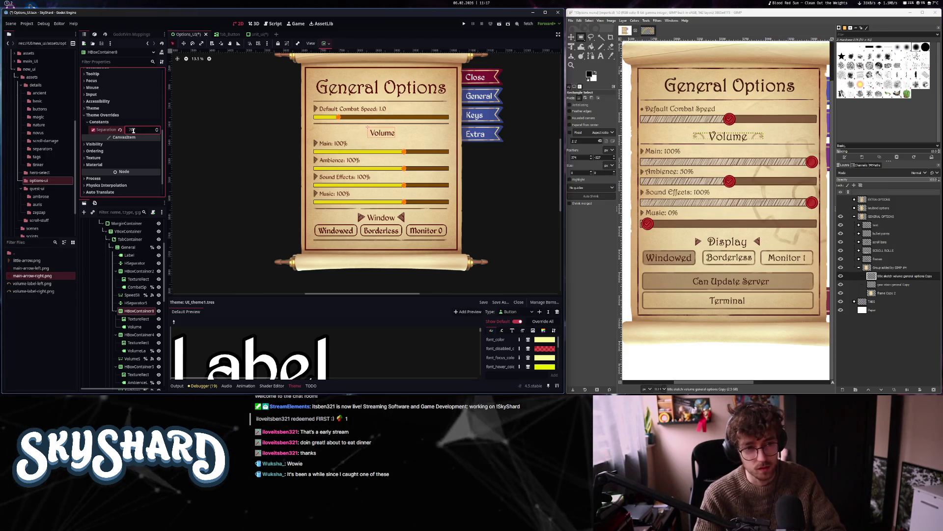
Set the Volume row's separation to 50, matching the combat speed row
left_click(322, 104)
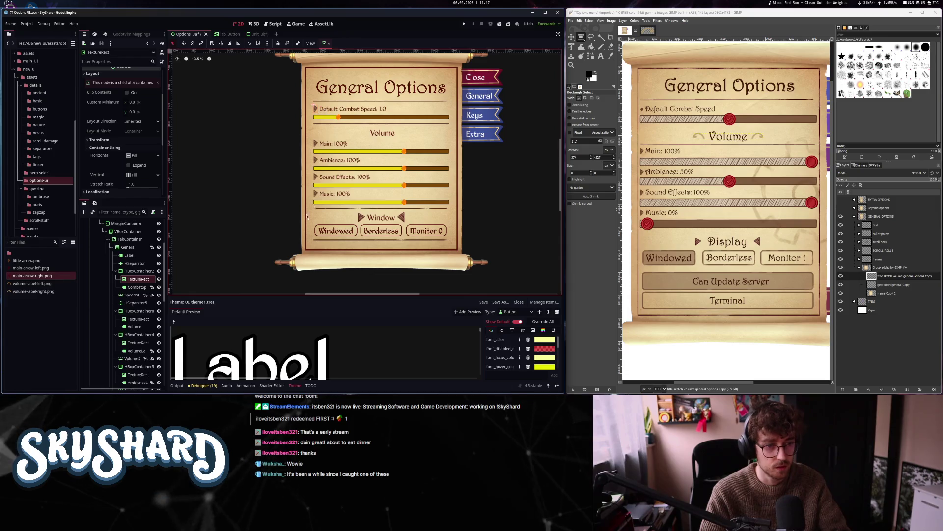
scroll(118, 170, "down", 1)
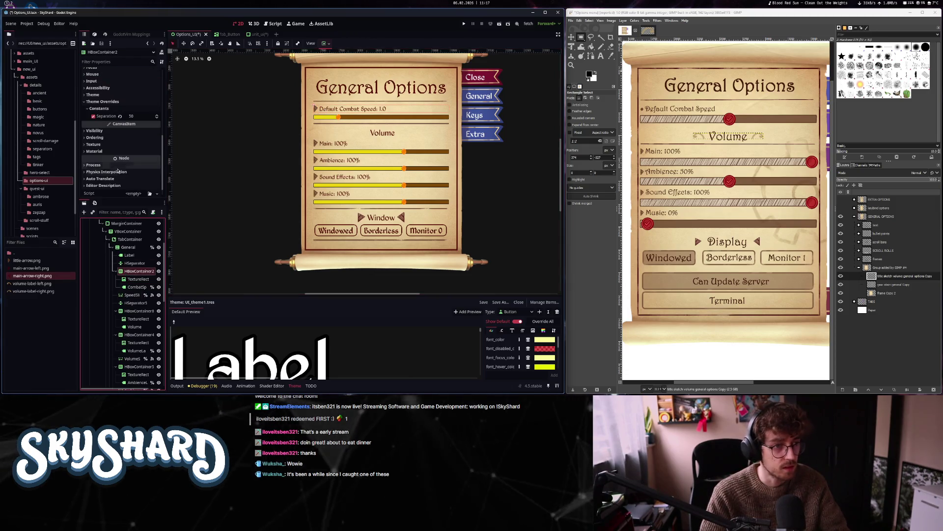
left_click(138, 312)
type("0")
key("Return")
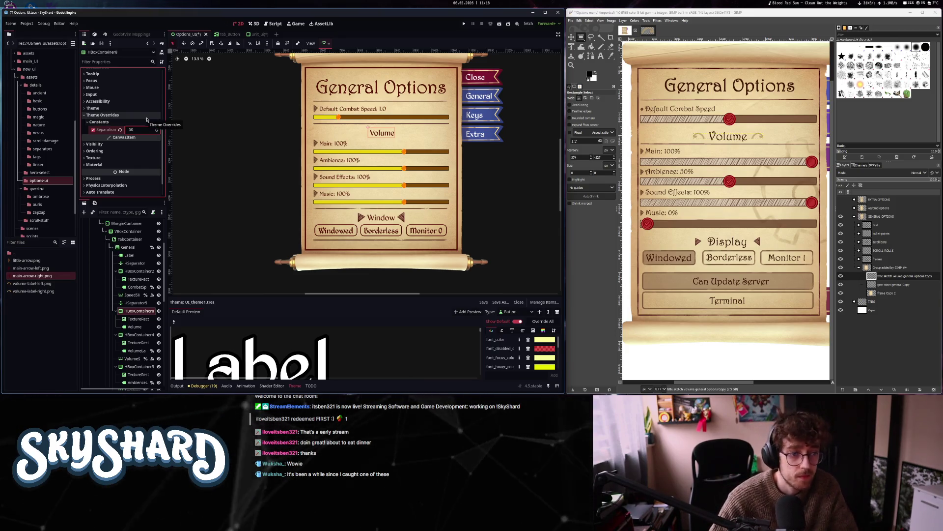
left_click(138, 318)
left_click(141, 88)
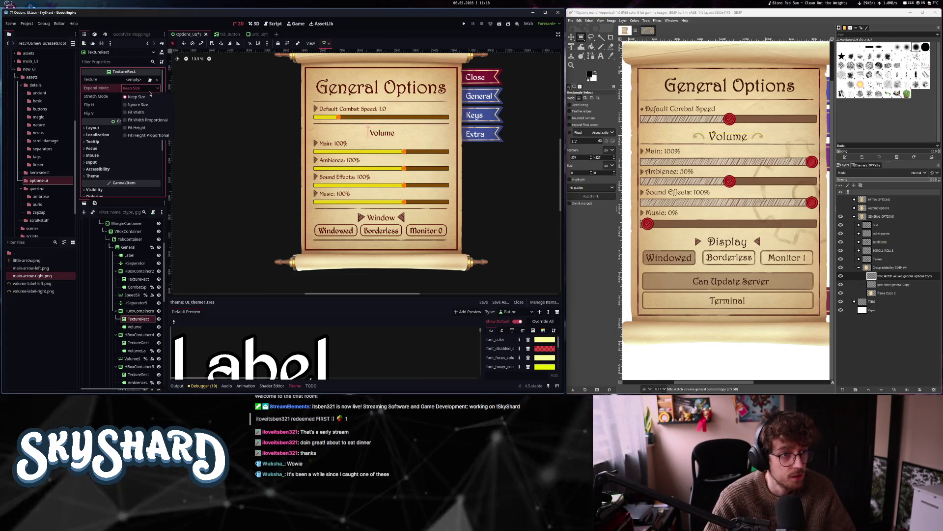
Assign volume-label-left.png to the TextureRect, keeping aspect ratio with Fit Width expand mode
left_click(141, 97)
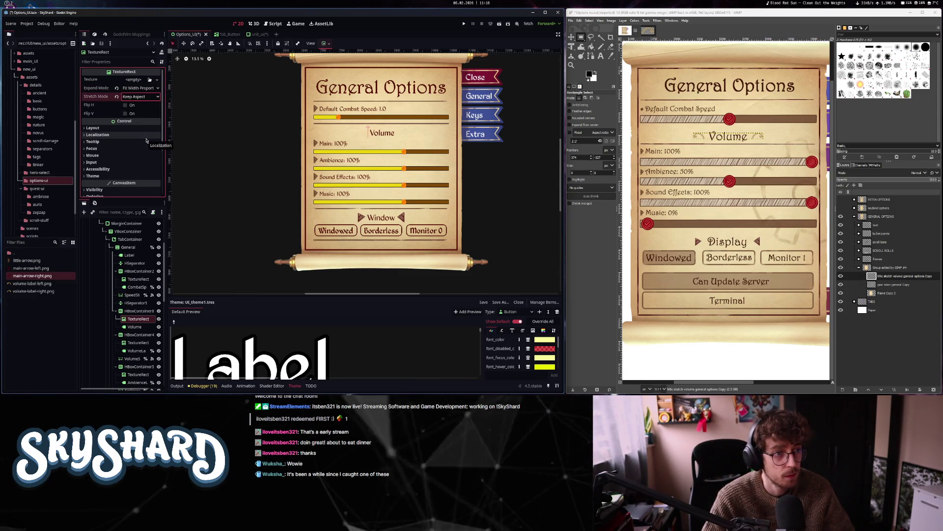
left_click_drag(31, 283, 135, 81)
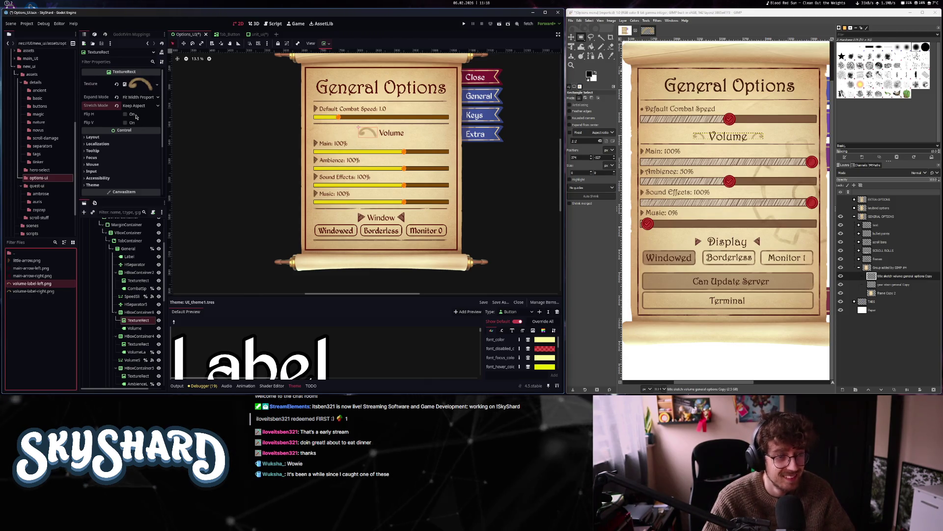
left_click(142, 98)
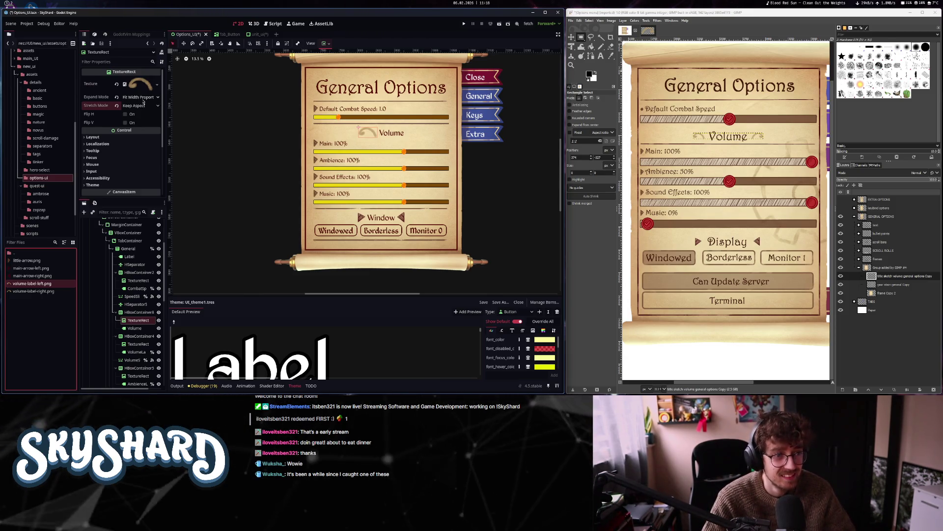
left_click(143, 123)
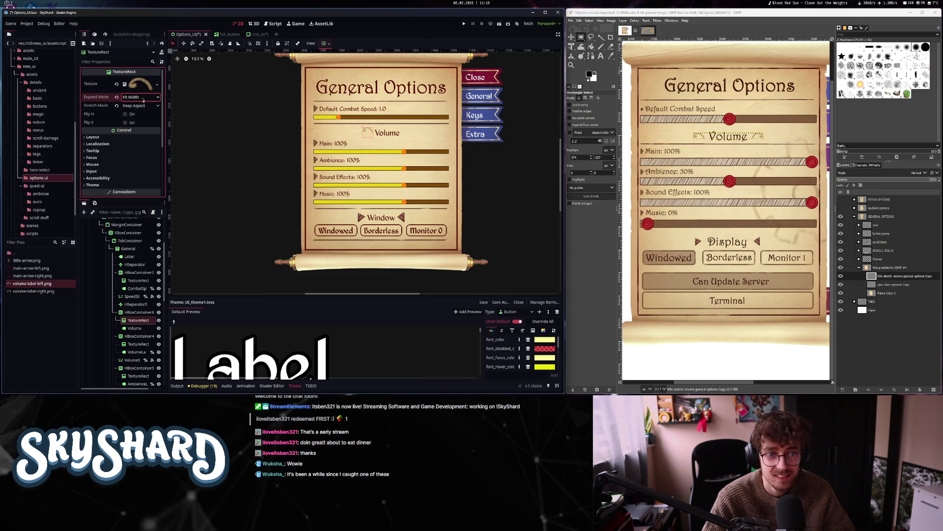
left_click(143, 98)
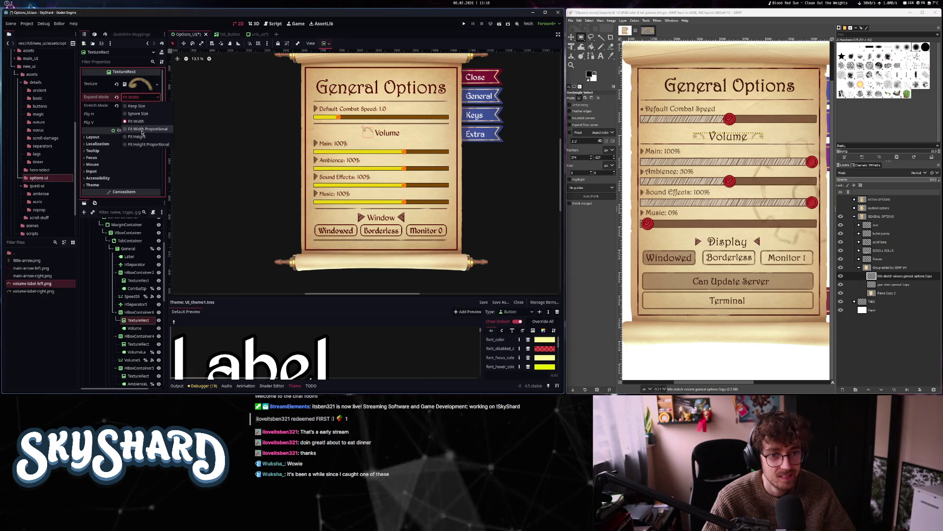
left_click(142, 129)
left_click(141, 97)
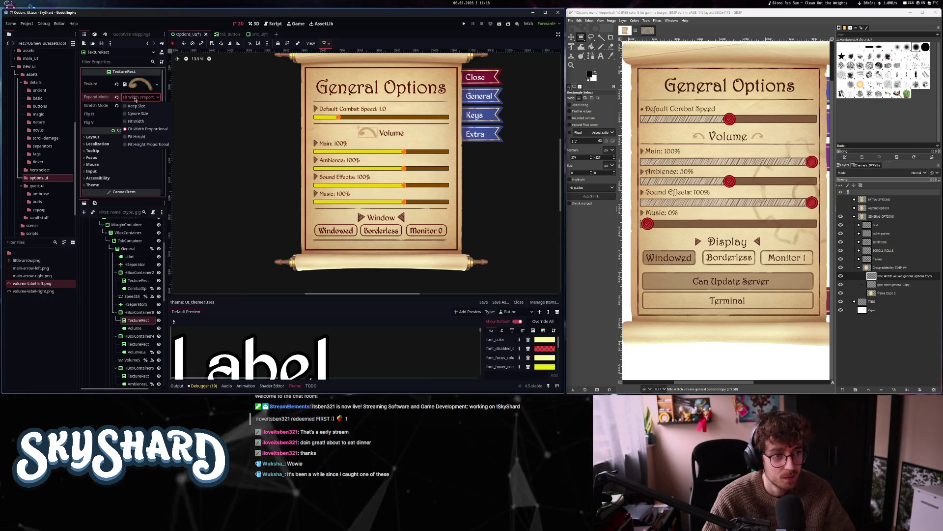
left_click(145, 121)
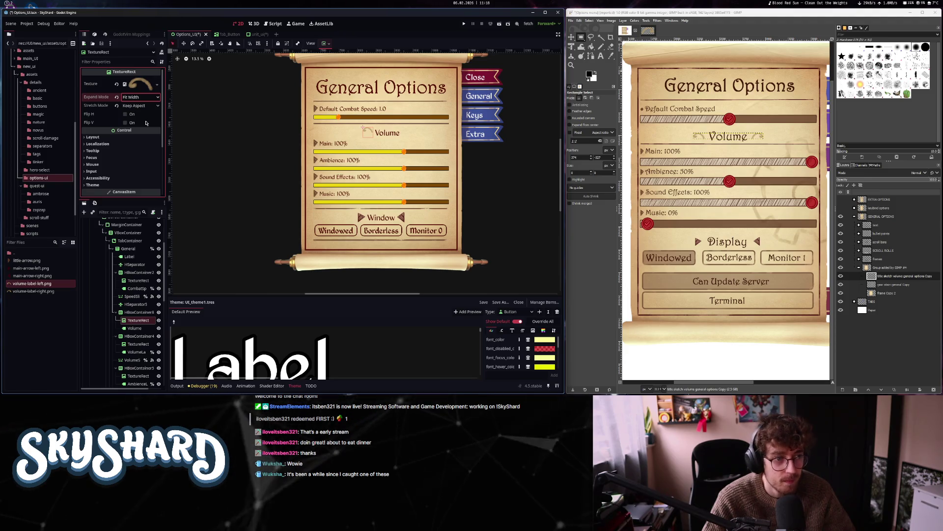
Set the ornament's vertical container sizing to Shrink Center
left_click(127, 137)
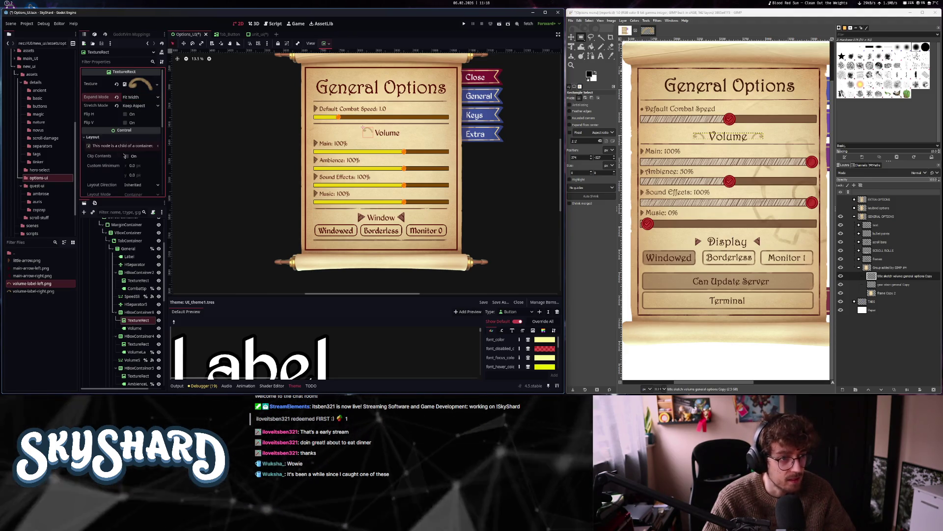
scroll(127, 159, "down", 2)
left_click(127, 163)
scroll(127, 162, "down", 2)
left_click(143, 123)
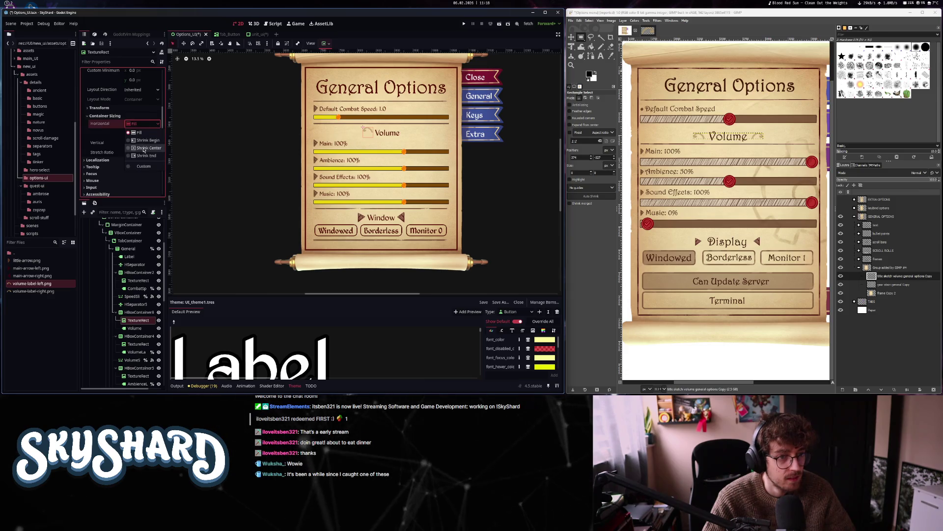
left_click(143, 142)
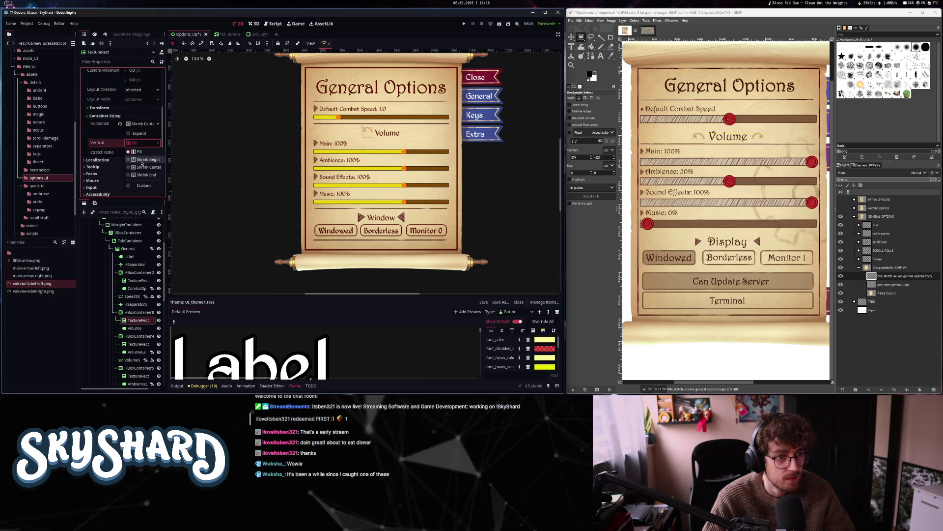
left_click(141, 163)
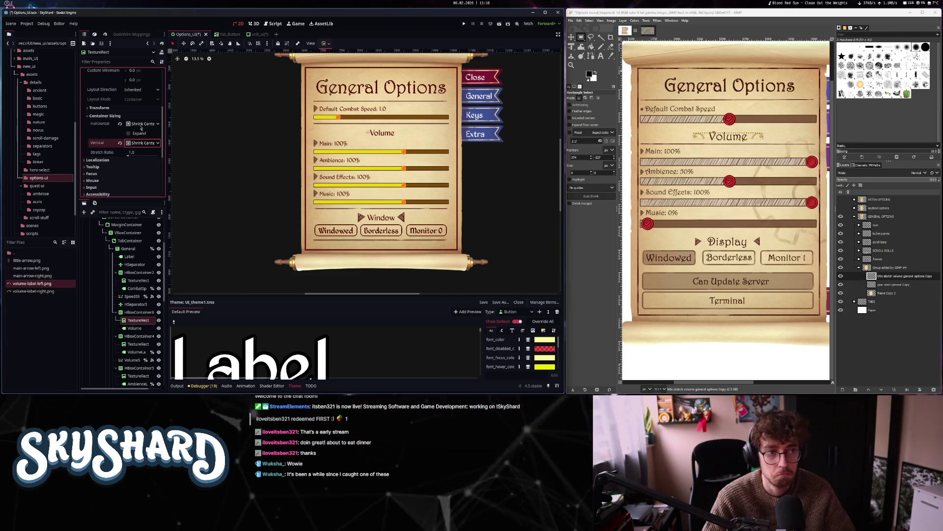
Give the ornament a custom minimum height of 150
scroll(141, 143, "up", 2)
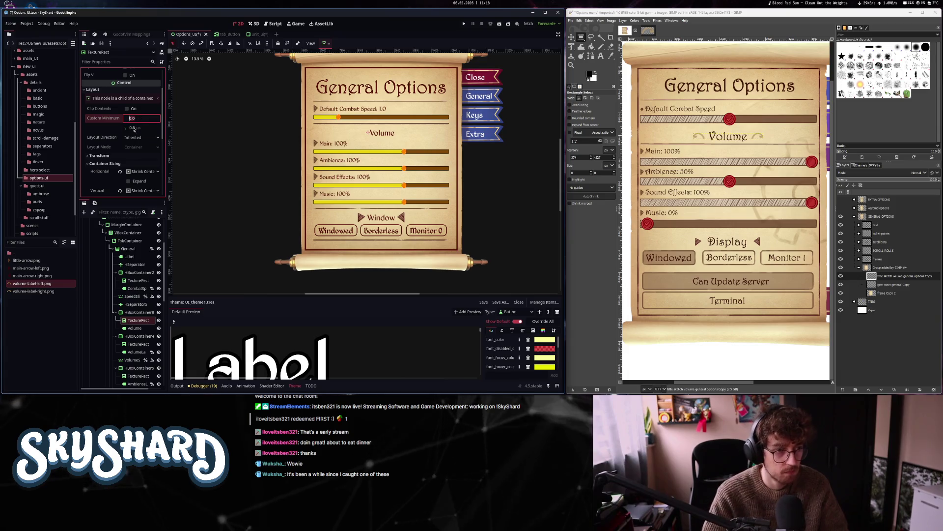
type("20")
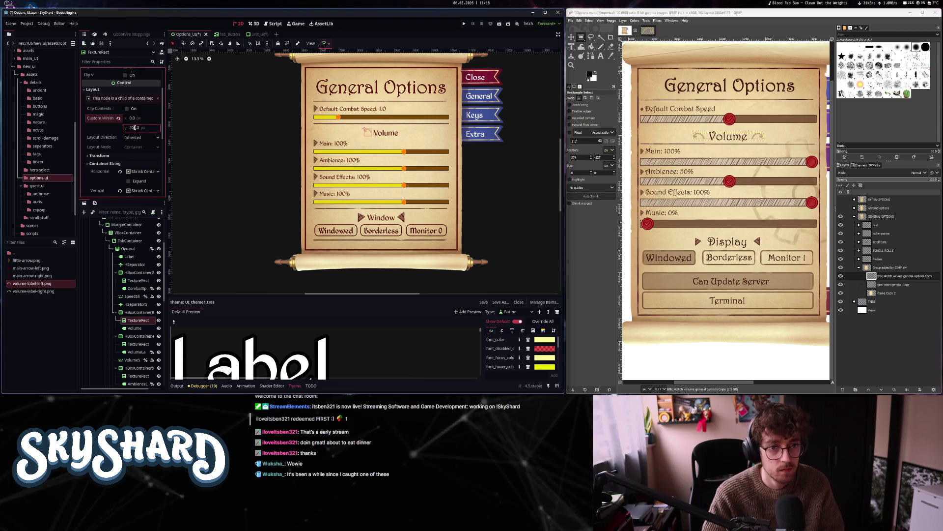
scroll(127, 142, "up", 2)
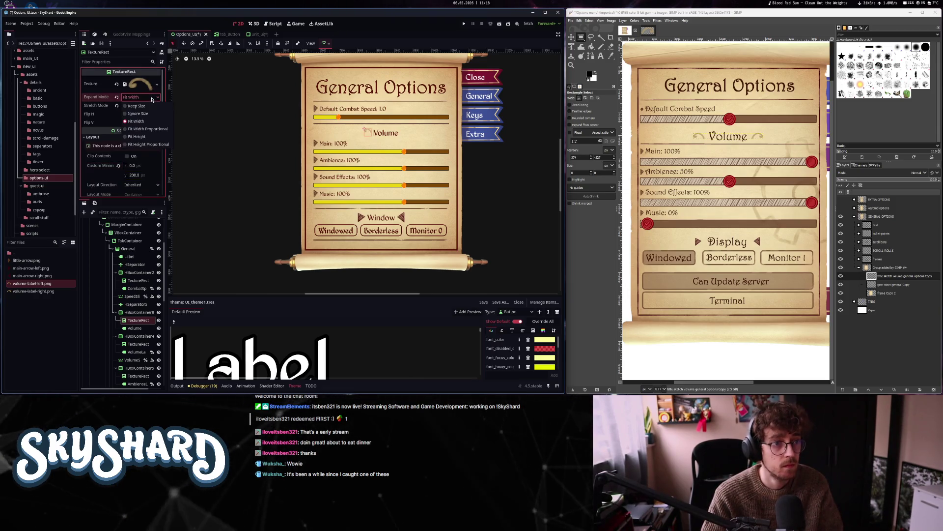
scroll(129, 156, "down", 3)
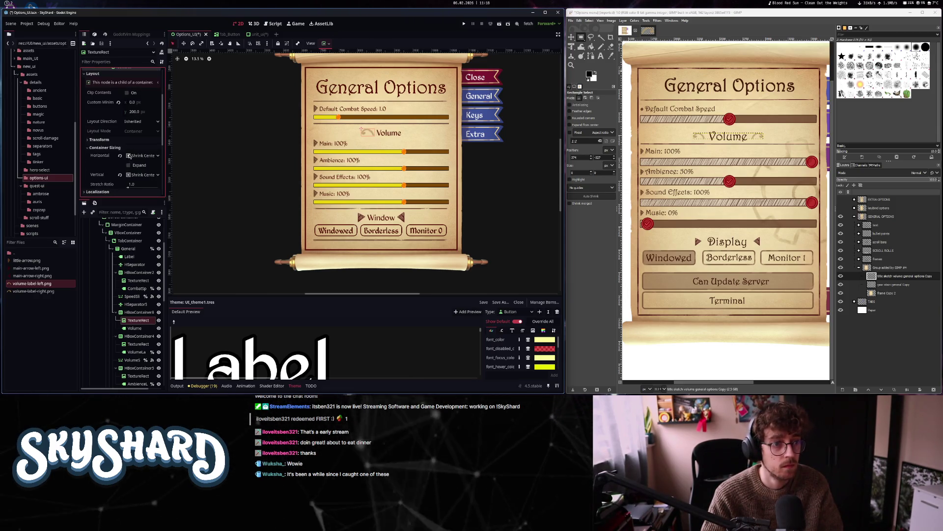
type("15")
key("Return")
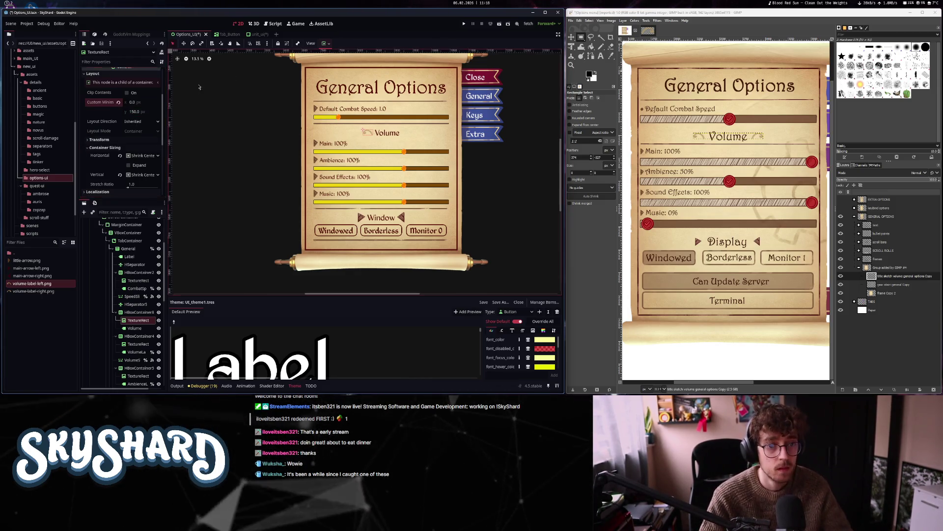
scroll(367, 139, "up", 15)
scroll(368, 138, "down", 13)
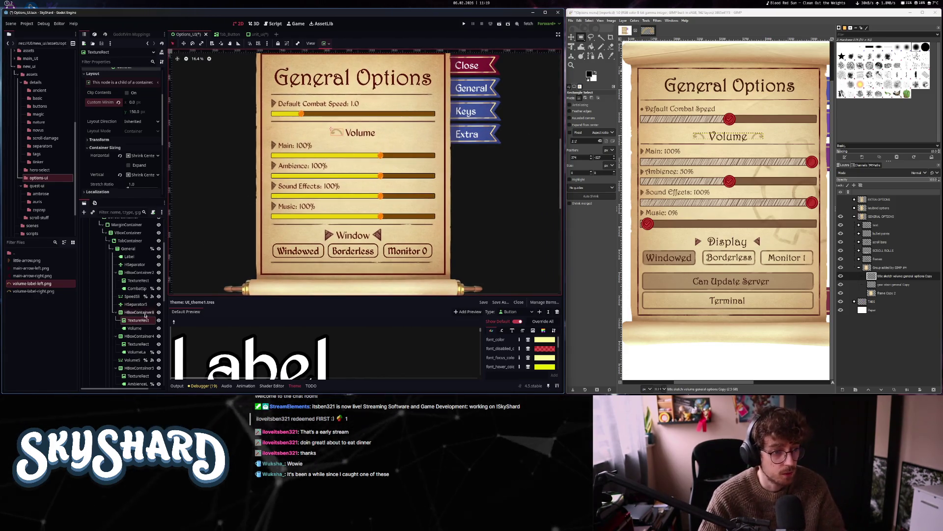
key("ctrl+d")
Place the duplicate ornament after Volume with volume-label-right.png and save the scene
left_click_drag(139, 328, 139, 339)
mouse_move(34, 290)
left_mouse_down()
mouse_move(74, 221)
mouse_move(127, 167)
mouse_move(138, 86)
left_mouse_up()
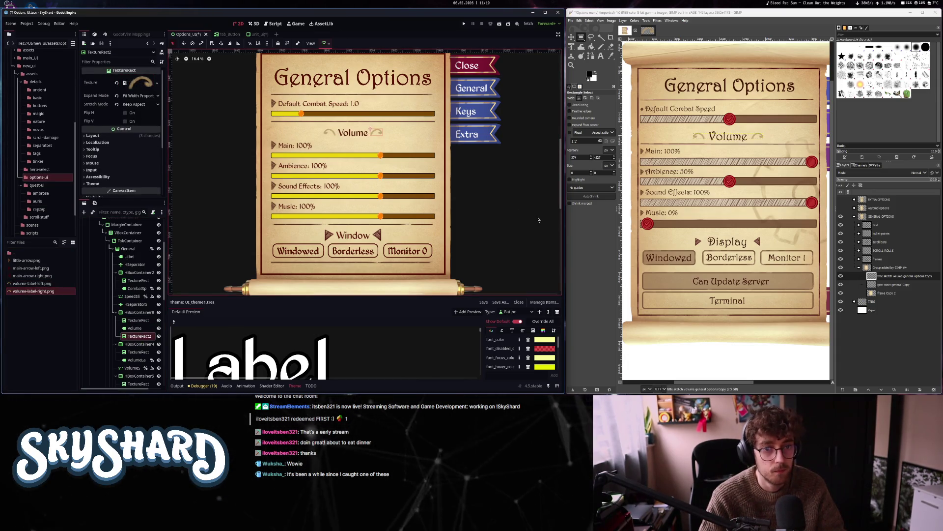
left_click(441, 219)
scroll(441, 219, "down", 1)
scroll(440, 218, "down", 1)
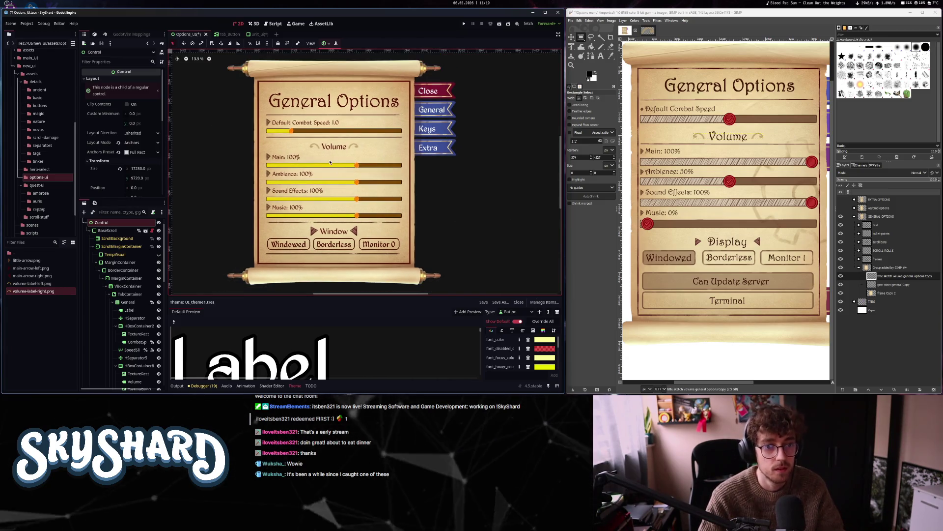
scroll(323, 153, "up", 10)
scroll(350, 182, "down", 9)
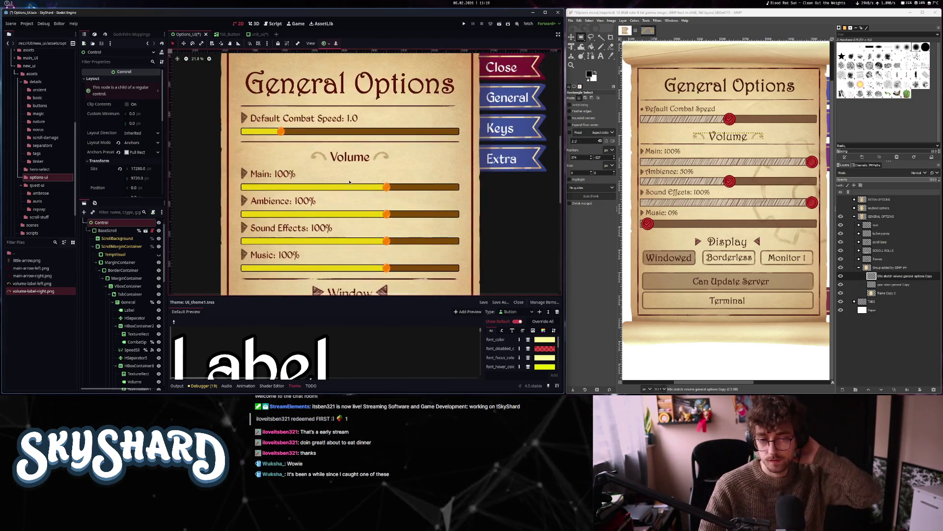
scroll(350, 182, "down", 2)
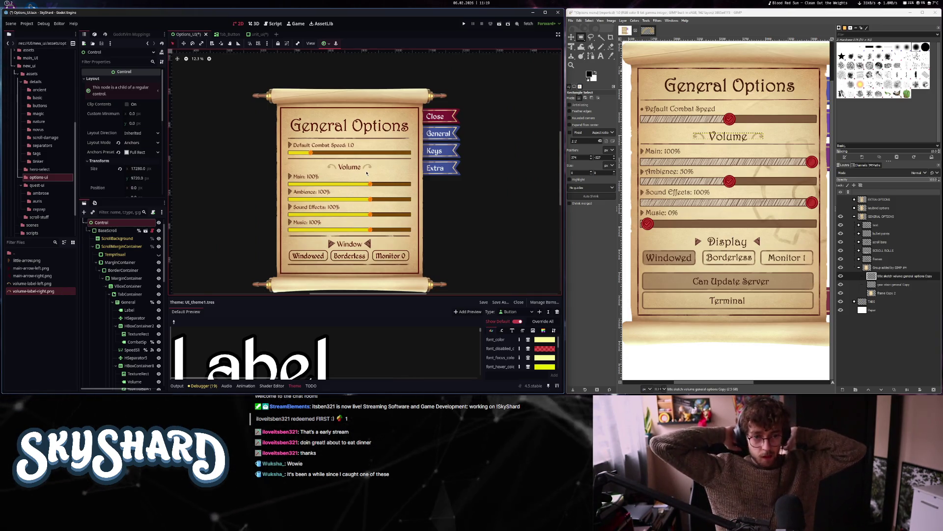
key("ctrl+s")
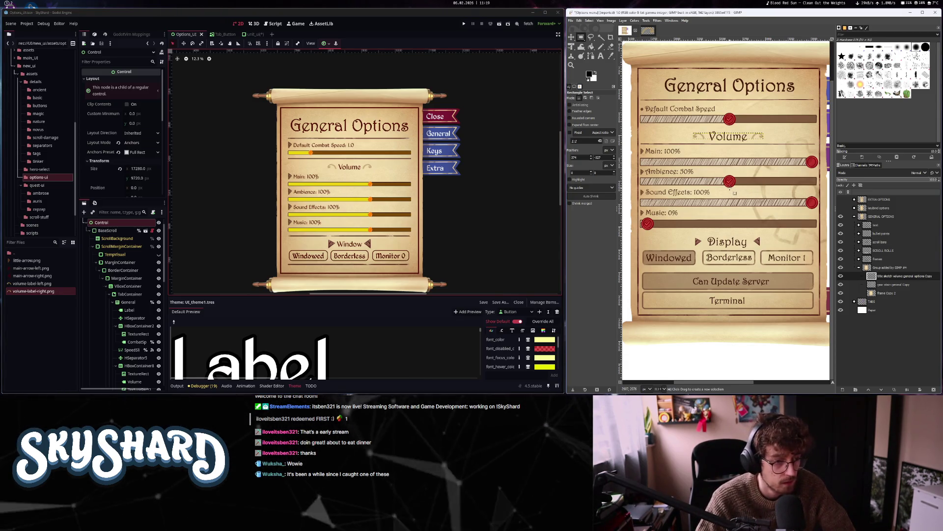
Inspect the BorderContainer and MarginContainer margin overrides, then collapse the MarginContainer
scroll(125, 331, "down", 5)
scroll(106, 298, "up", 10)
left_click(122, 253)
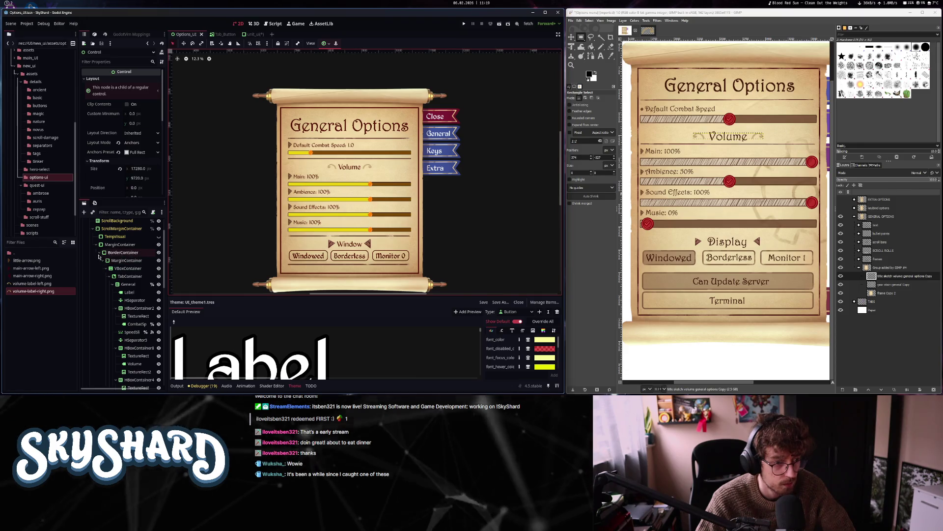
left_click(123, 261)
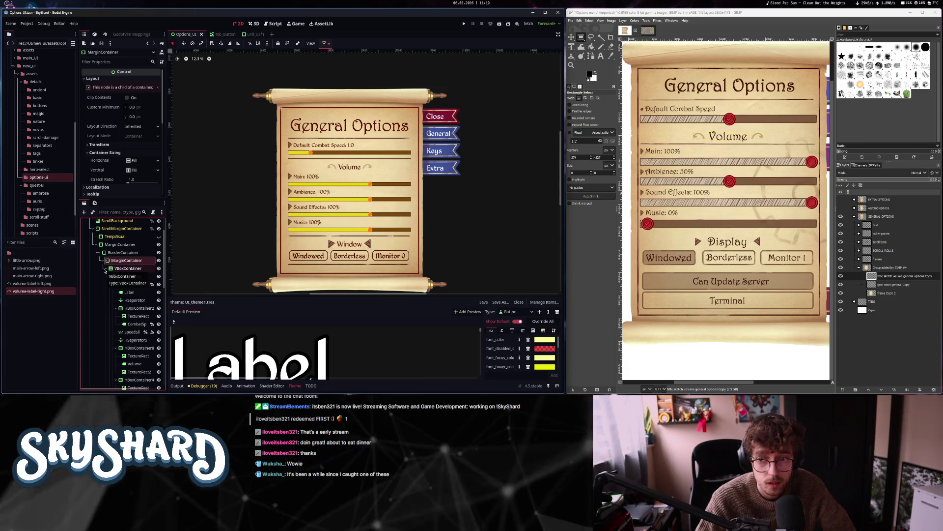
left_click(117, 244)
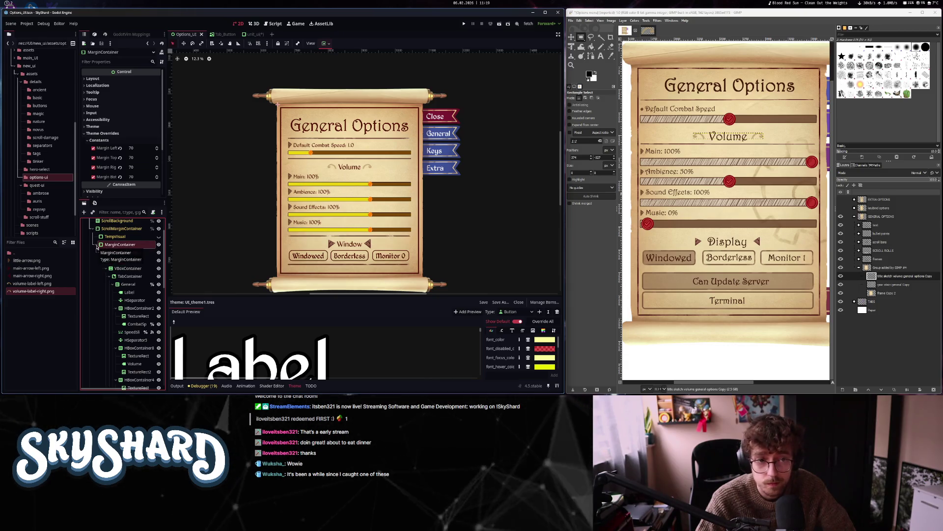
left_click(97, 245)
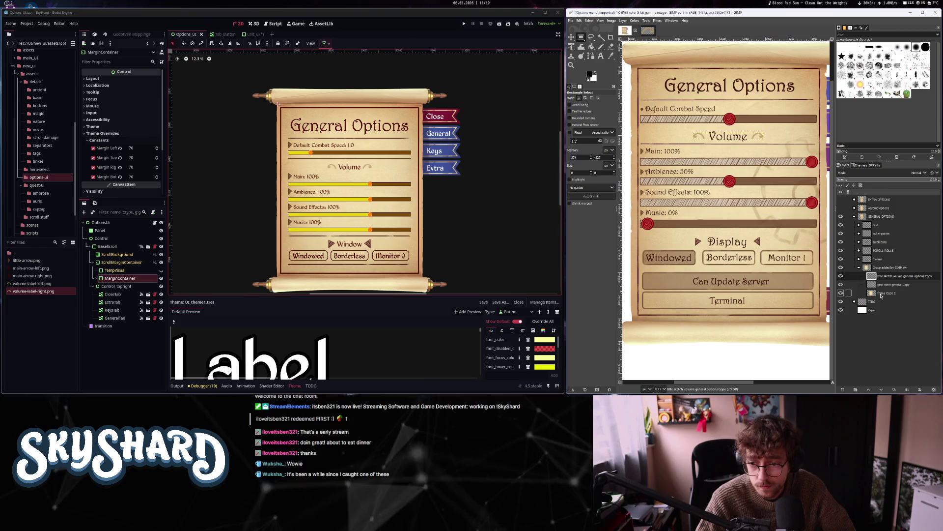
Copy the gear stain layer into its own image, delete the old layer, and fit the canvas
mouse_move(885, 286)
left_mouse_down()
mouse_move(864, 245)
mouse_move(737, 147)
mouse_move(648, 30)
mouse_move(737, 157)
left_mouse_up()
right_click(884, 207)
left_click(902, 78)
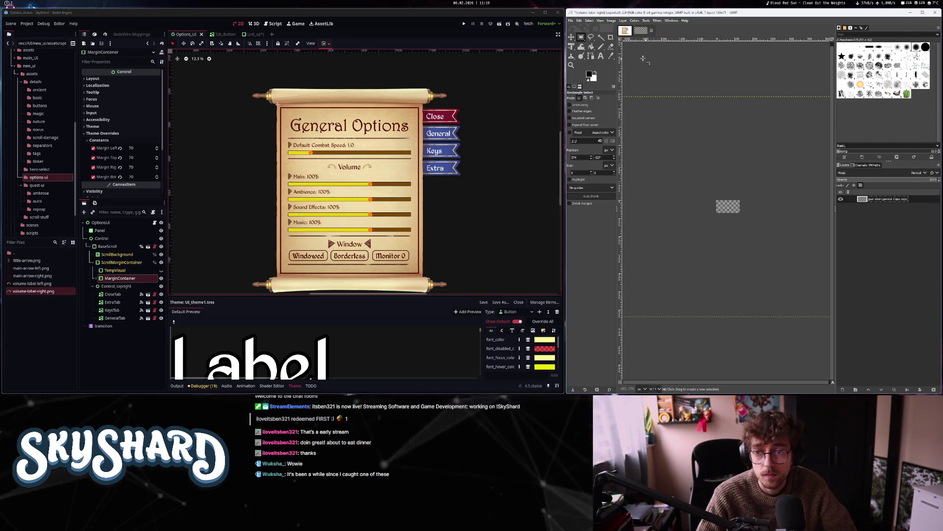
left_click(614, 20)
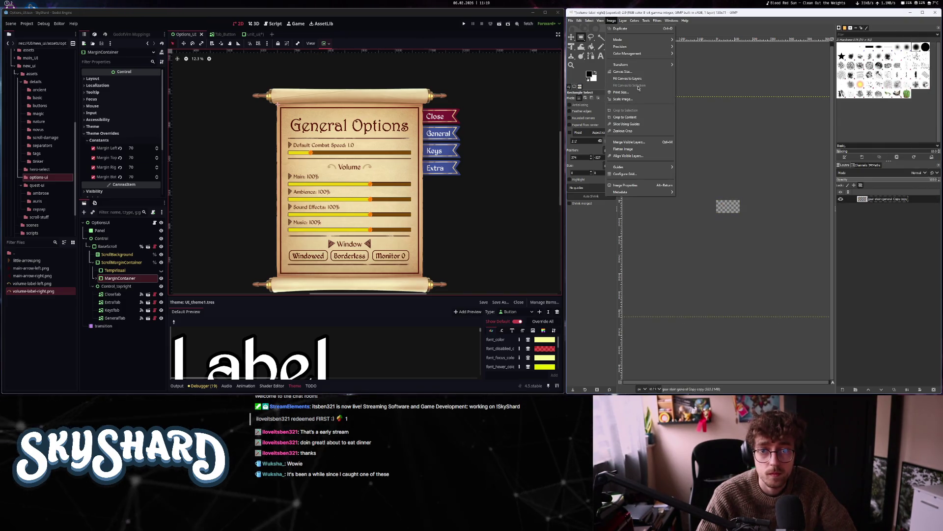
left_click(638, 79)
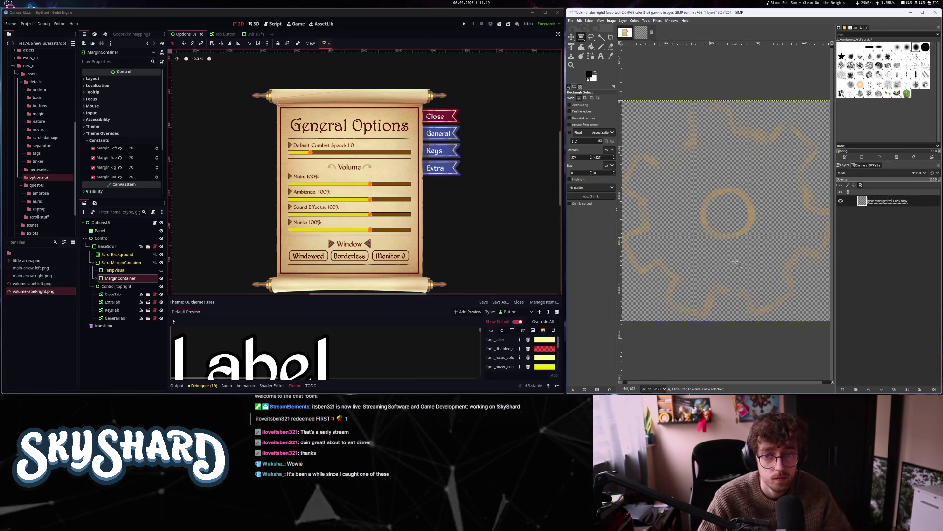
scroll(740, 266, "down", 2)
mouse_move(743, 260)
left_mouse_down()
mouse_move(722, 247)
mouse_move(730, 250)
left_mouse_up()
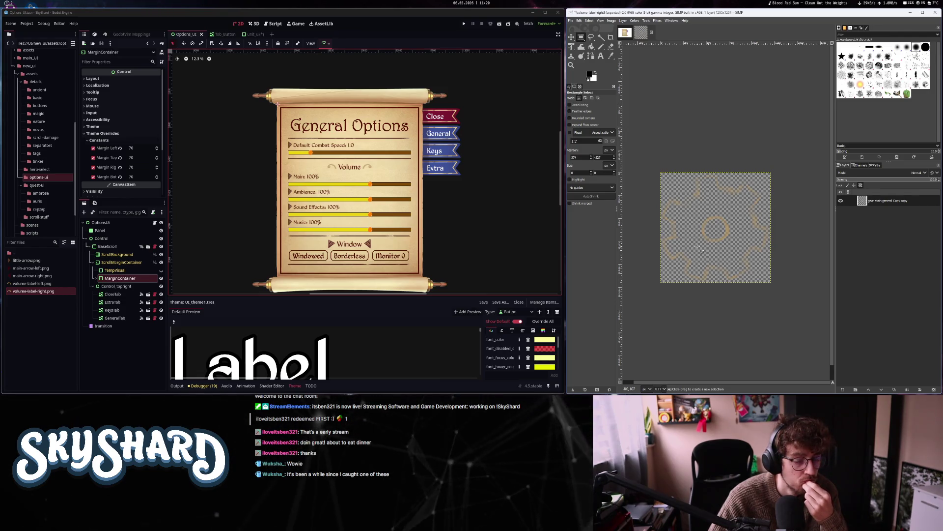
Compare with the Options mockup, lock the gear layer's transparency, and select a tall gear strip
left_click(625, 32)
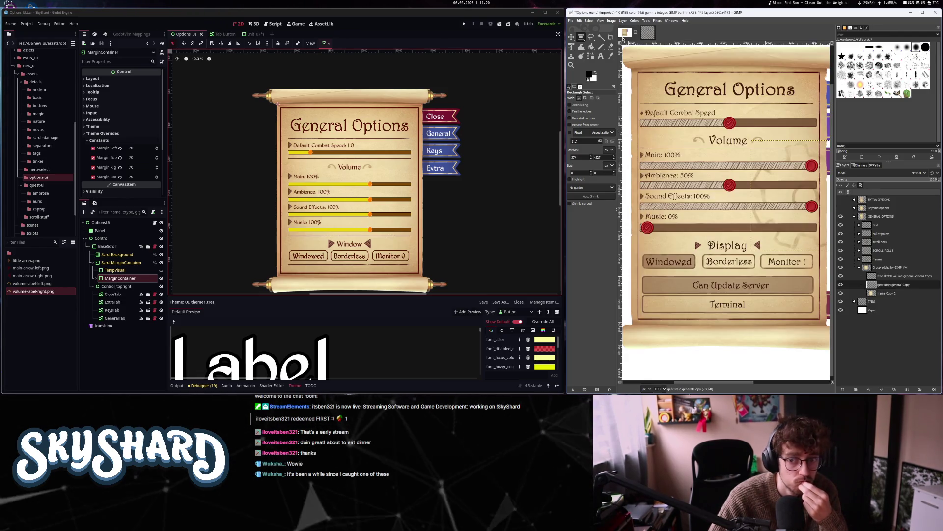
left_click(648, 33)
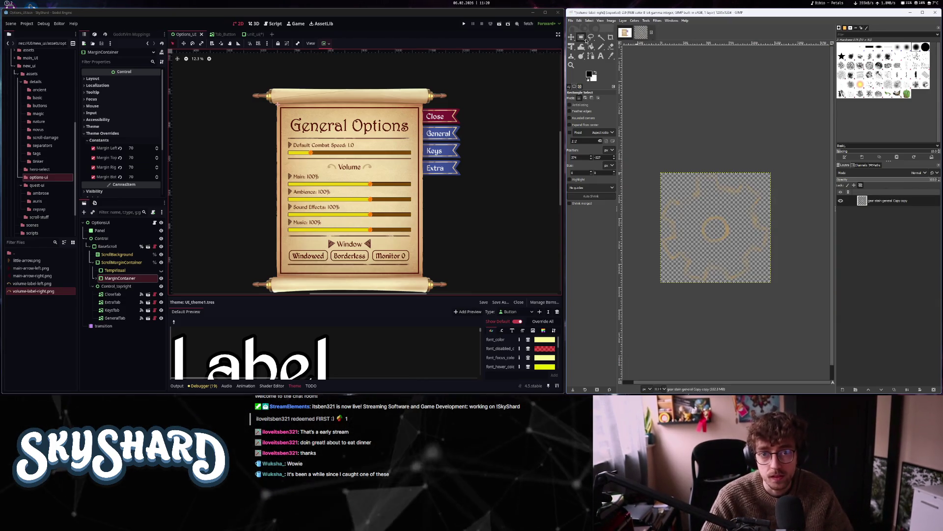
left_click(625, 32)
left_click(641, 33)
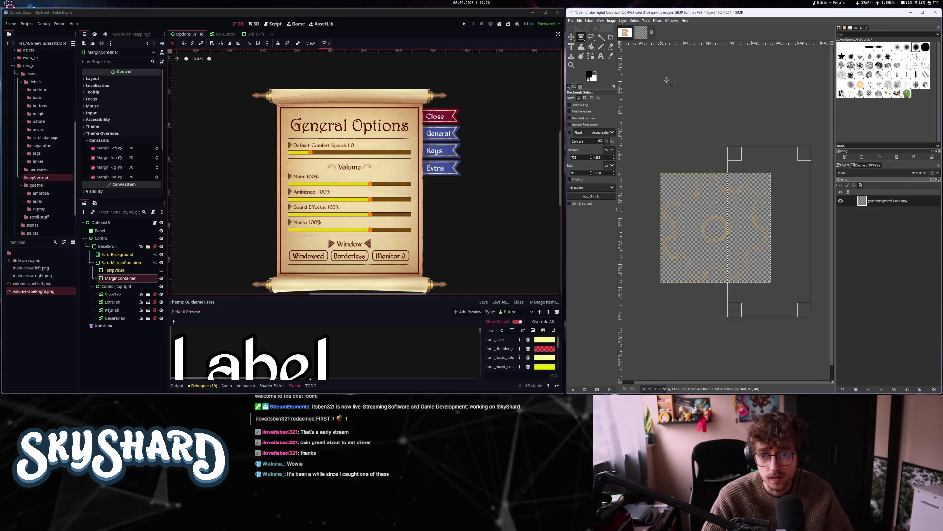
left_click_drag(759, 241, 769, 243)
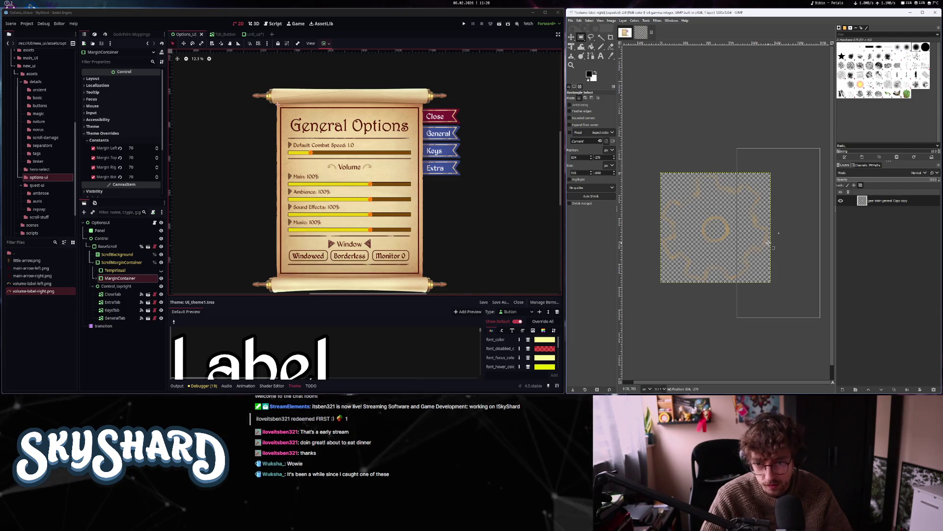
left_click(839, 188)
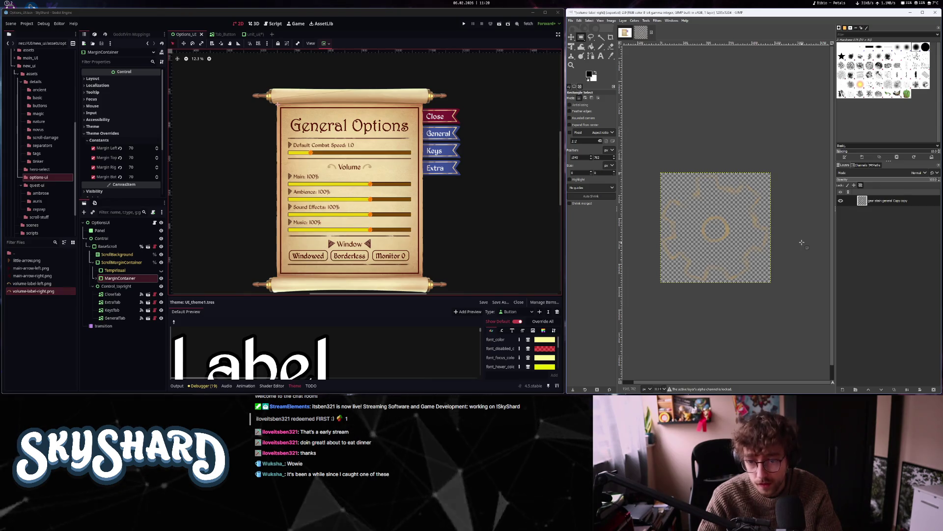
mouse_move(736, 150)
left_mouse_down()
mouse_move(769, 336)
mouse_move(785, 339)
left_mouse_up()
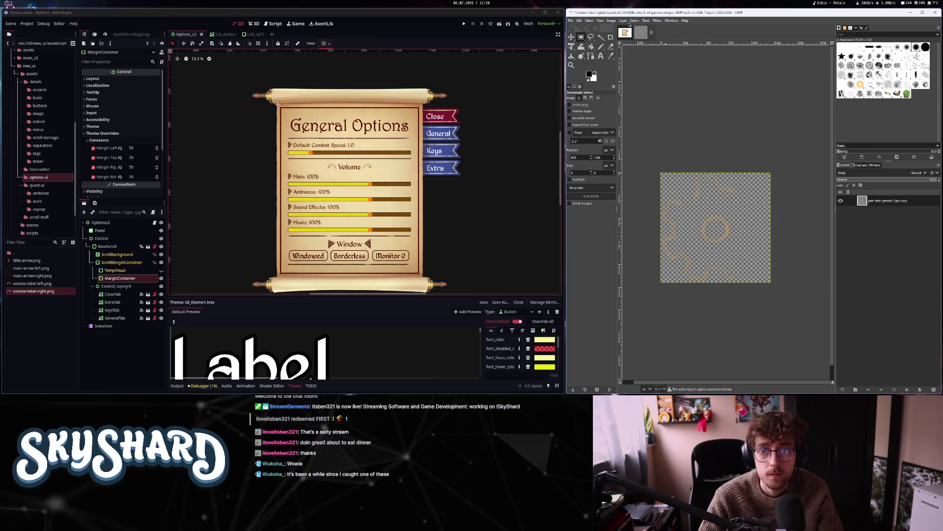
Crop the gear image to the selection and export it as bg-gear.png
left_click(611, 20)
left_click(633, 120)
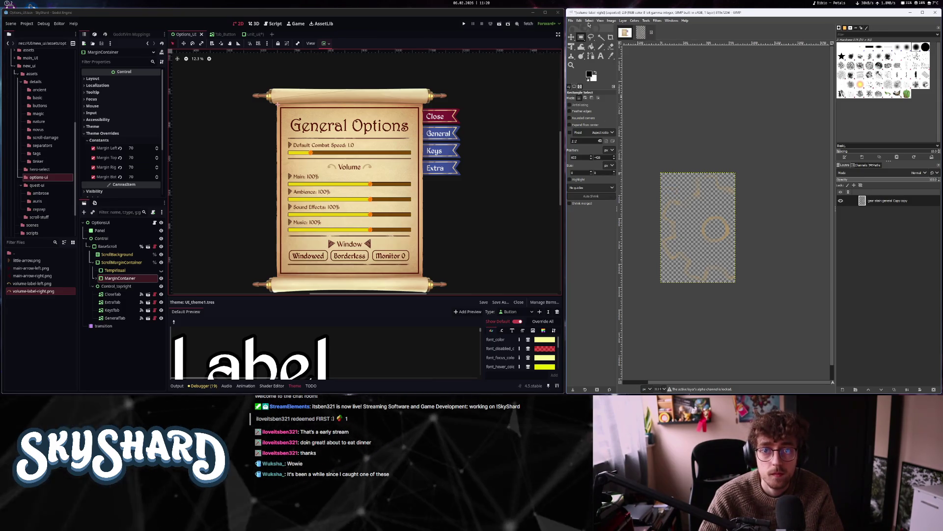
left_click(571, 20)
left_click(588, 114)
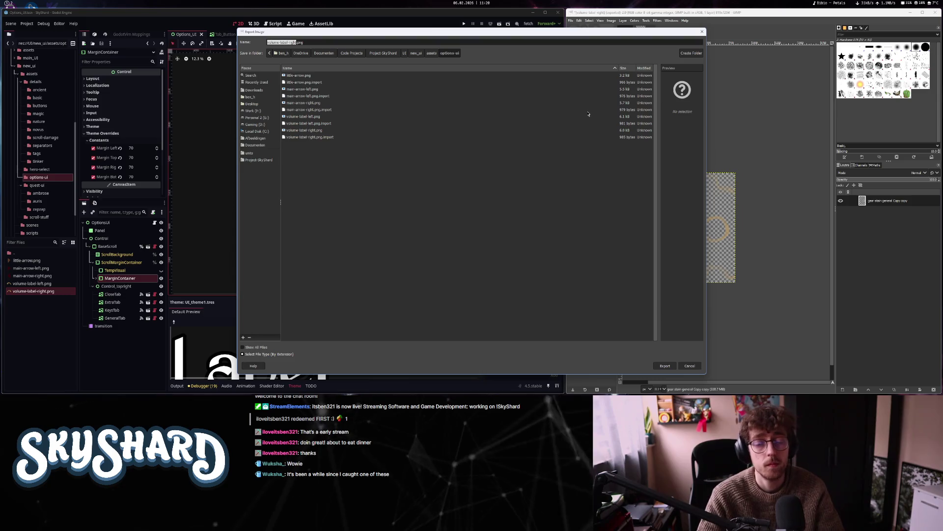
key("BackSpace")
key("BackSpace")
key("BackSpace")
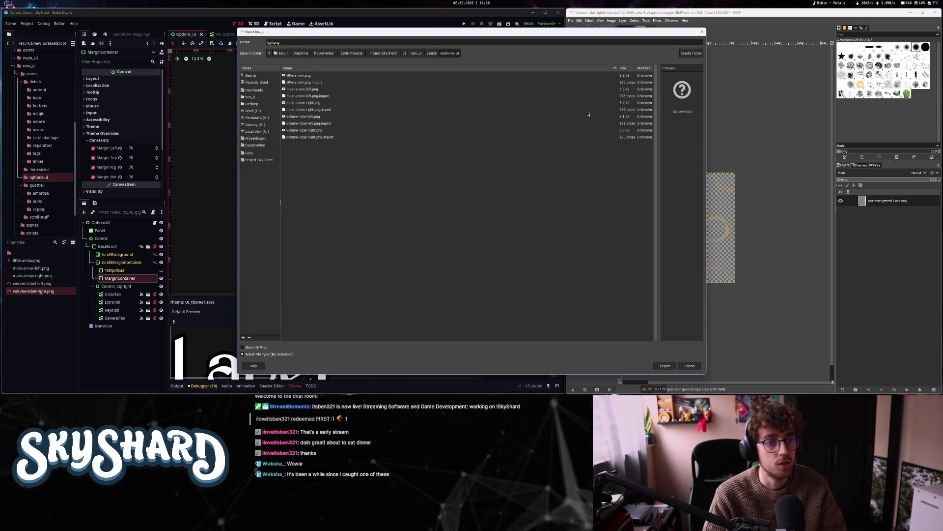
key("Return")
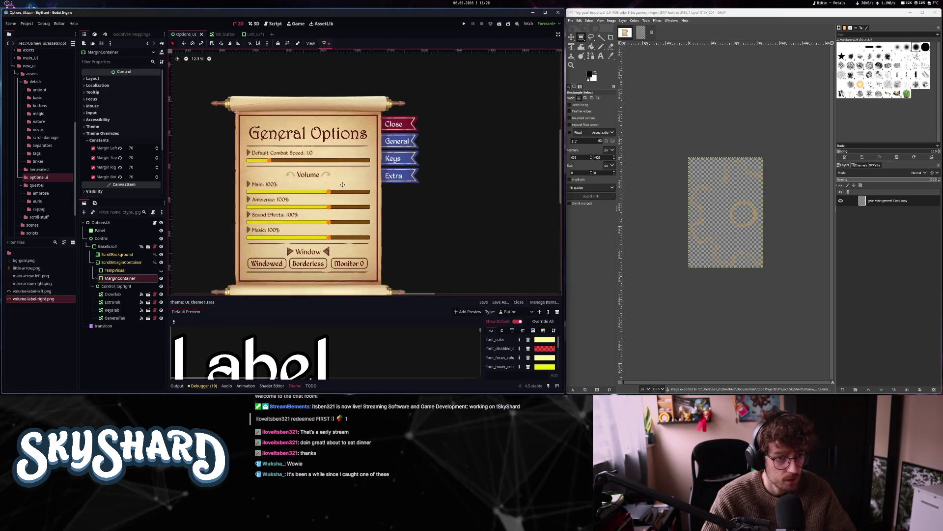
left_click(253, 34)
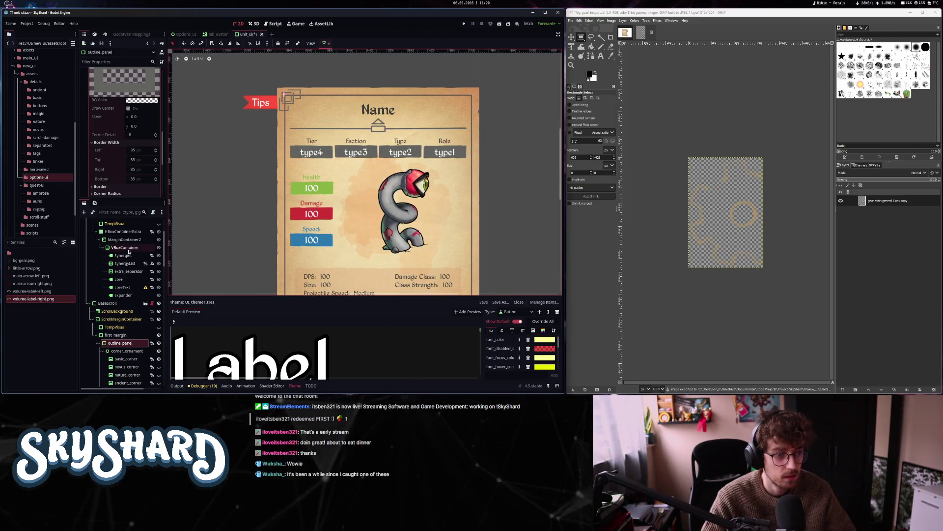
Hide the unit card root, close its scene without saving, and close the Tab_Button scene
scroll(129, 255, "up", 5)
left_click(158, 223)
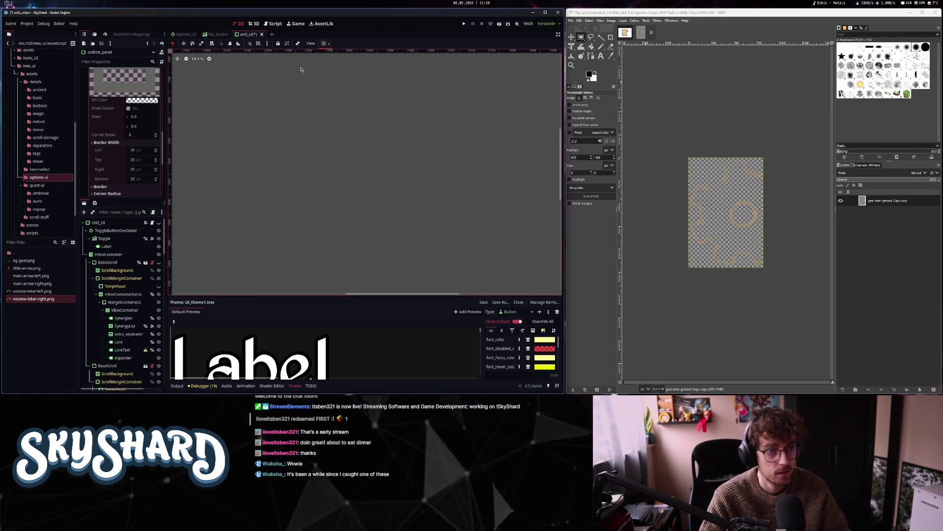
key("ctrl+w")
left_click(283, 212)
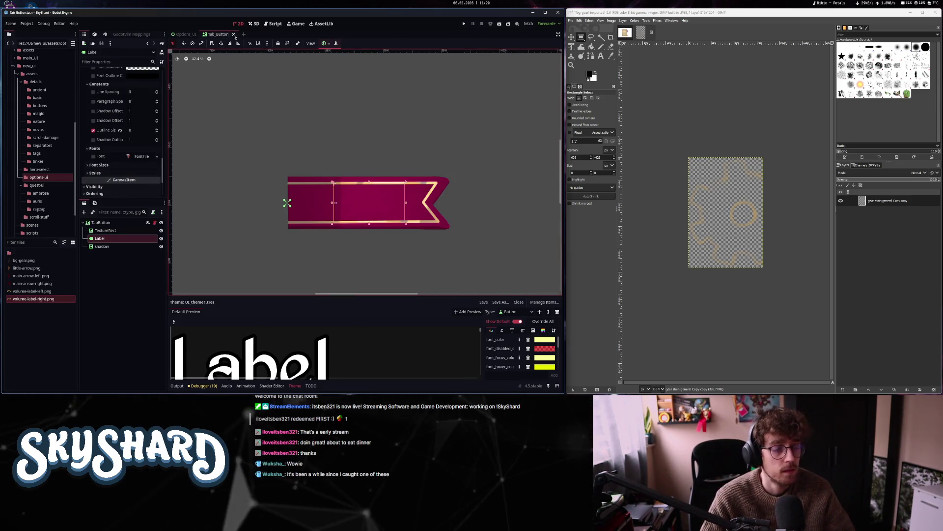
left_click(234, 34)
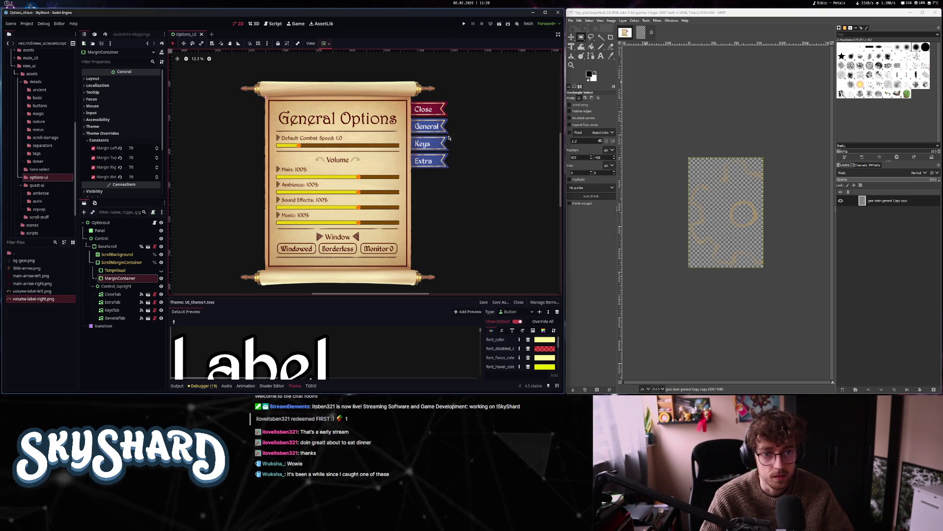
scroll(440, 173, "down", 2)
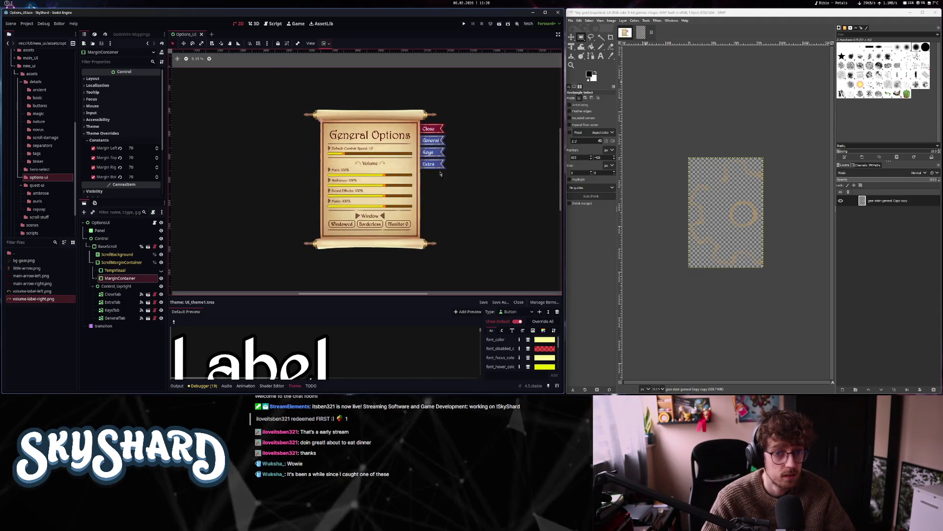
scroll(440, 174, "up", 2)
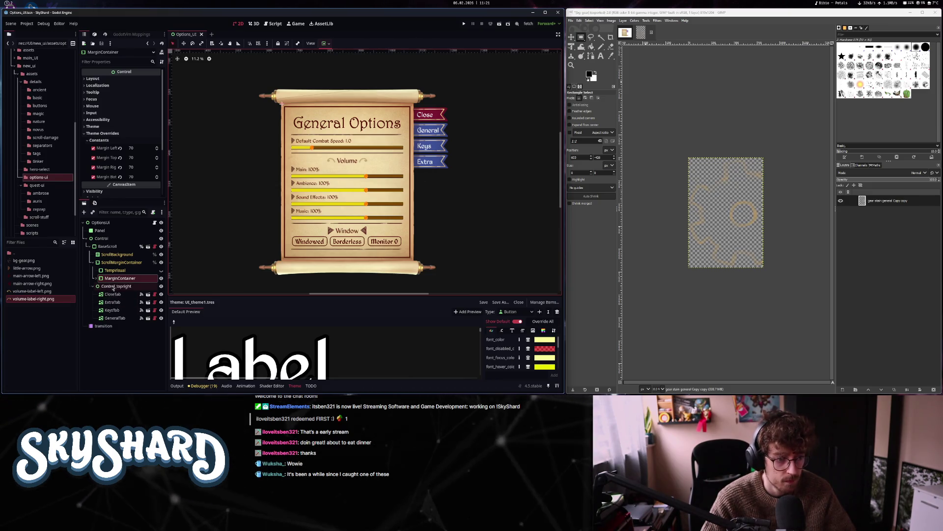
left_click(112, 246)
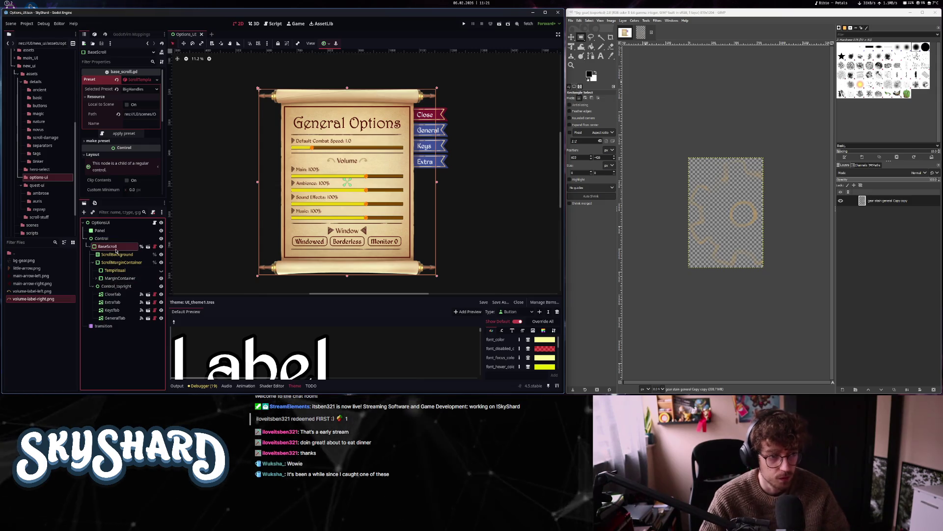
Add a Control node under BaseScroll and rename it ControlBG
key("ctrl+a")
type("text")
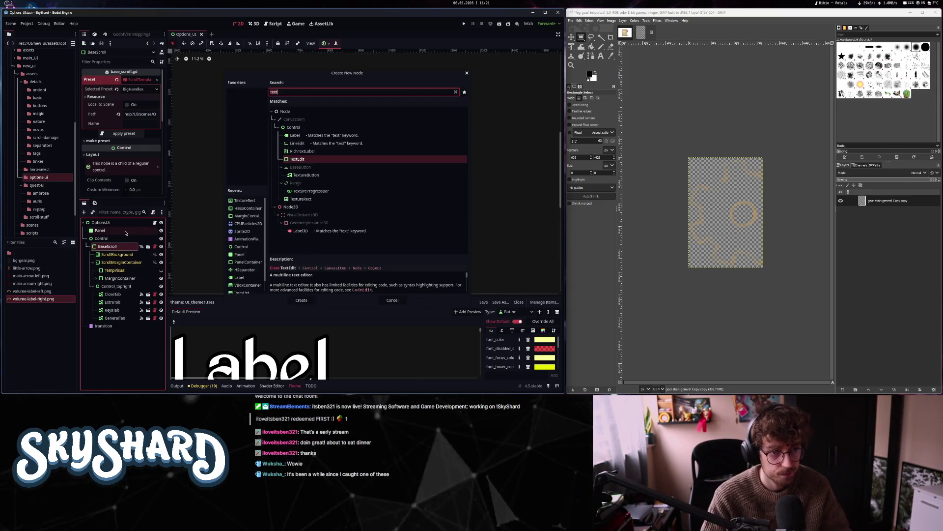
key("ctrl+a")
type("control")
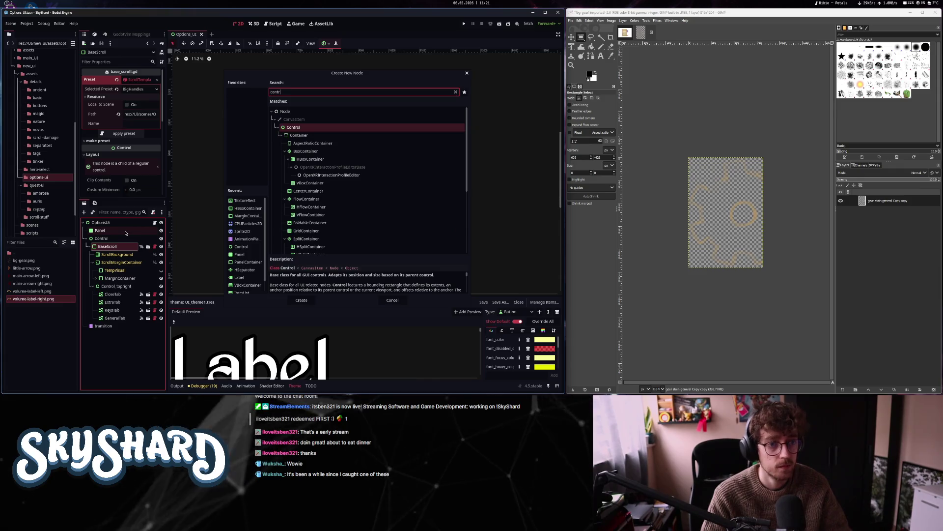
key("Return")
left_click_drag(127, 233, 117, 253)
double_click(117, 254)
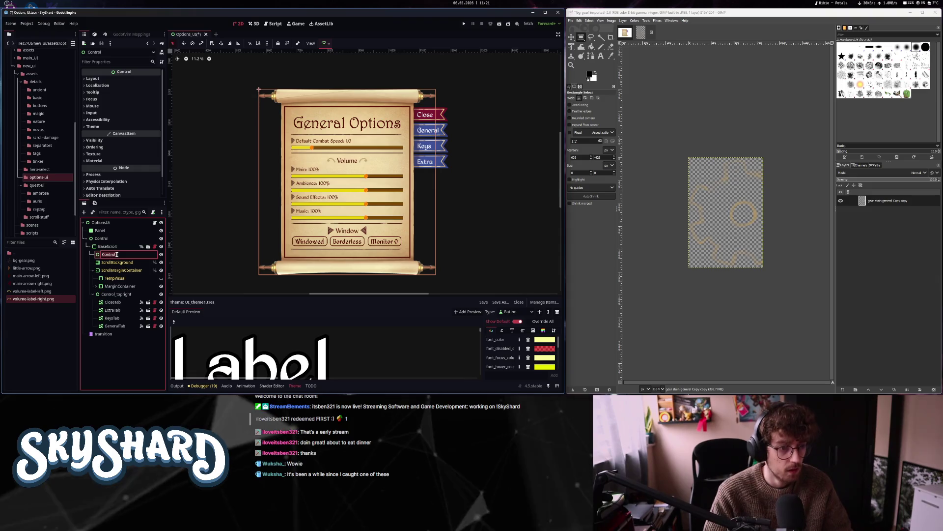
type("BG")
key("Return")
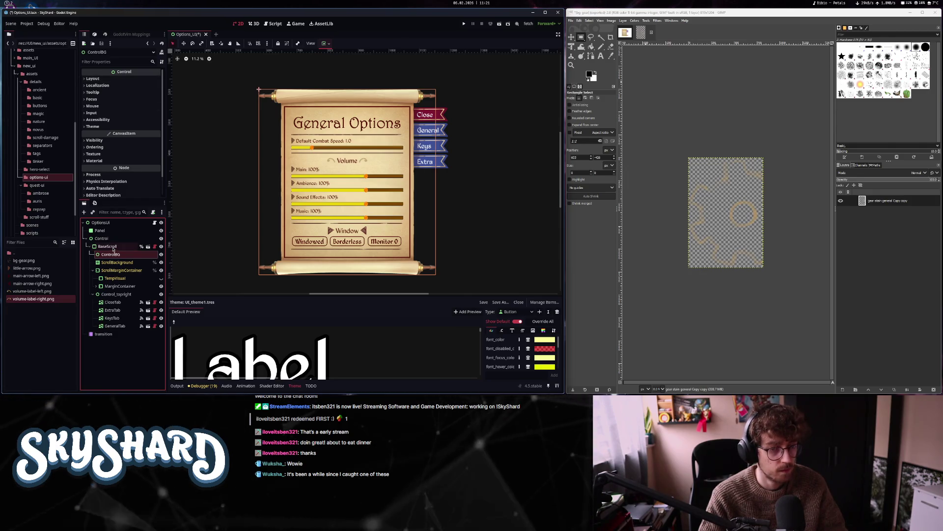
Set ControlBG's container sizing to Shrink End horizontally and Shrink Center vertically
left_click(93, 79)
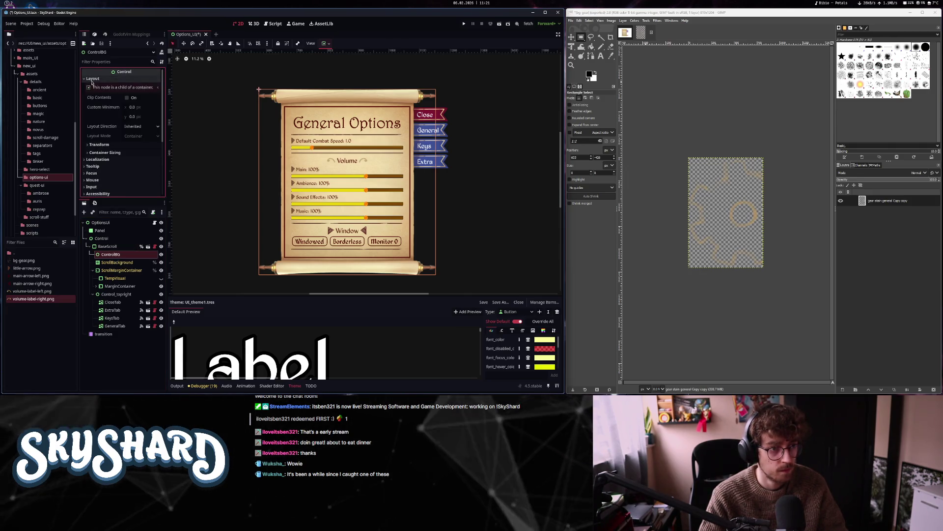
left_click(105, 152)
left_click(147, 184)
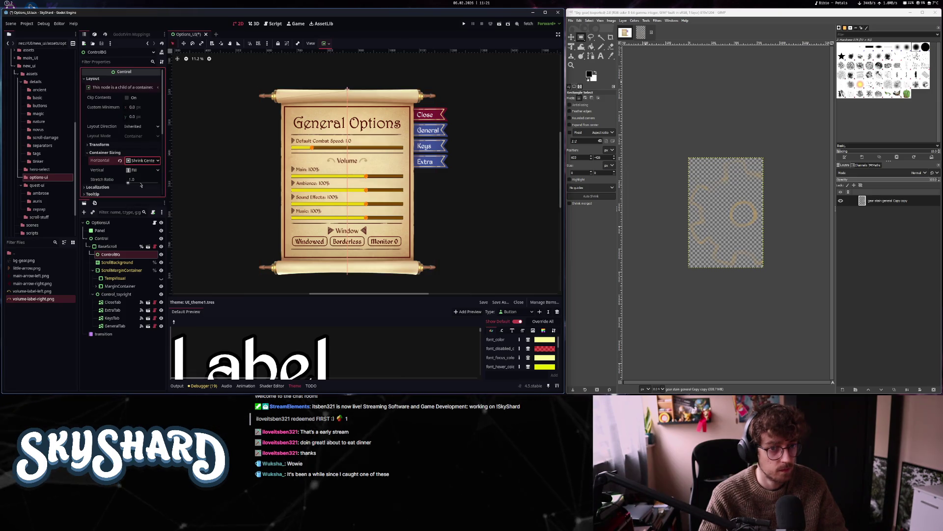
left_click(142, 169)
left_click(147, 195)
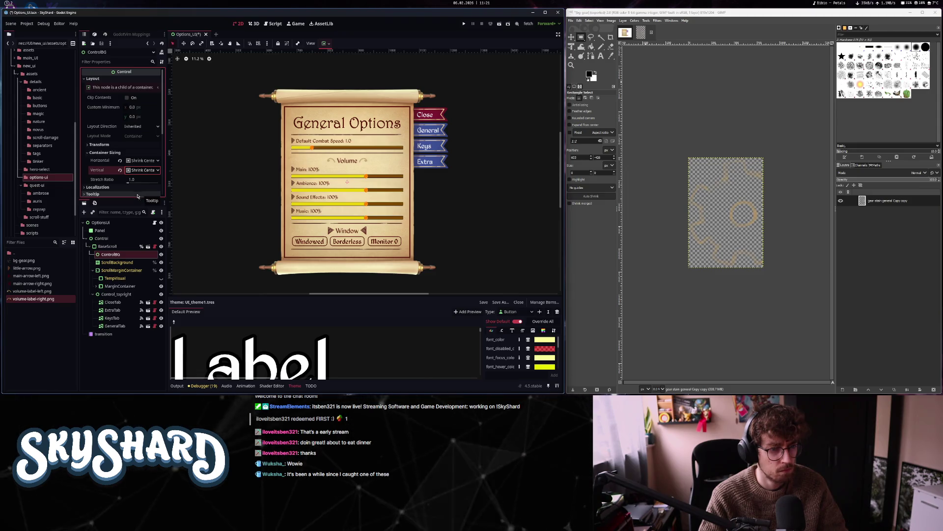
left_click(143, 160)
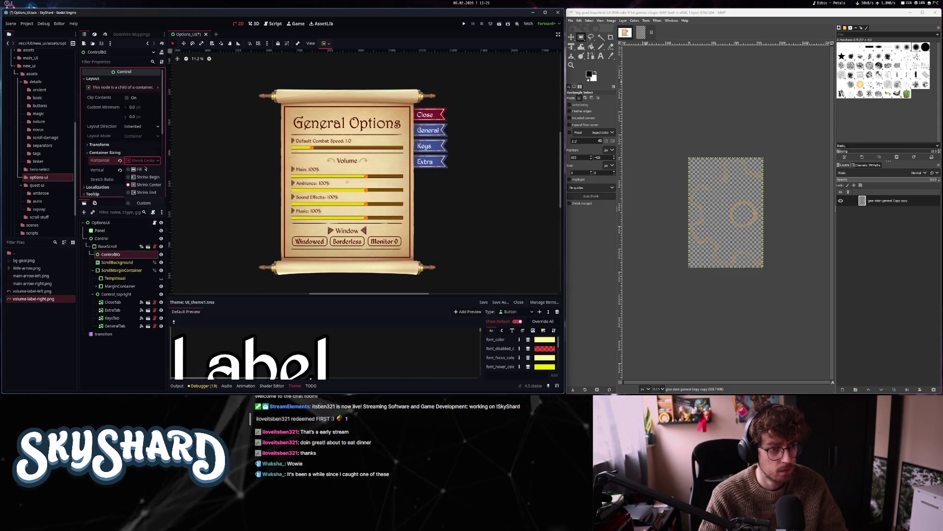
left_click(146, 193)
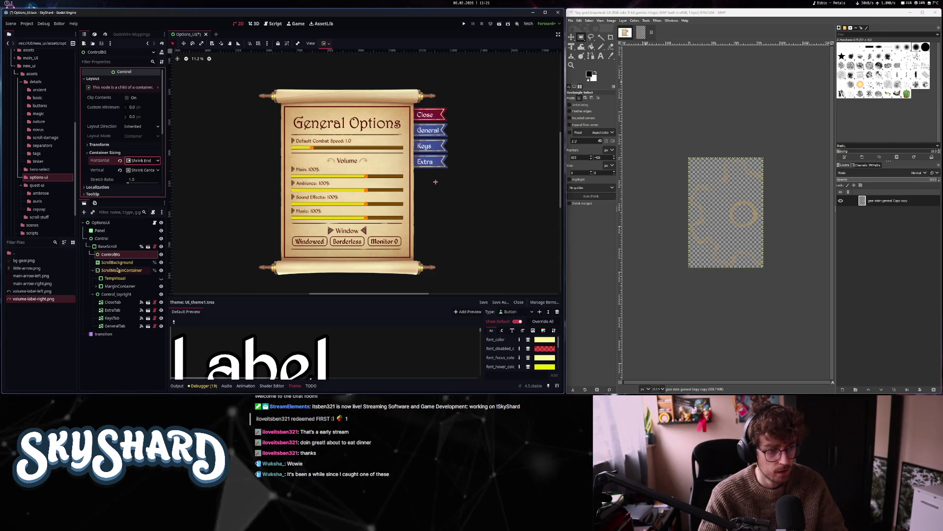
key("ctrl+a")
Create a TextureRect under ControlBG and assign bg-gear.png as its texture
type("text")
left_click(301, 199)
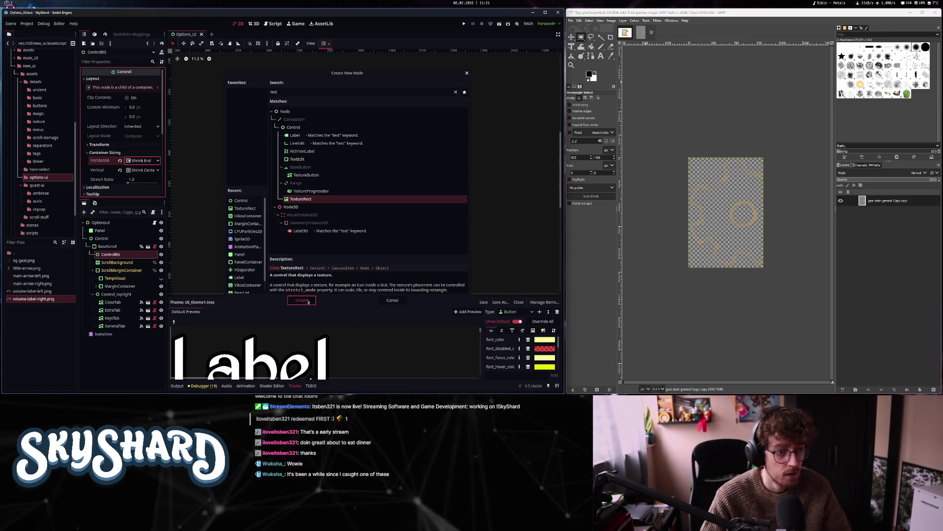
left_click(307, 301)
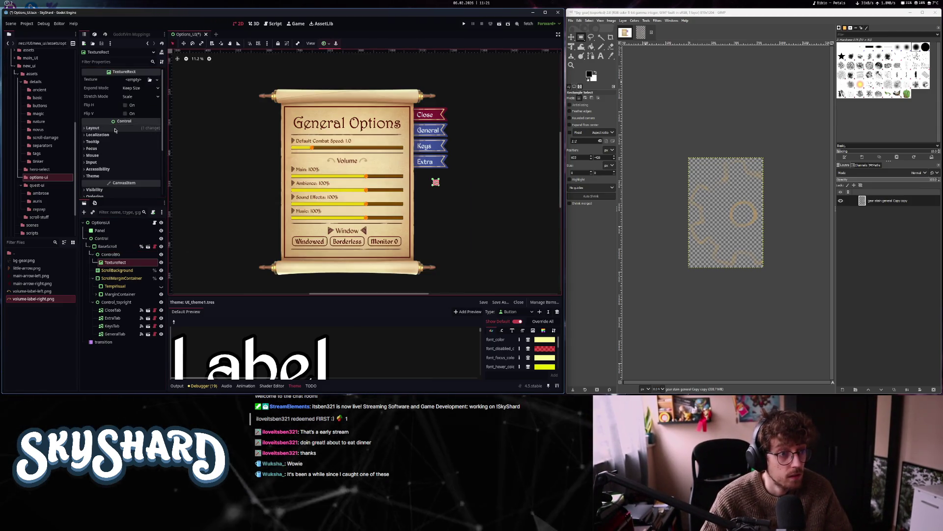
left_click(48, 242)
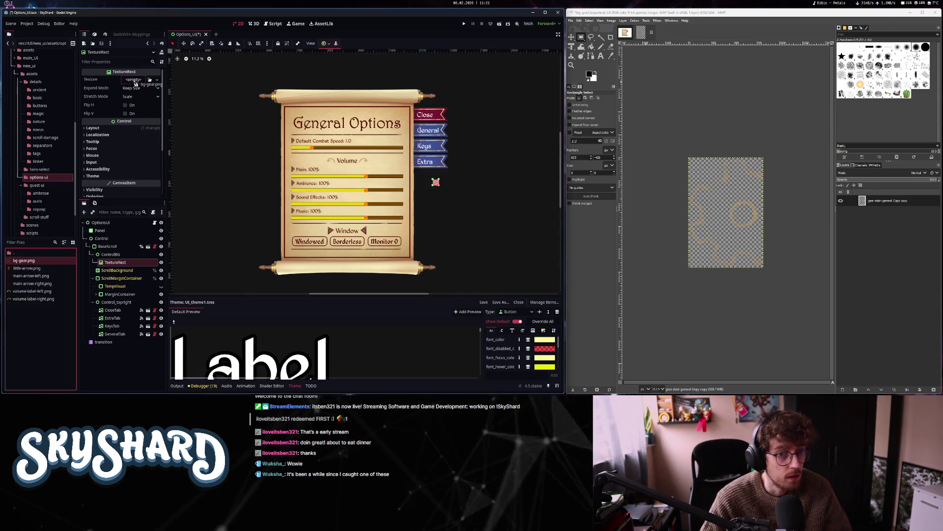
left_click_drag(135, 82, 136, 82)
Set the gear's Stretch Mode to Keep Aspect, enlarge it and move it to the scroll's left
left_click_drag(435, 221, 372, 284)
left_click(138, 97)
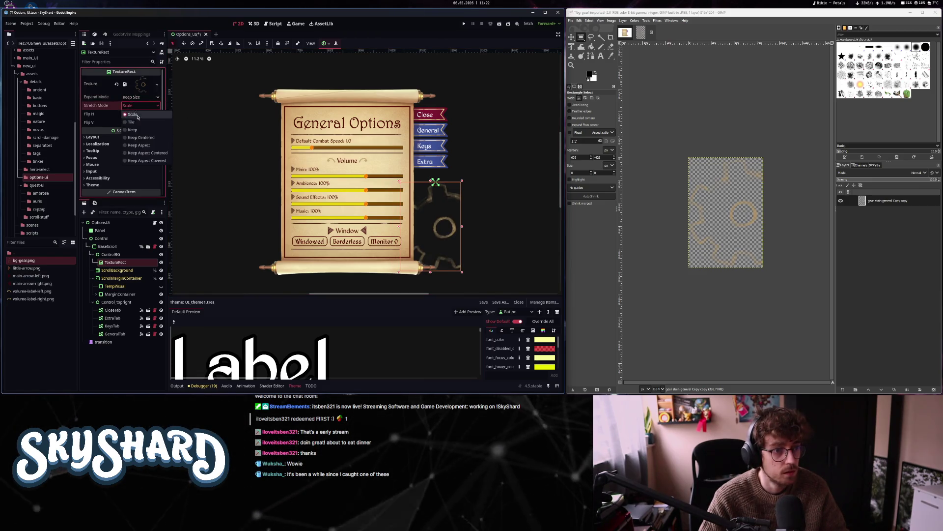
left_click(143, 146)
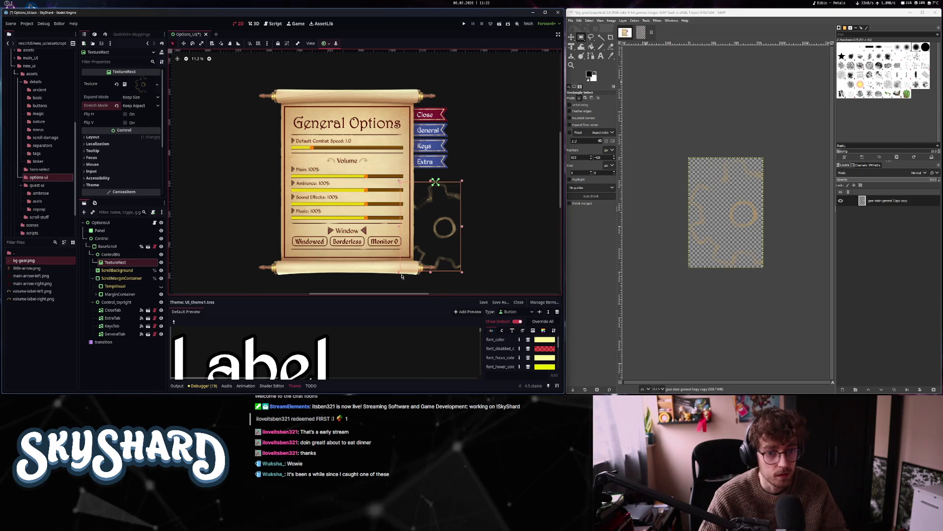
left_click_drag(400, 272, 383, 296)
mouse_move(445, 252)
left_mouse_down()
mouse_move(294, 190)
mouse_move(445, 200)
left_mouse_up()
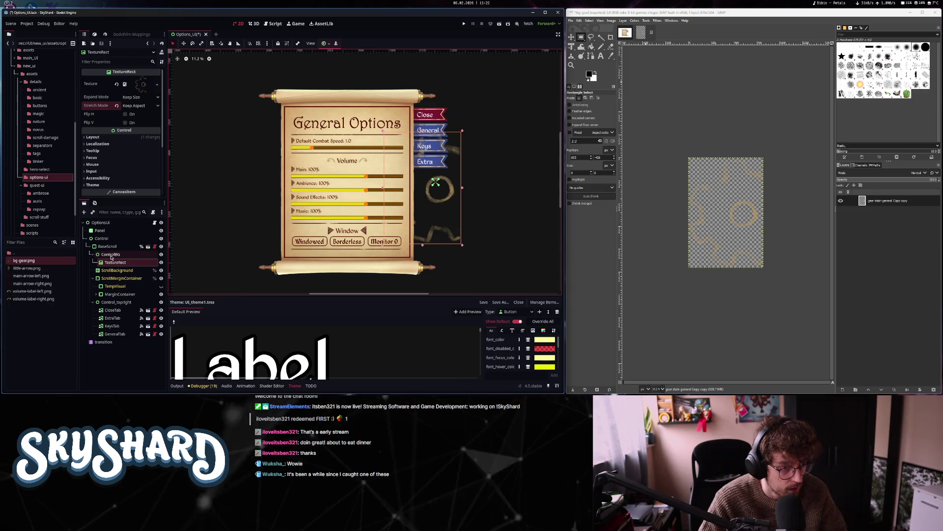
Reorder the gear above the parchment background and reposition it lower on the parchment
left_click_drag(110, 257, 111, 273)
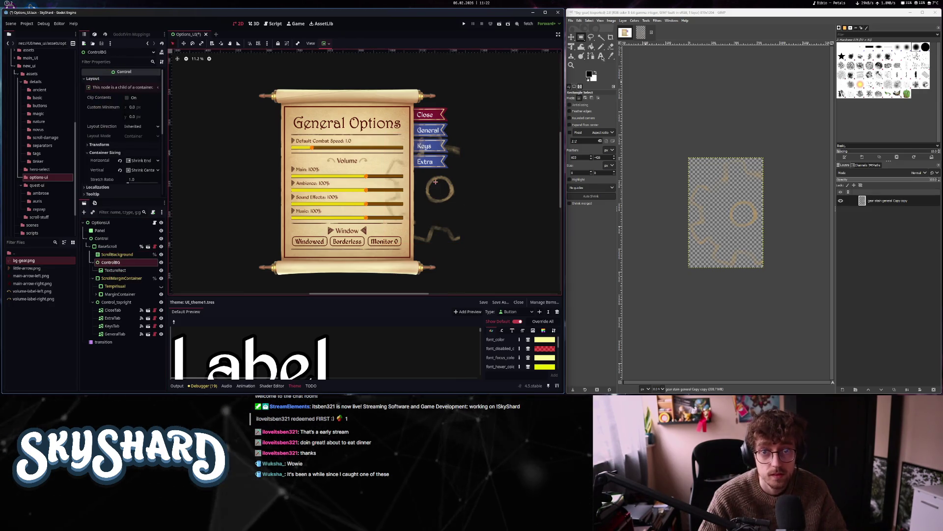
left_click(627, 37)
left_click(435, 182)
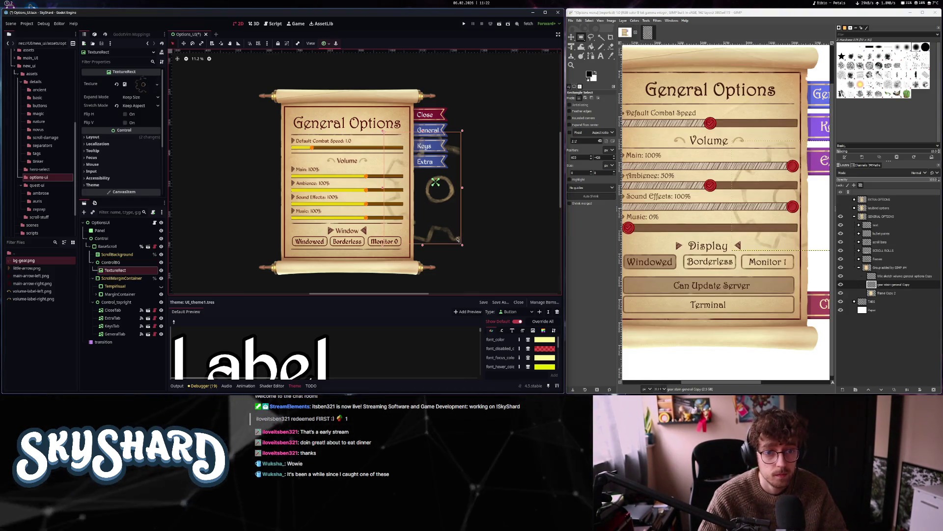
left_click_drag(435, 181, 407, 228)
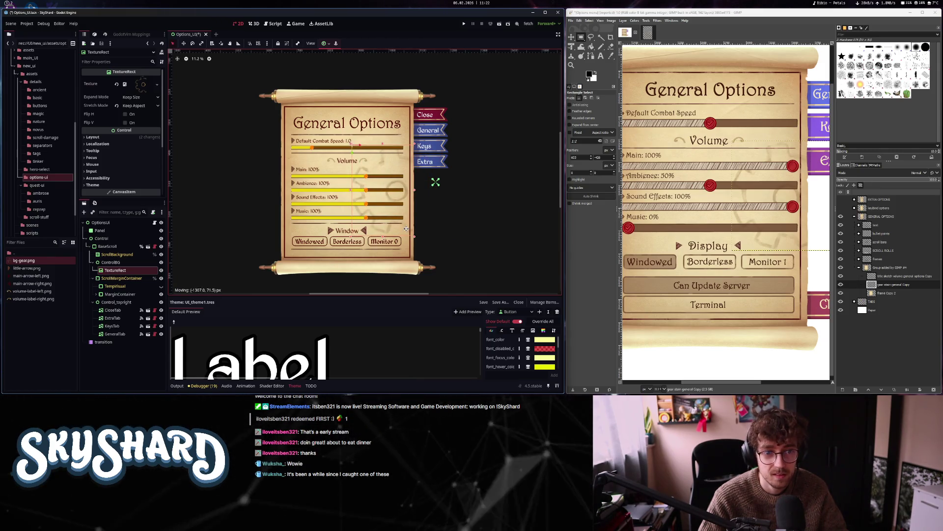
left_click_drag(406, 228, 406, 235)
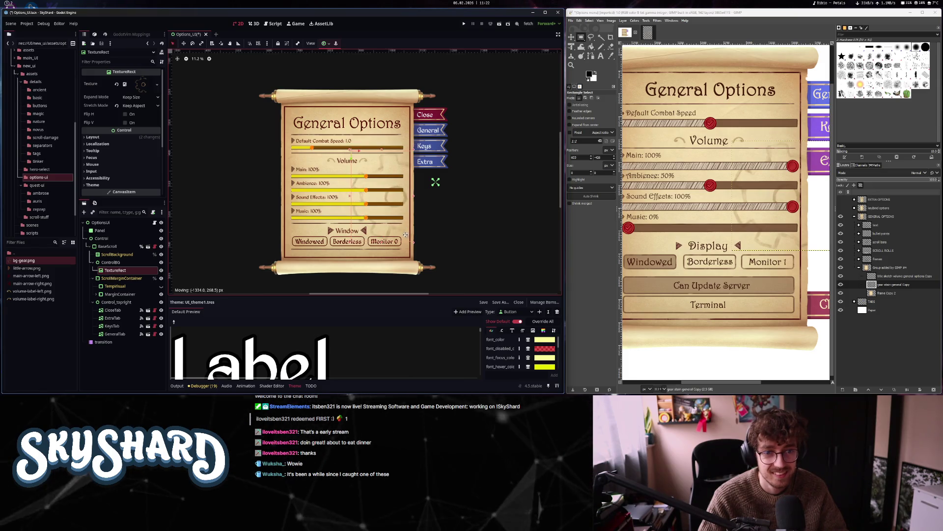
Check the gear's mouse handling, recentre the menu view and save the options scene
scroll(507, 213, "down", 2)
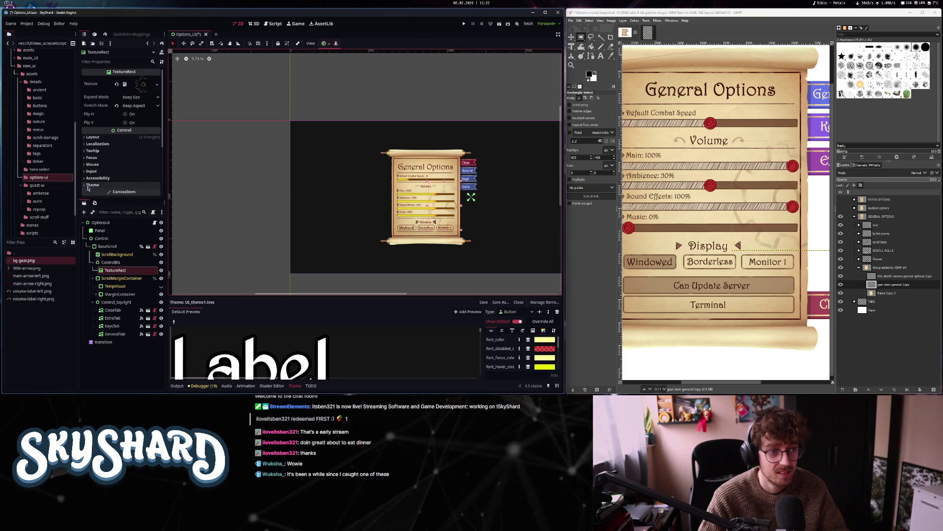
left_click(101, 165)
left_click(400, 93)
left_click_drag(516, 202, 457, 185)
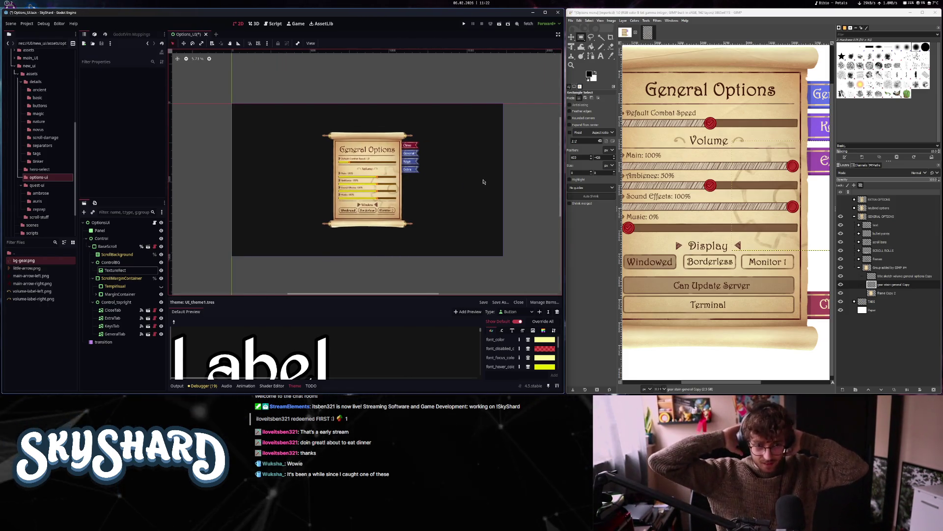
key("ctrl+s")
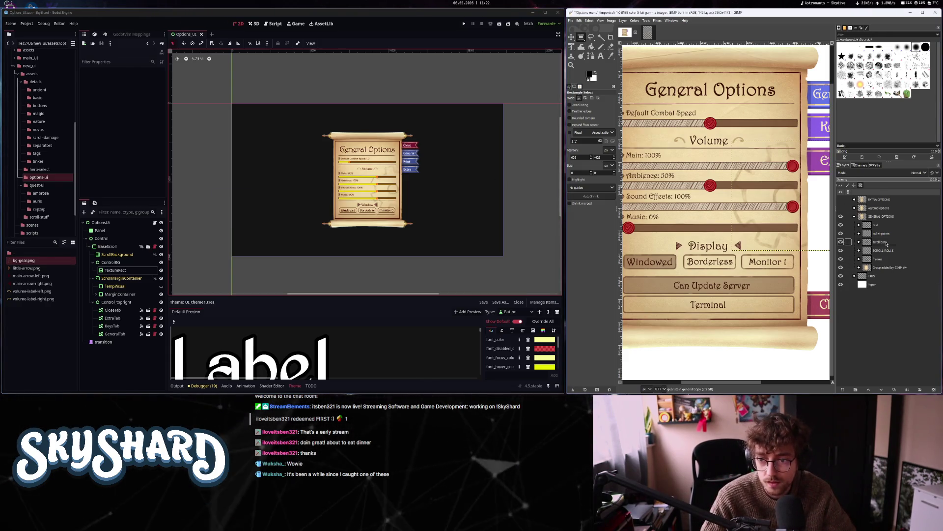
Move the scroll bar stamp layer into the bg-gear image and delete the leftover gear stain layer
left_click(840, 241)
left_click(841, 242)
left_click(859, 242)
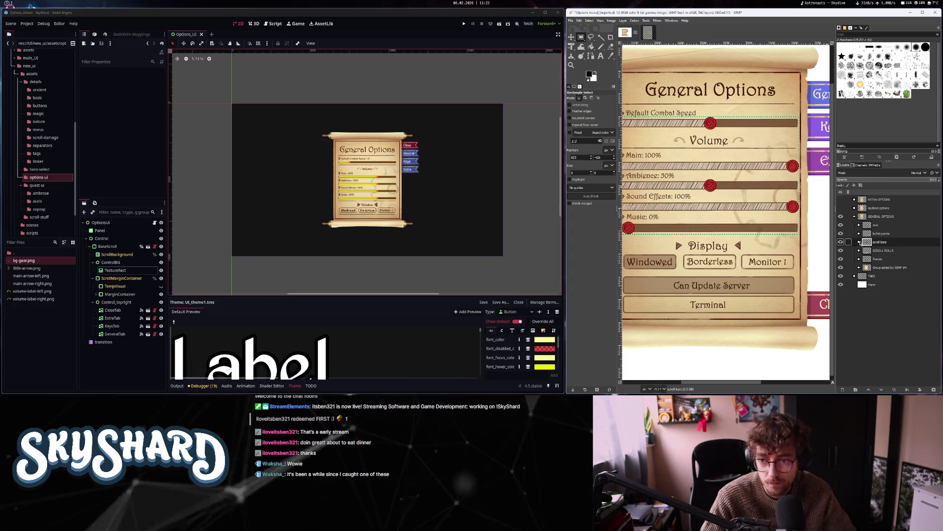
left_click(883, 284)
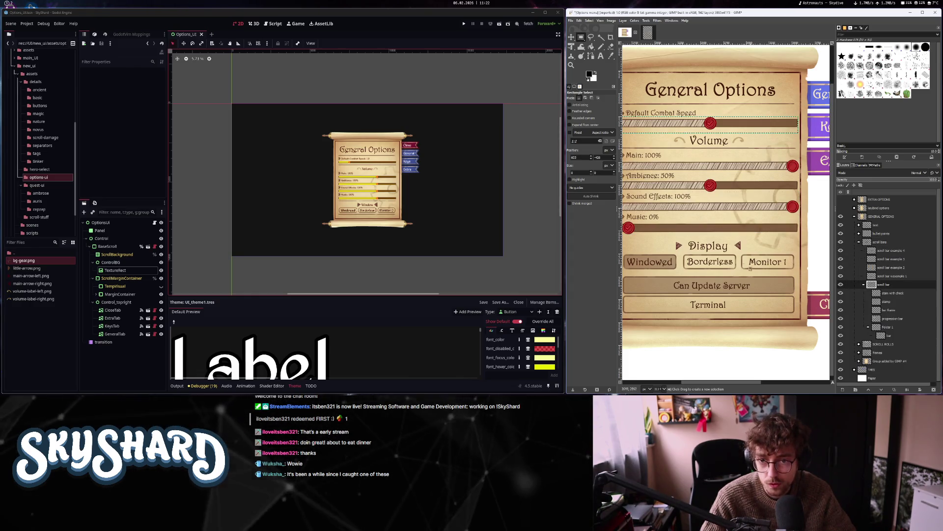
scroll(751, 250, "down", 1)
left_click(879, 293)
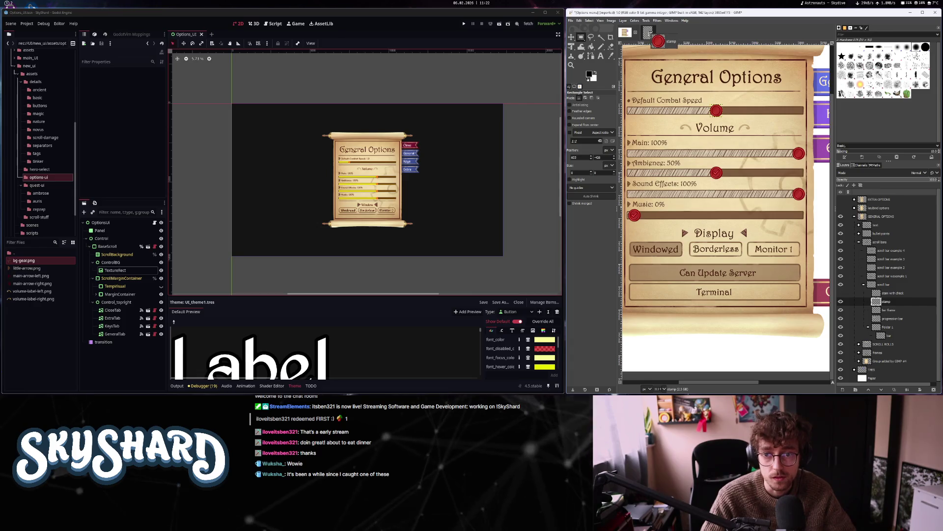
left_click_drag(650, 35, 699, 164)
right_click(865, 215)
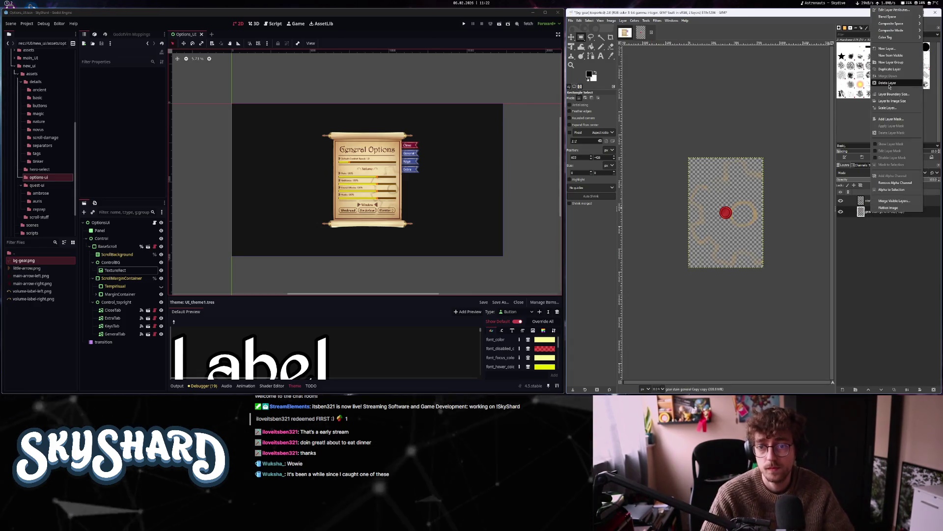
left_click(894, 84)
Create a scroll-bar folder in the export dialog, then close it without exporting
key("ctrl+shift+e")
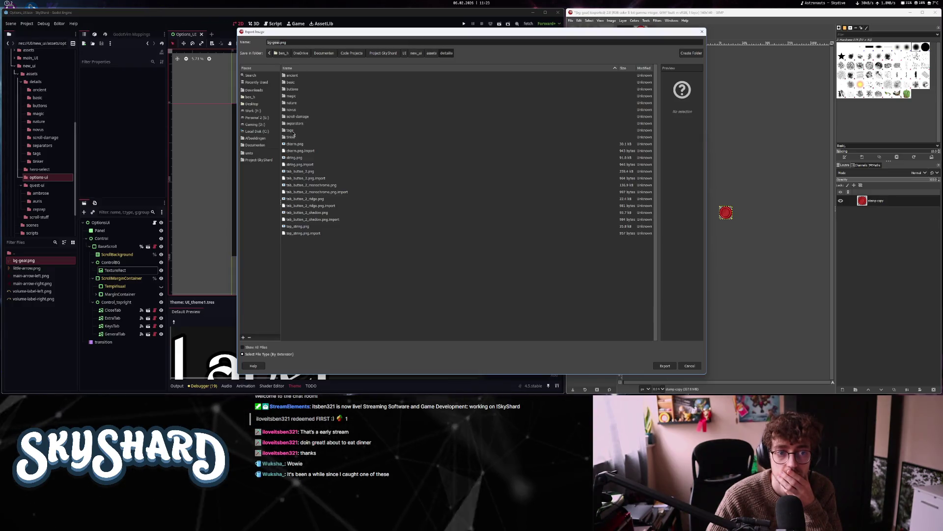
type("sc")
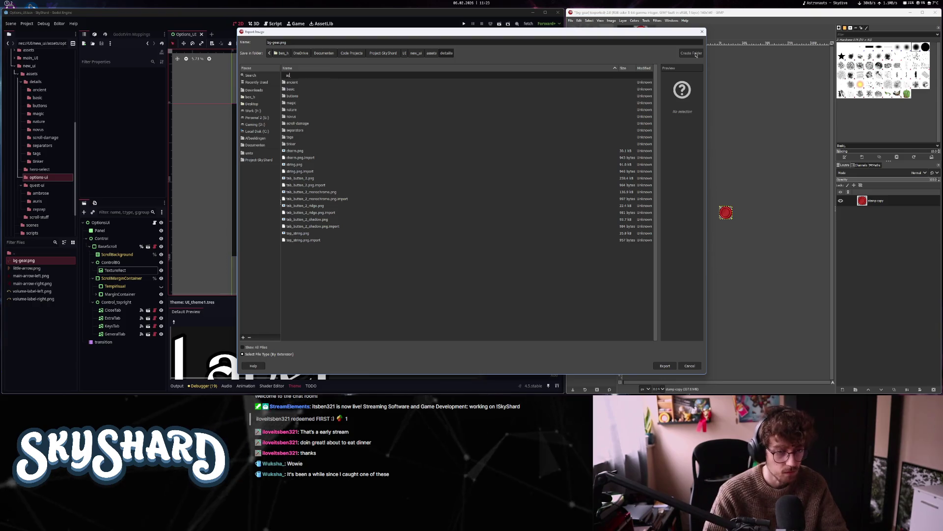
type("roll-bar")
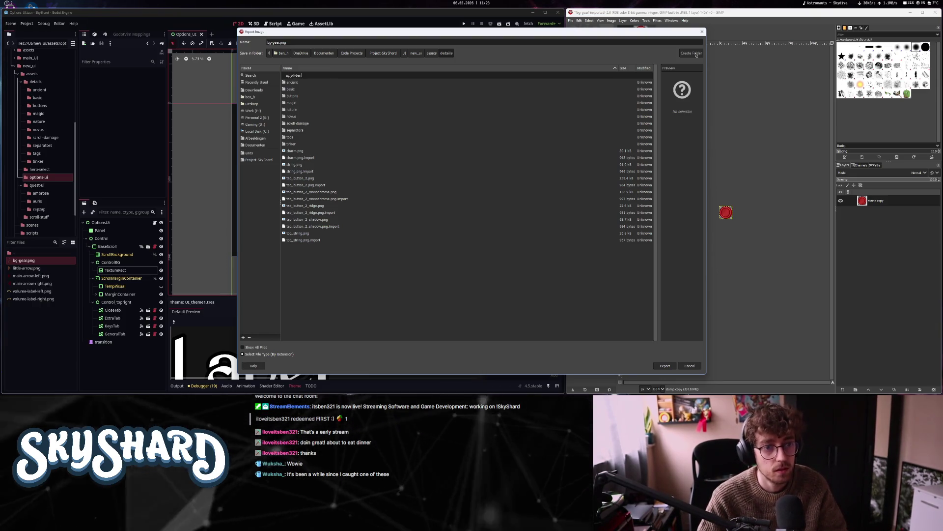
key("Return")
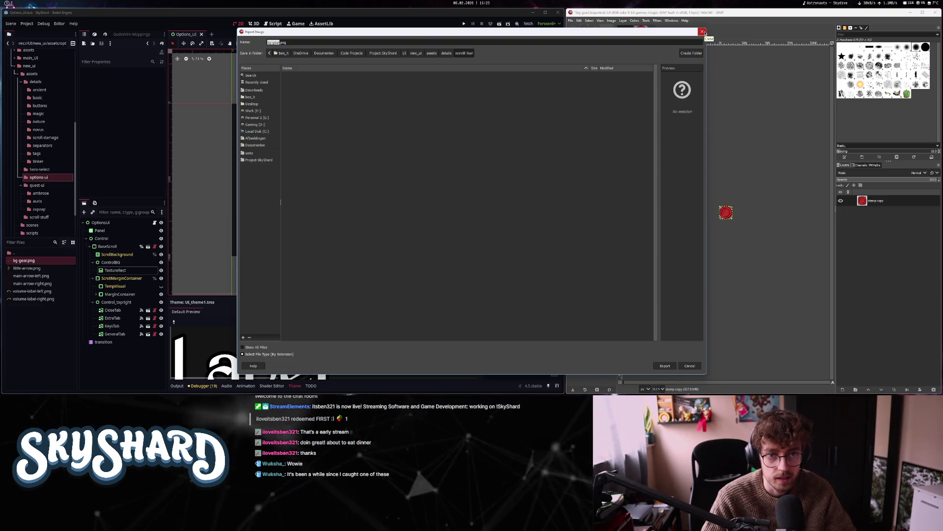
left_click(703, 32)
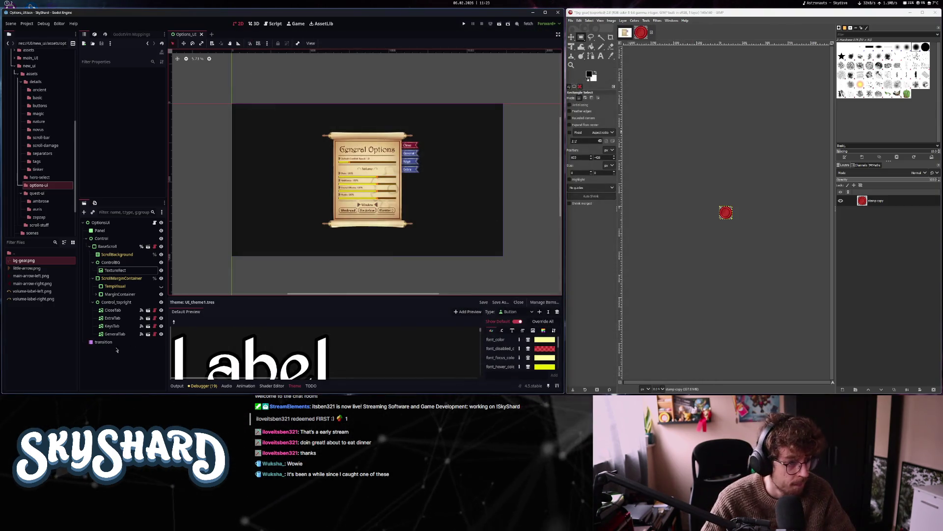
Try adding a slider item type to the theme, dismissing the Add Type window twice
left_click(514, 312)
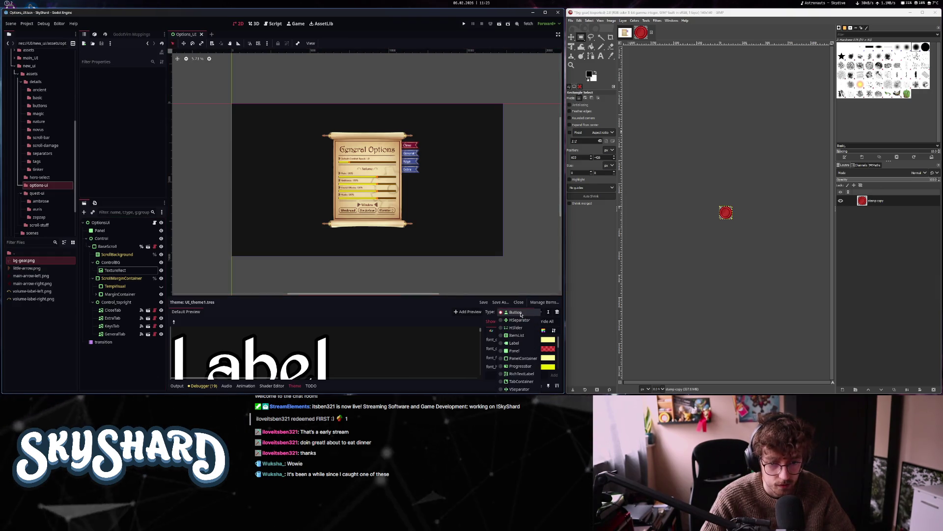
left_click(515, 313)
left_click(540, 312)
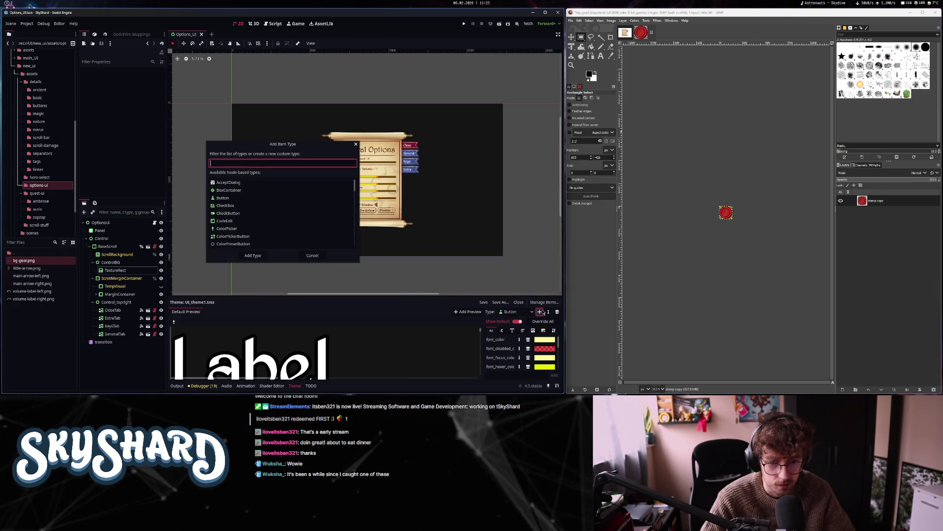
key("BackSpace")
key("BackSpace")
key("BackSpace")
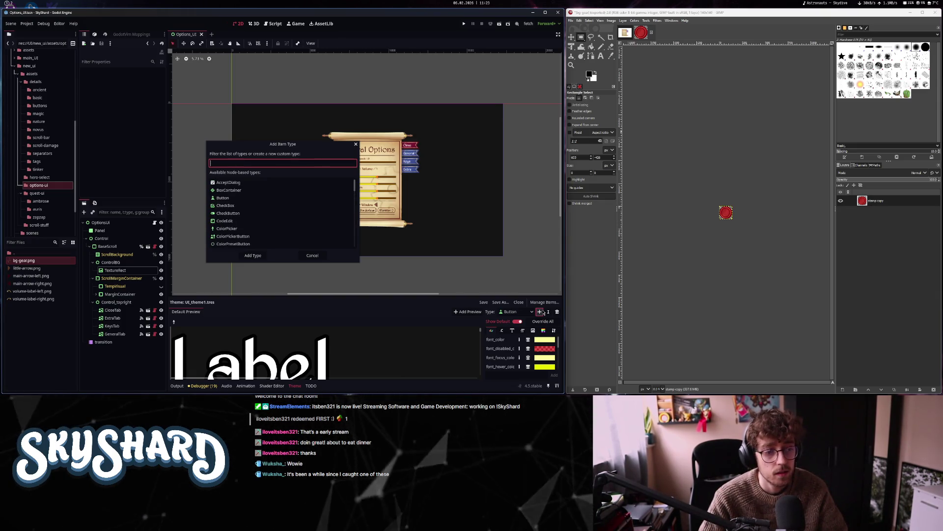
key("Escape")
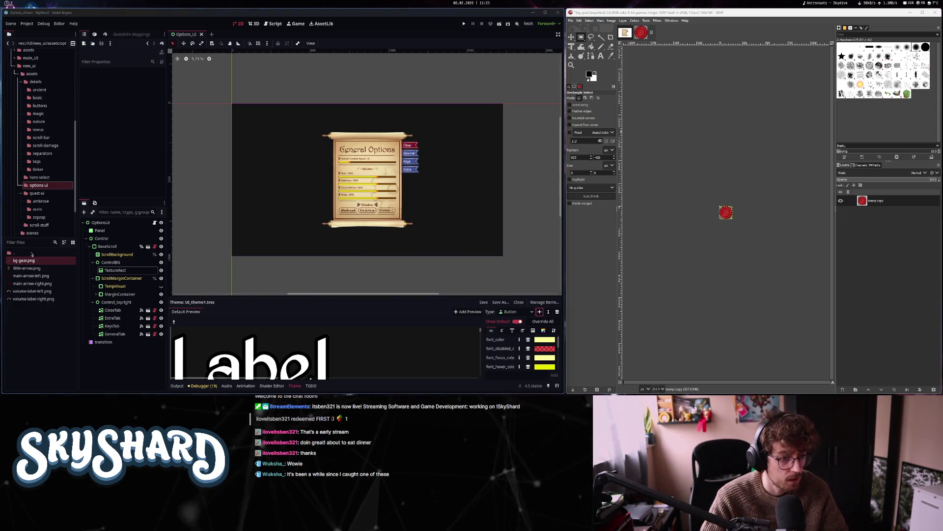
left_click(368, 163)
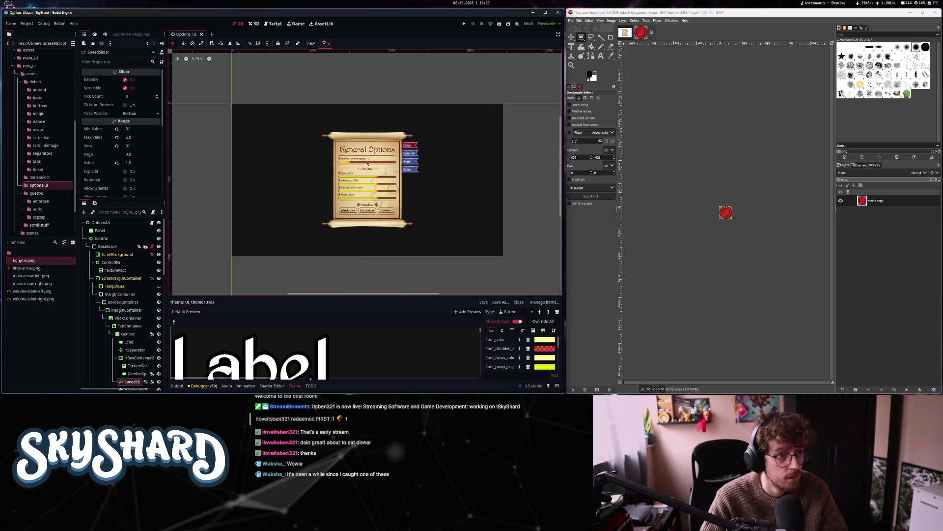
left_click(540, 311)
type("slide")
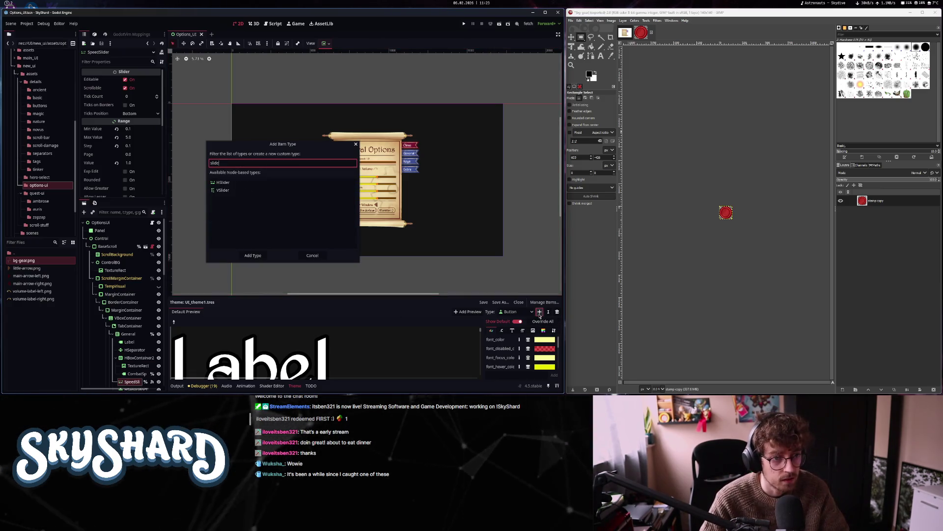
key("BackSpace")
key("BackSpace")
key("BackSpace")
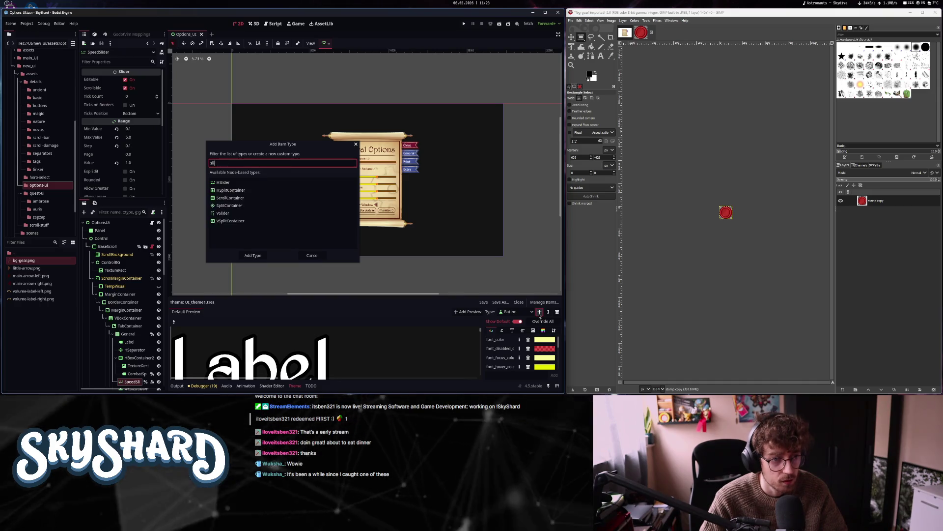
key("Escape")
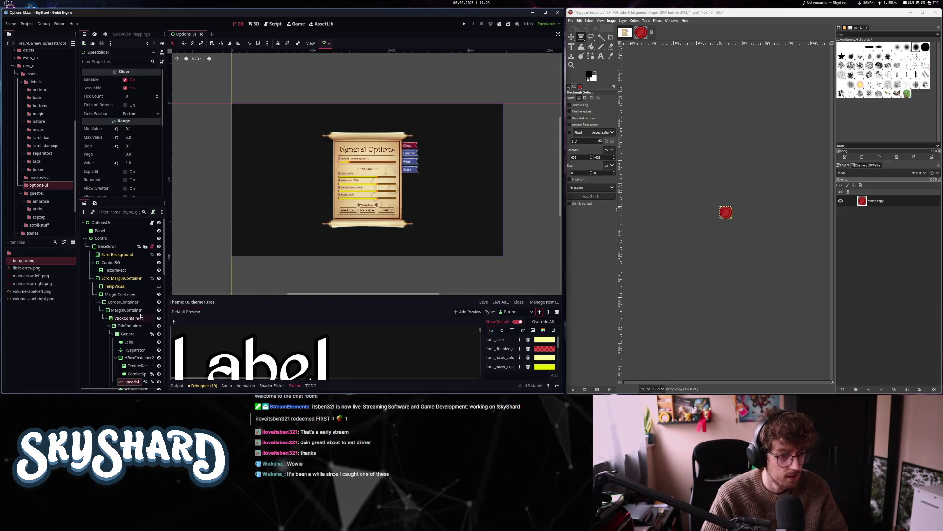
Clear the node search and close the accidentally opened new node window
left_click(129, 334)
key("ctrl+a")
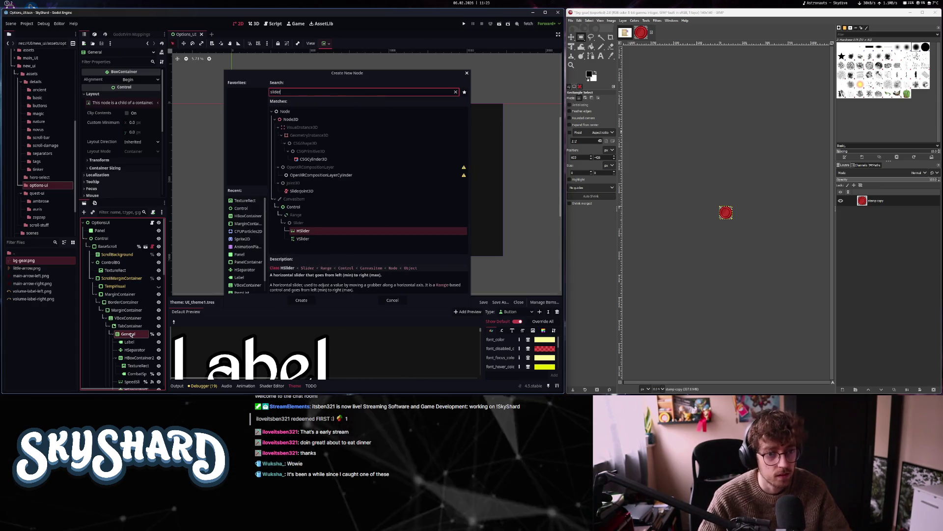
left_click(456, 92)
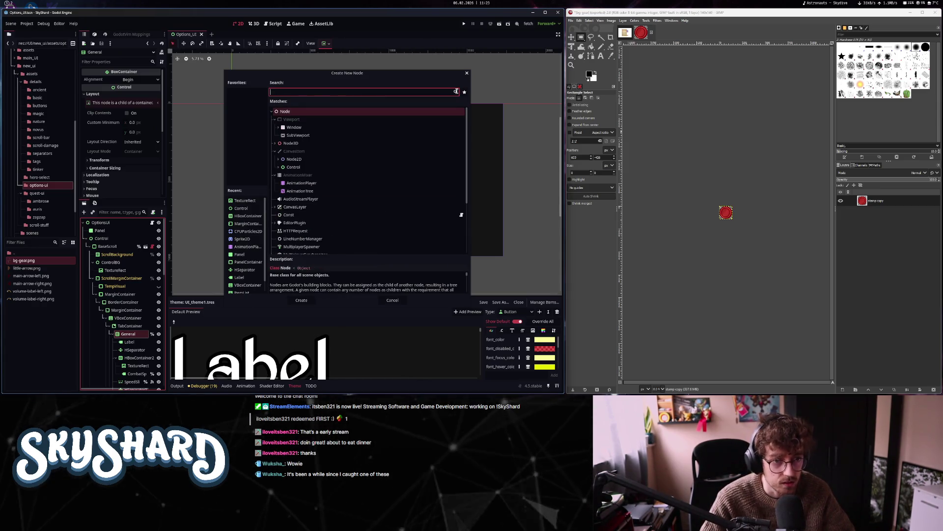
left_click(467, 74)
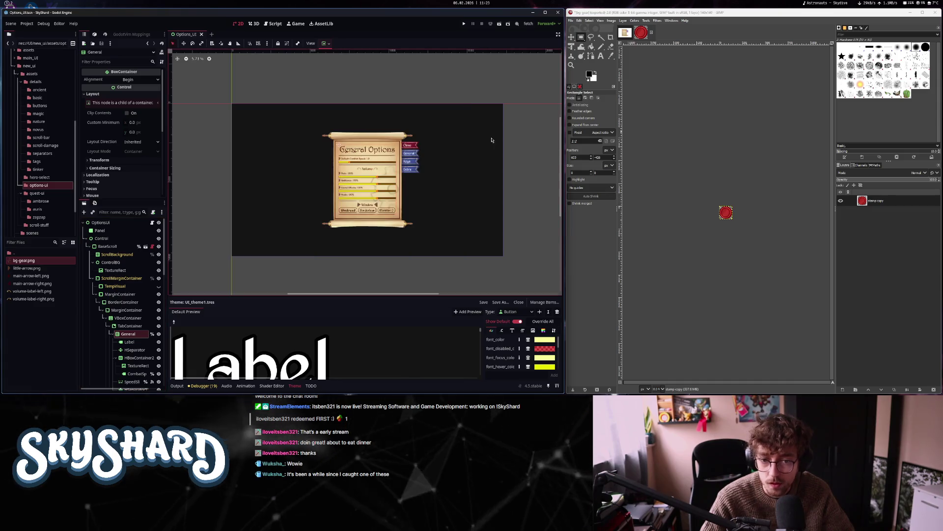
Add HSlider as a theme type and show its StyleBox entries
left_click(539, 313)
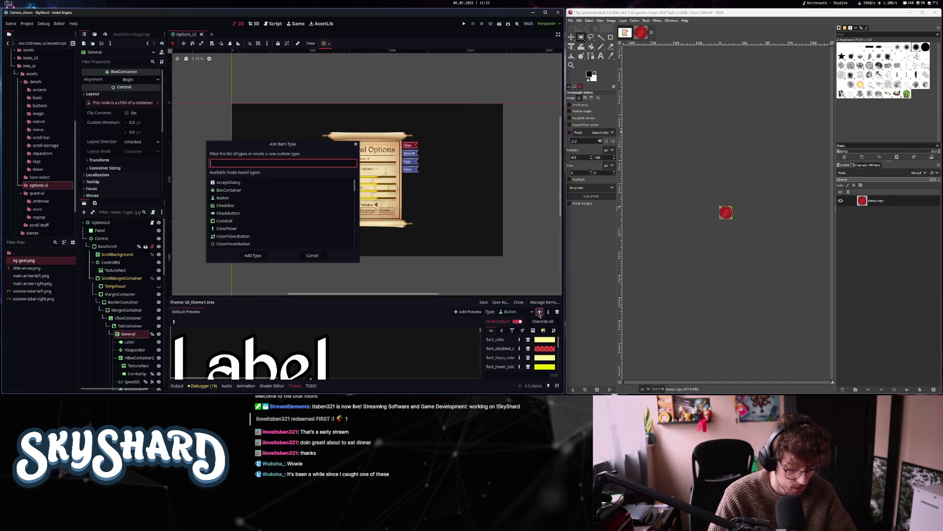
type("hspl")
key("BackSpace")
key("BackSpace")
key("BackSpace")
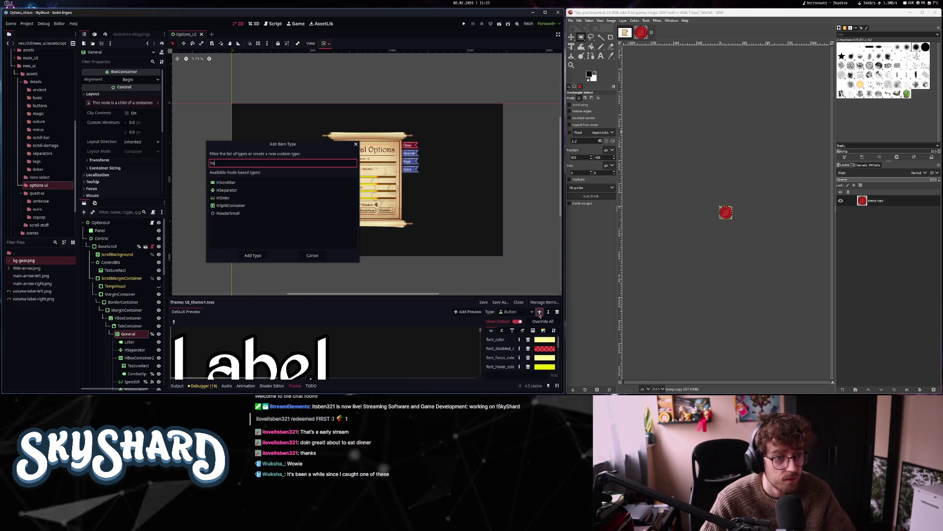
type("slid")
left_click(265, 183)
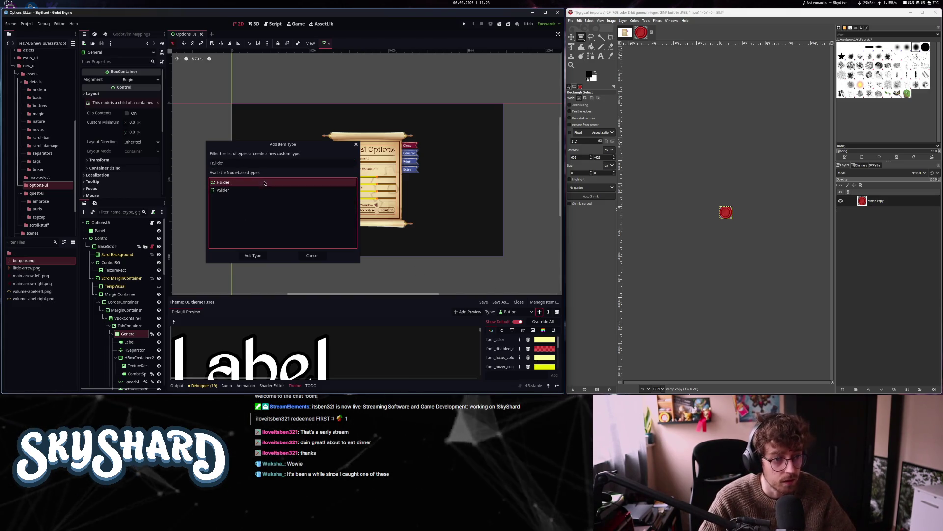
left_click(254, 256)
left_click(544, 331)
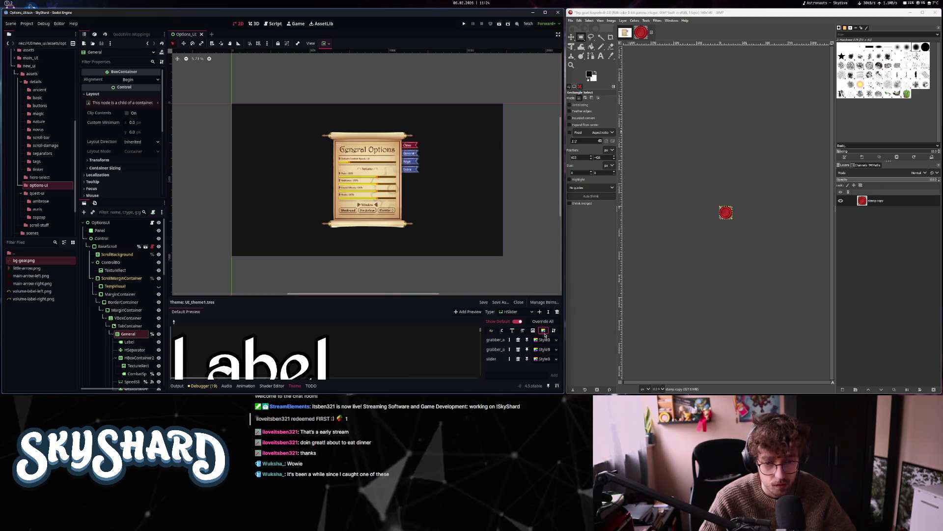
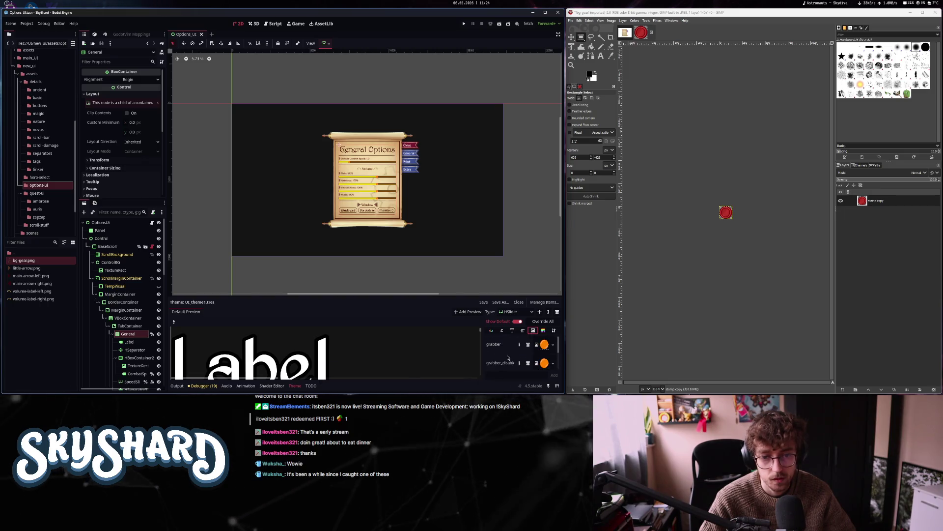
Begin exporting the red wax-seal image and choose the project's assets/details folder as its destination
scroll(508, 358, "up", 2)
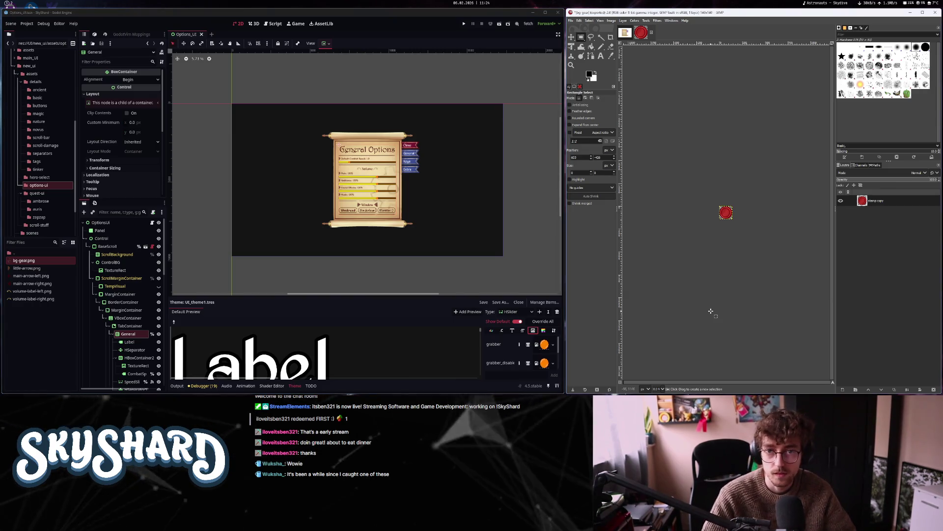
left_click(570, 20)
left_click(583, 113)
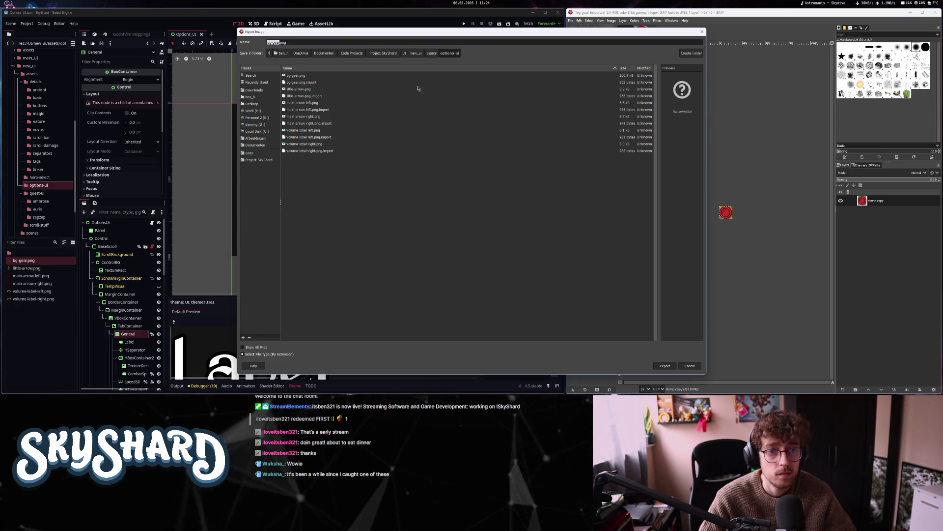
left_click(430, 54)
double_click(293, 76)
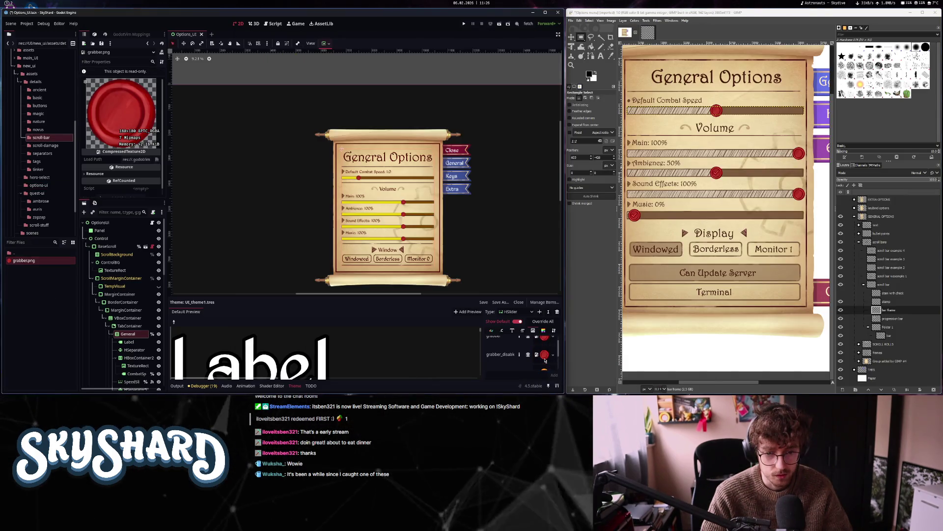
Check the HSlider's red wax-seal grabber icons, then review its Constants and StyleBoxes theme items
scroll(545, 350, "down", 1)
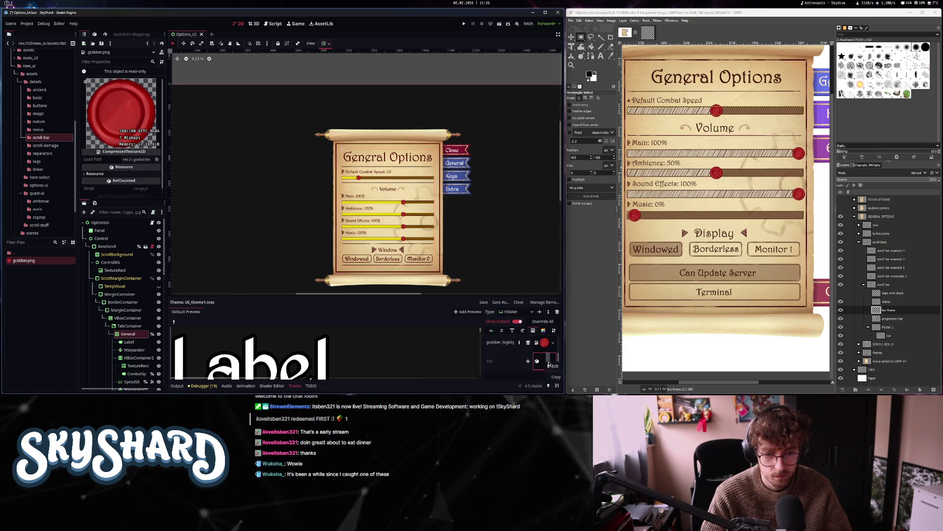
scroll(401, 184, "up", 5)
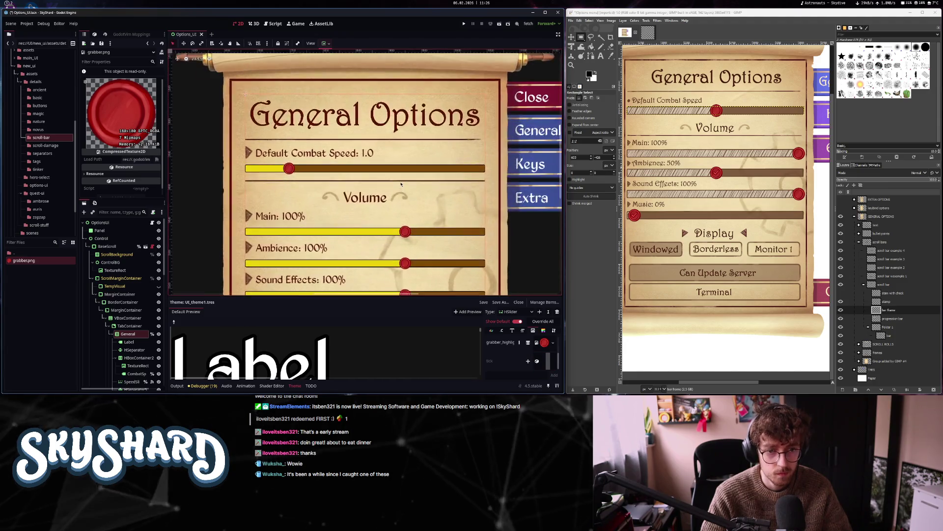
scroll(401, 184, "down", 3)
left_click(502, 331)
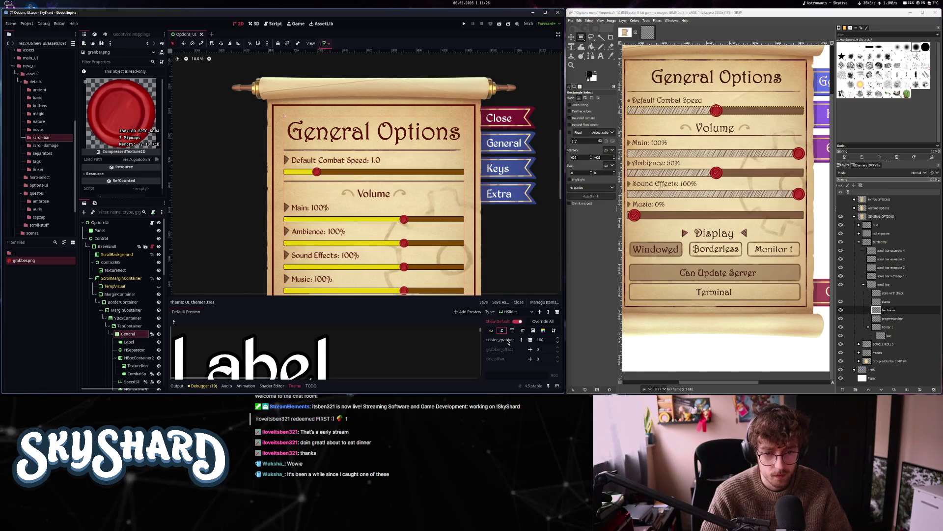
mouse_move(509, 343)
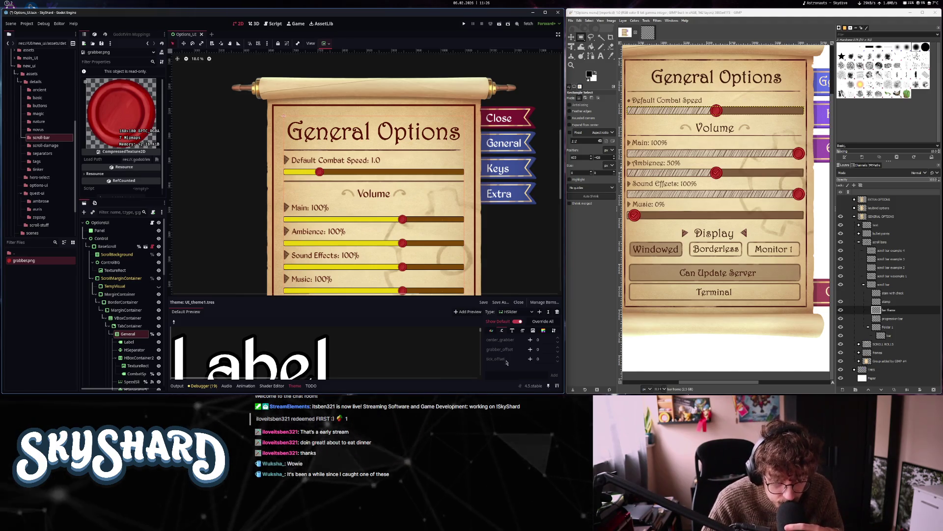
left_click(523, 331)
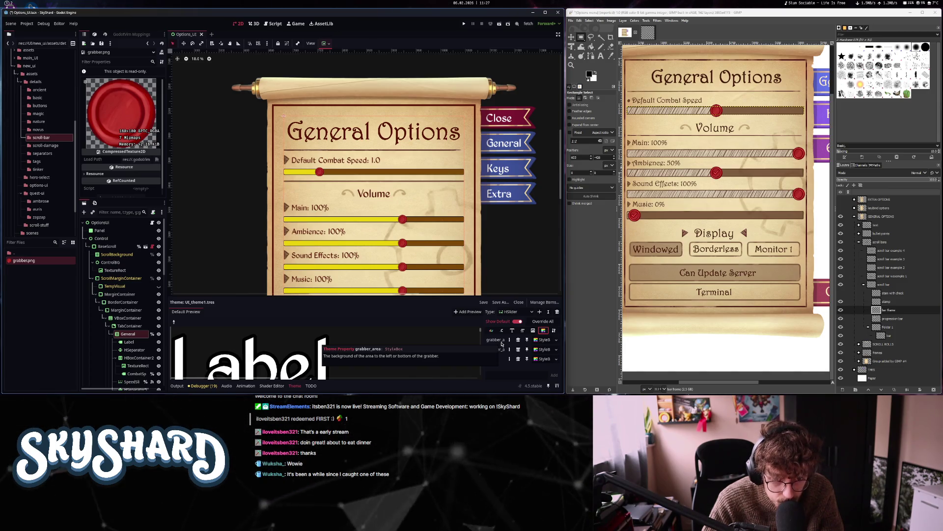
Inspect the HSlider's grabber_area and brown flat slider StyleBoxes in the Theme editor
left_click(544, 339)
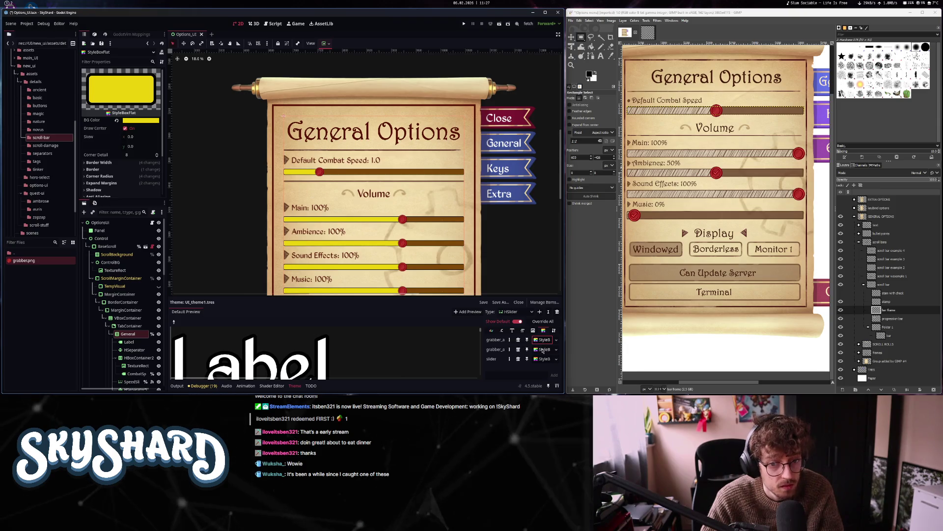
left_click(544, 360)
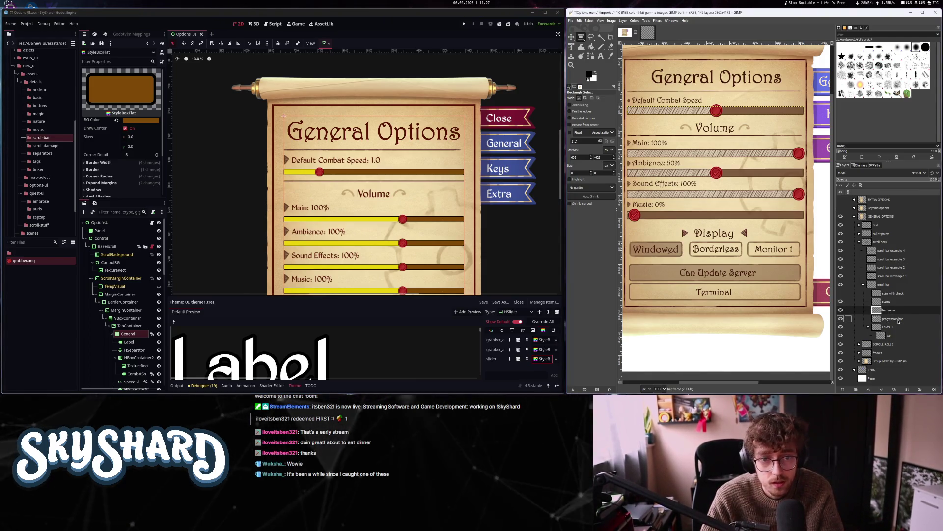
scroll(448, 221, "up", 5)
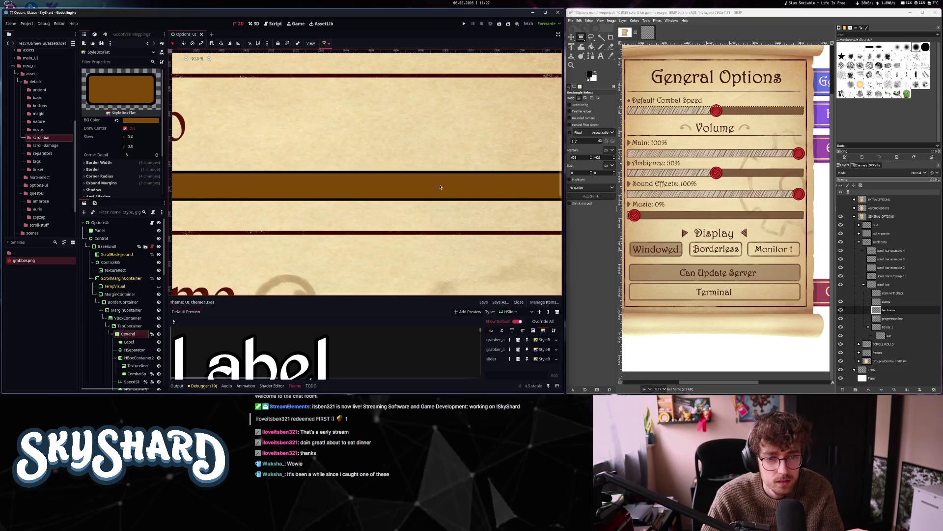
scroll(448, 221, "down", 3)
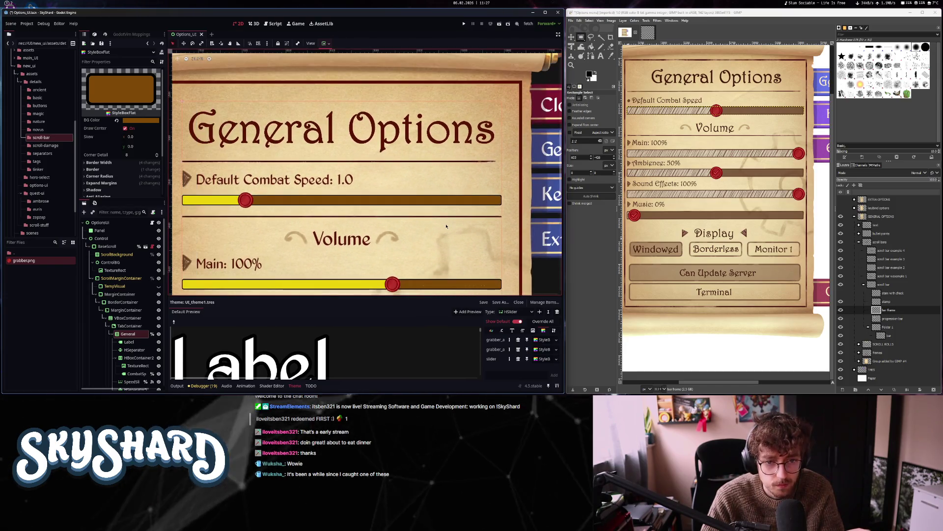
scroll(446, 227, "down", 1)
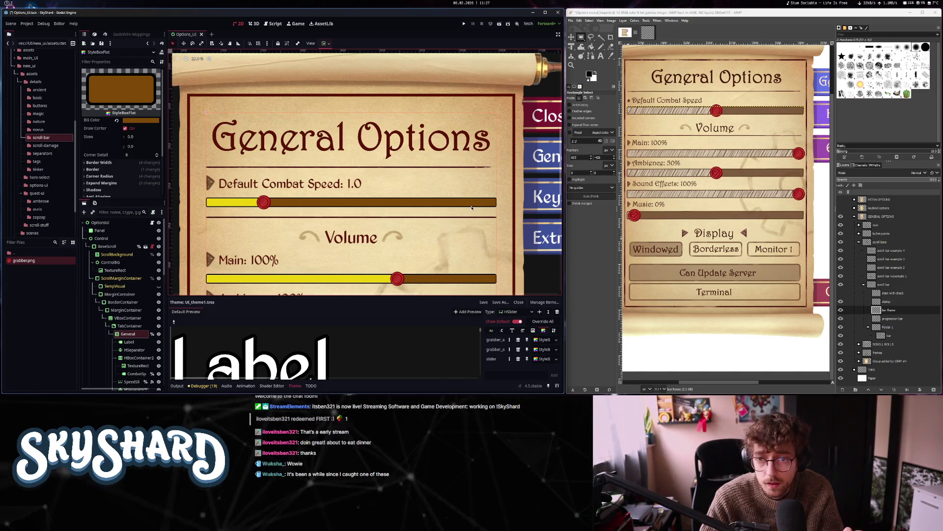
scroll(747, 156, "up", 2)
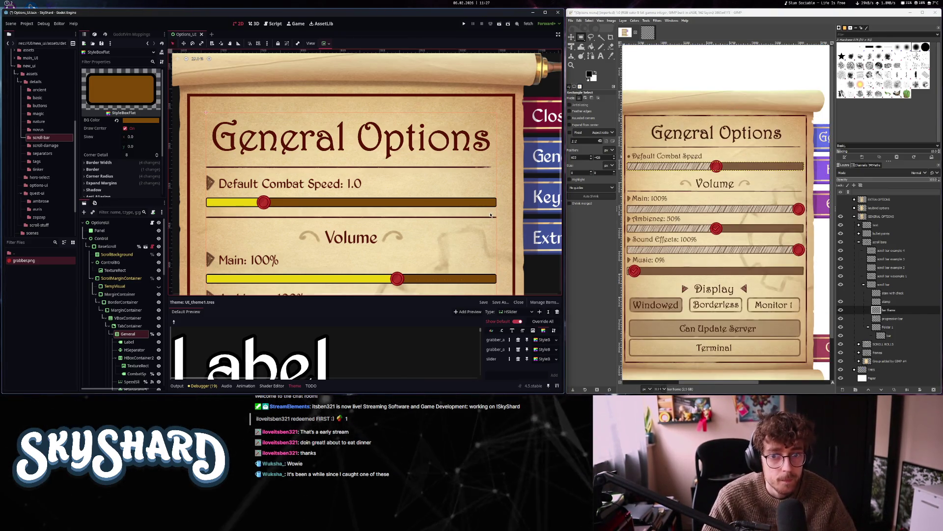
scroll(677, 160, "up", 3)
scroll(677, 160, "down", 2)
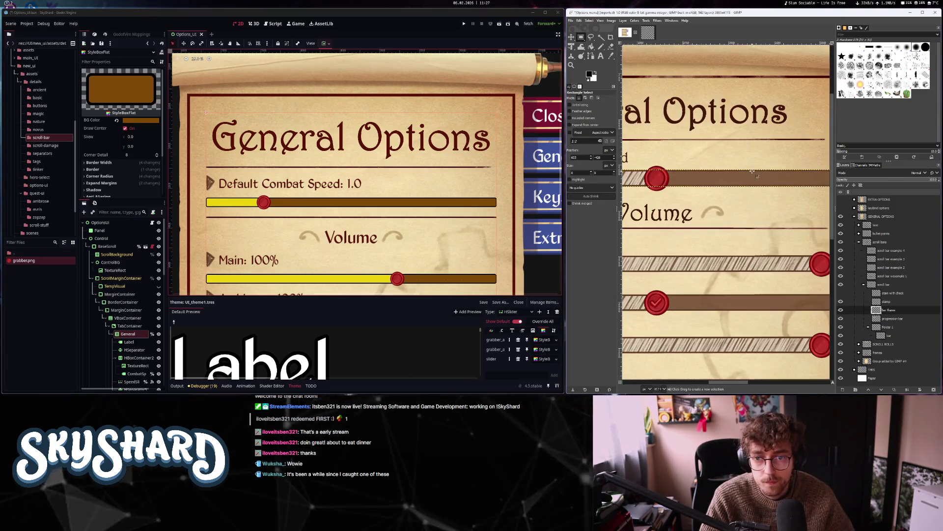
scroll(677, 161, "up", 1)
scroll(677, 161, "down", 4)
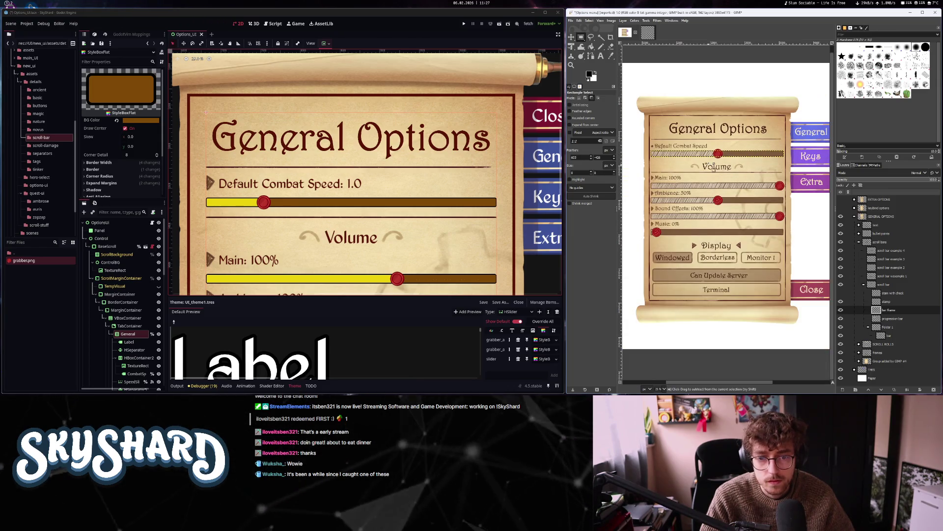
In GIMP, activate the progression bar layer, show its hatched fill, and select the scroll bar group
left_click(901, 318)
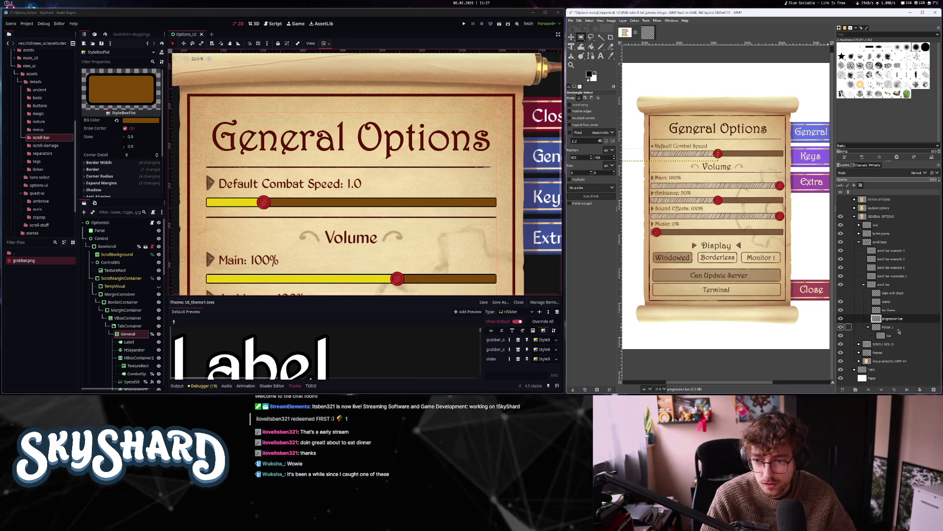
left_click(841, 327)
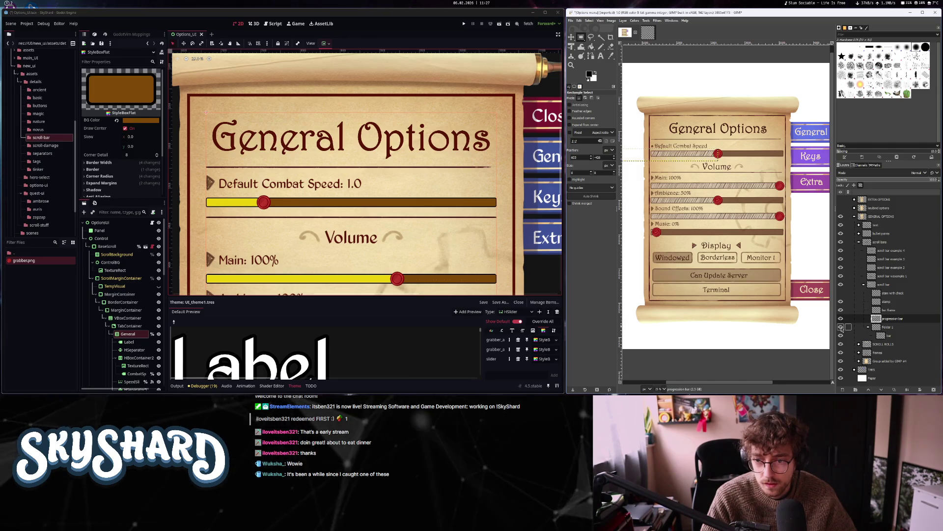
left_click(885, 284)
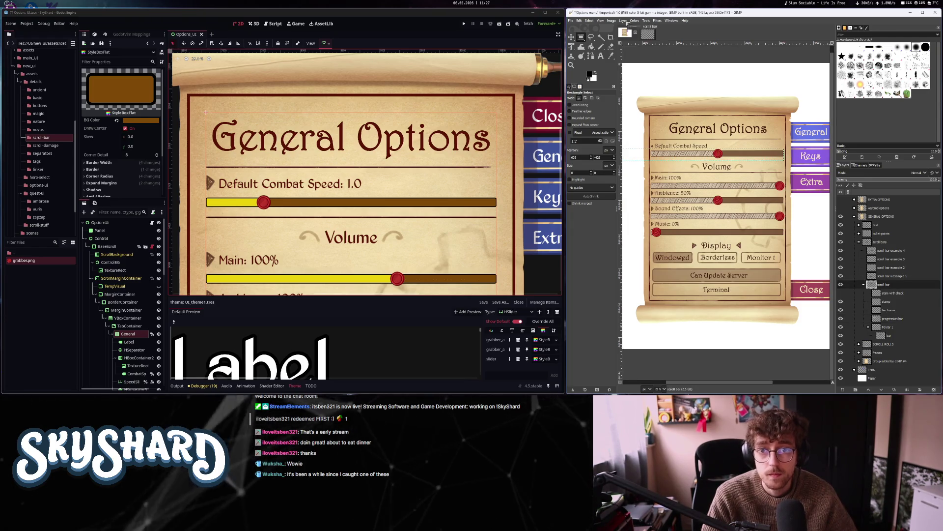
Fit the separate scroll-bar image's canvas to its layers so the whole bar is visible
left_click(648, 33)
key("minus")
key("minus")
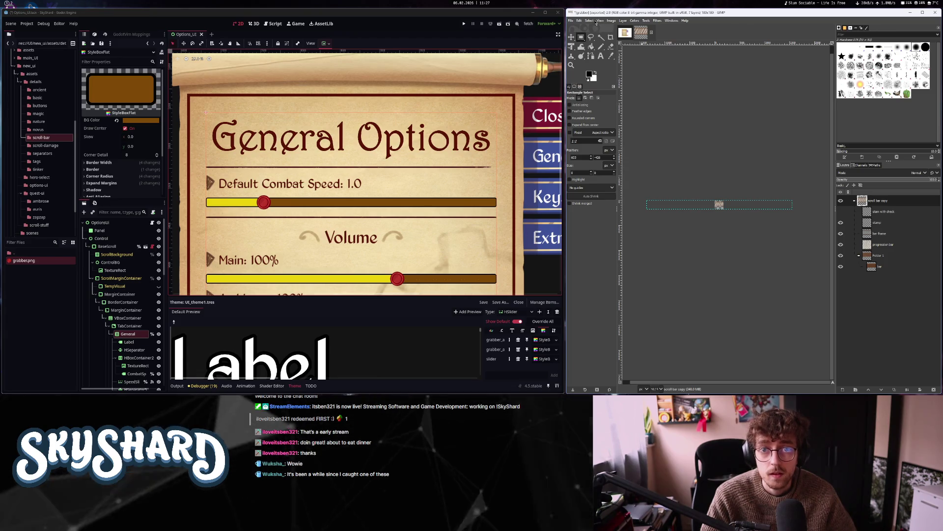
left_click(611, 21)
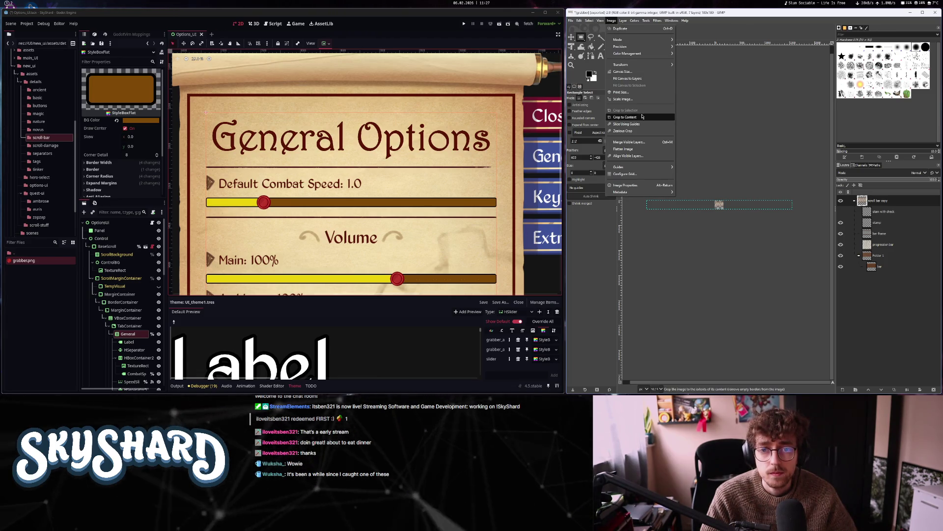
left_click(627, 78)
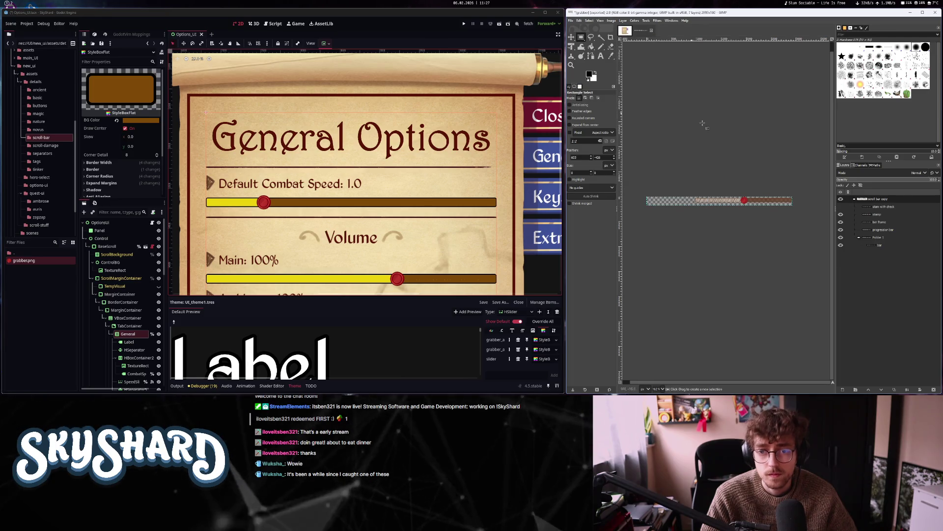
scroll(786, 214, "up", 1)
mouse_move(745, 202)
left_mouse_down()
mouse_move(738, 207)
mouse_move(790, 212)
mouse_move(745, 209)
left_mouse_up()
Show the stamp knob layer and hide the hatching, leaving a plain brown track, then return to the Options mockup
left_click(840, 206)
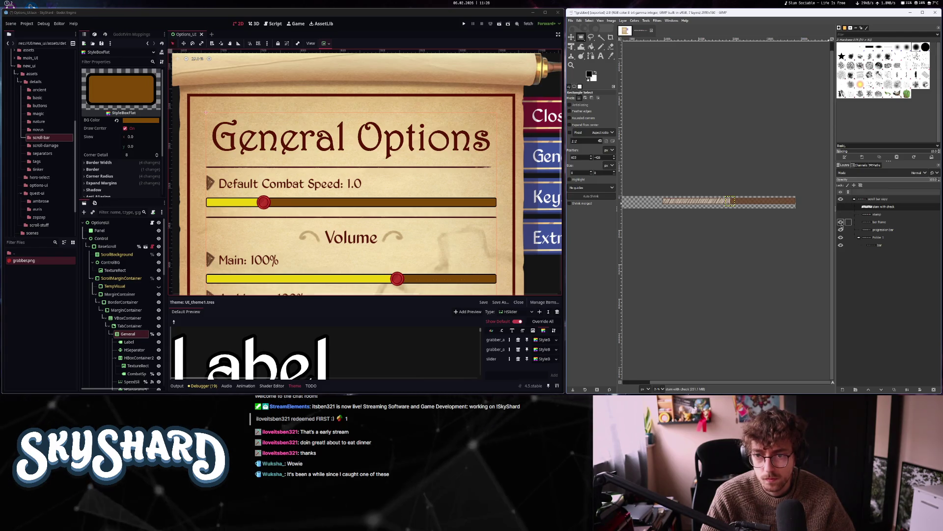
left_click(841, 223)
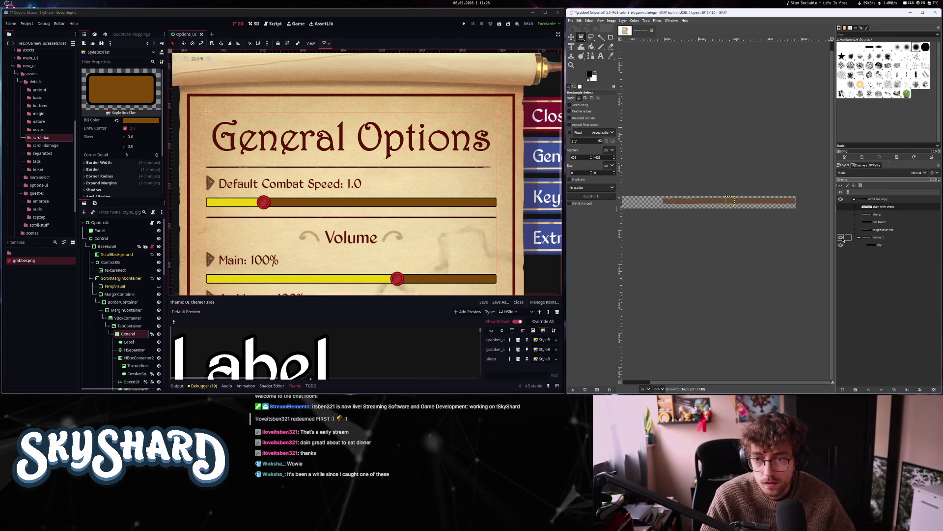
scroll(762, 212, "up", 4)
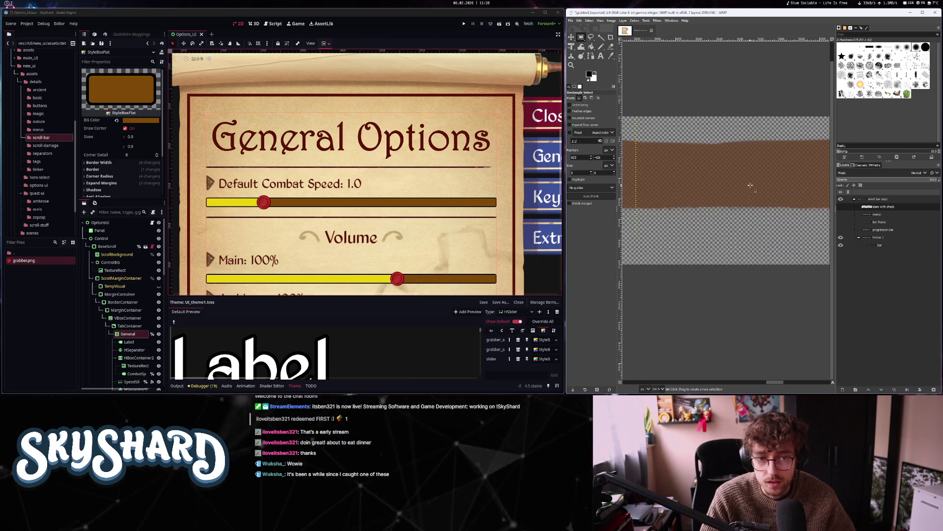
left_click(652, 31)
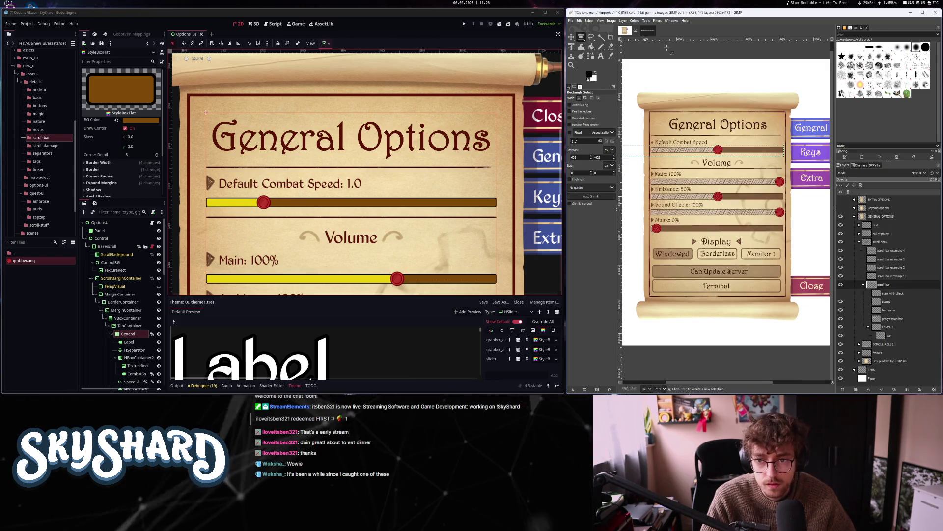
left_click(652, 32)
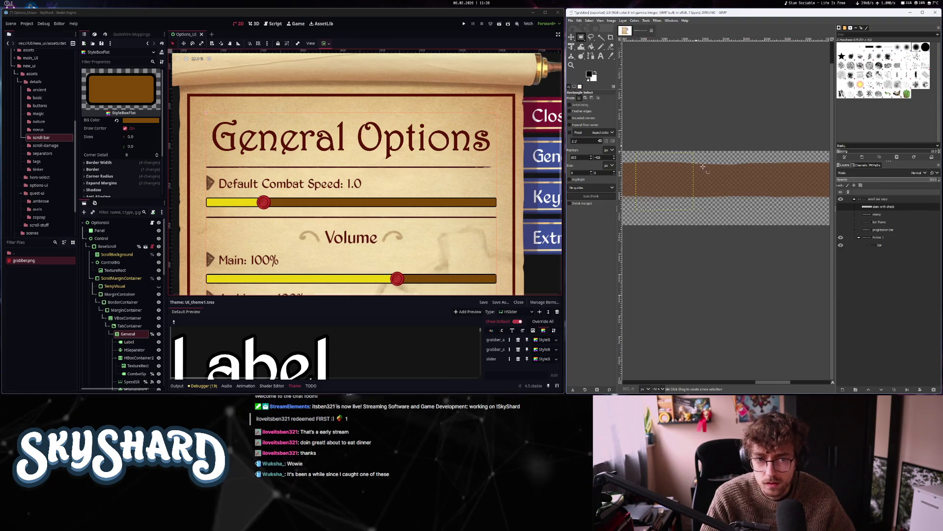
key("ctrl+Tab")
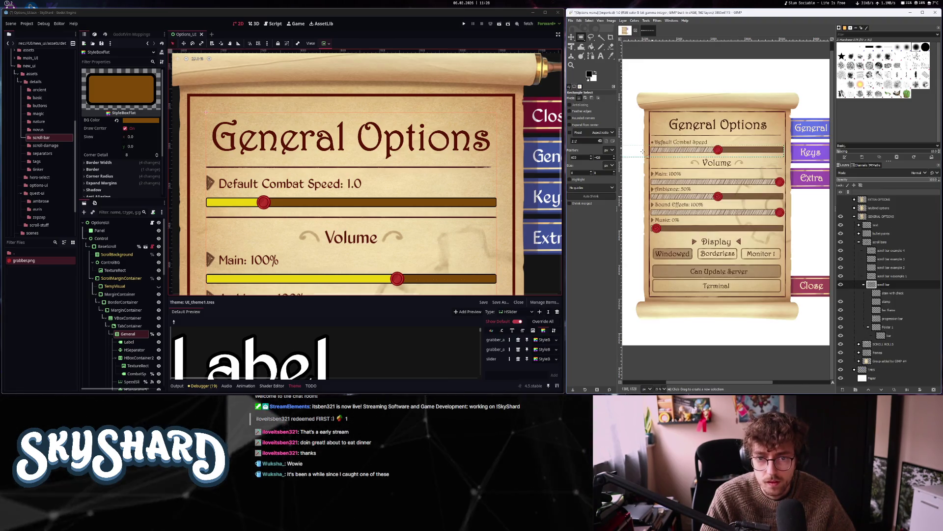
scroll(489, 202, "down", 2)
scroll(468, 153, "up", 2)
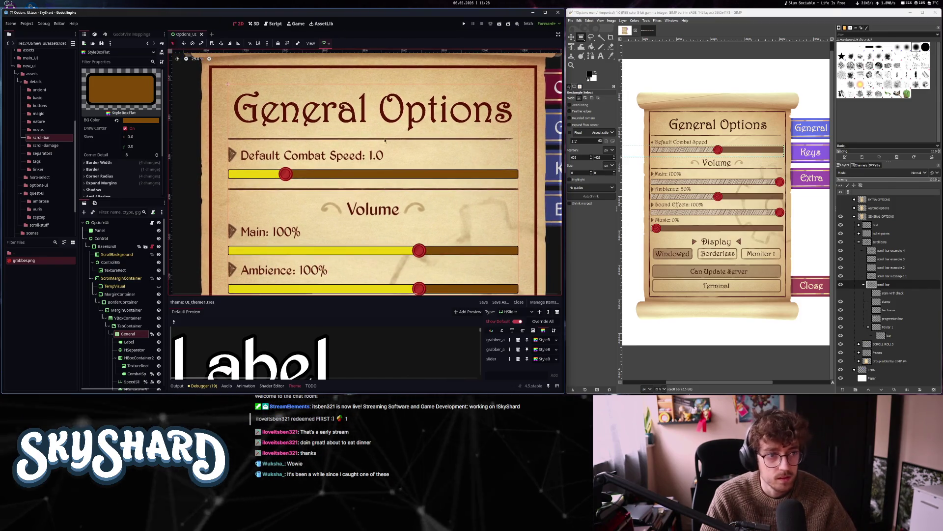
Set the slider track StyleBoxFlat background colour to the mockup's brown 7f5c3f
mouse_move(129, 124)
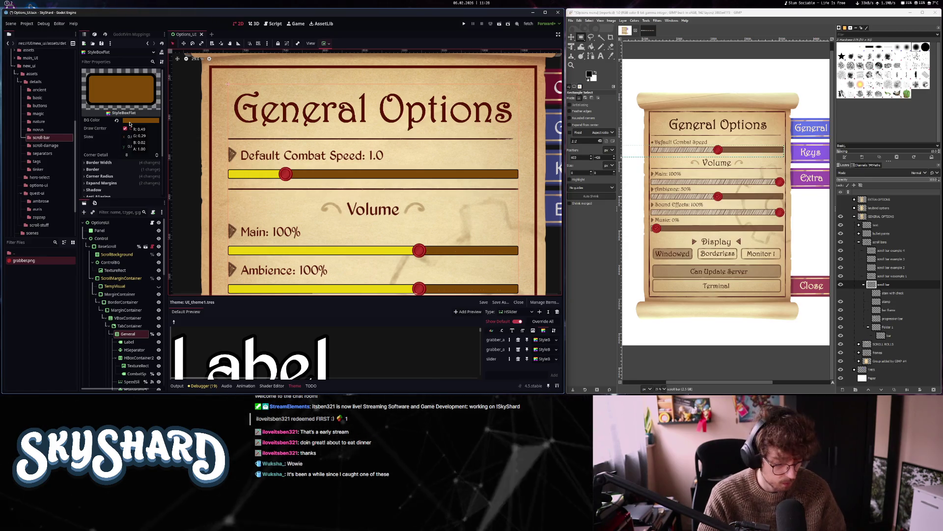
key("super+shift+c")
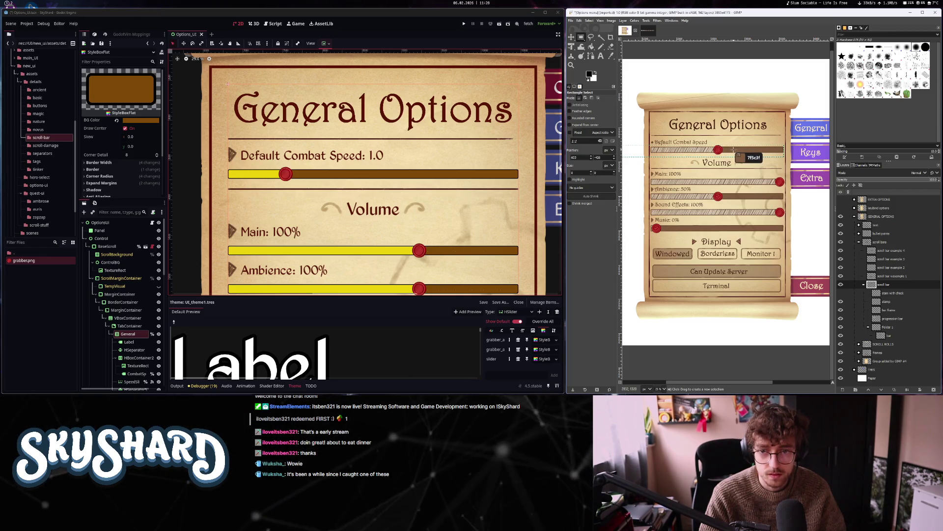
left_click(738, 154)
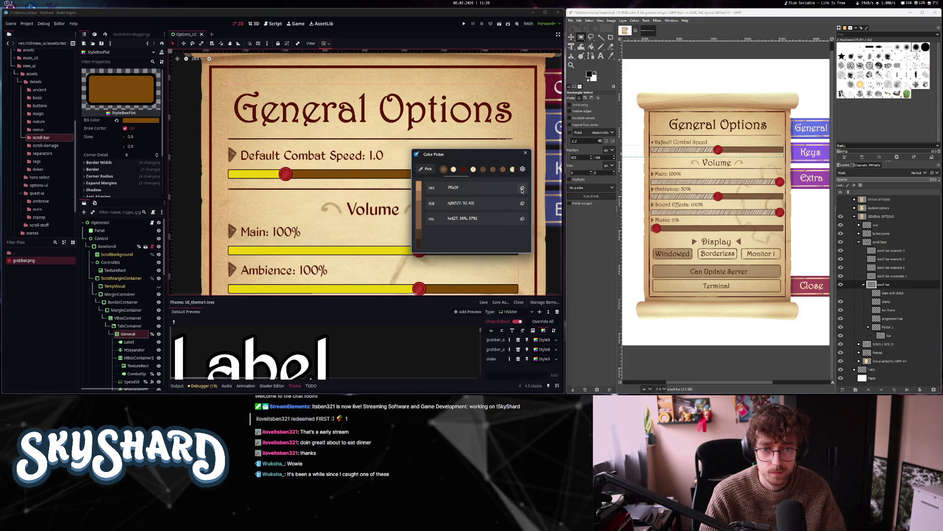
left_click(522, 187)
left_click(526, 153)
left_click(139, 121)
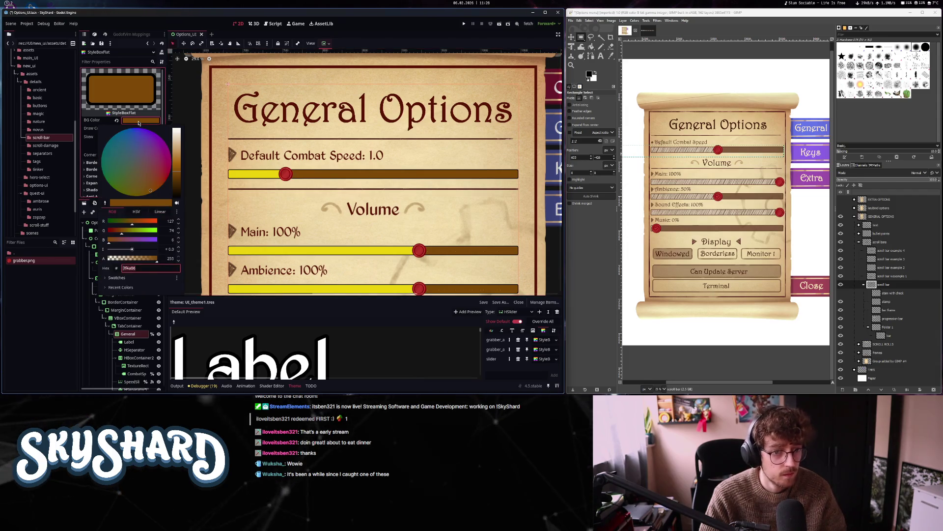
key("Return")
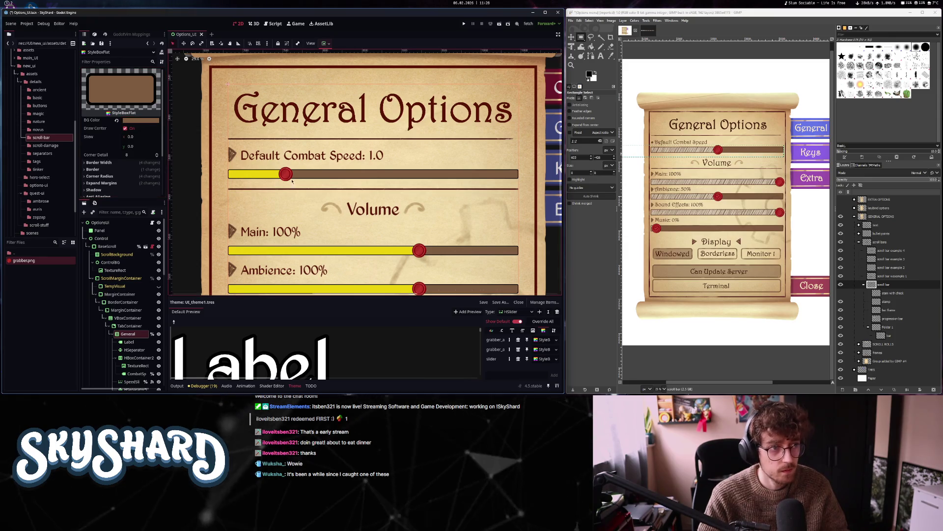
Set the track style's border colour to the darker brown 643e25
left_click(544, 340)
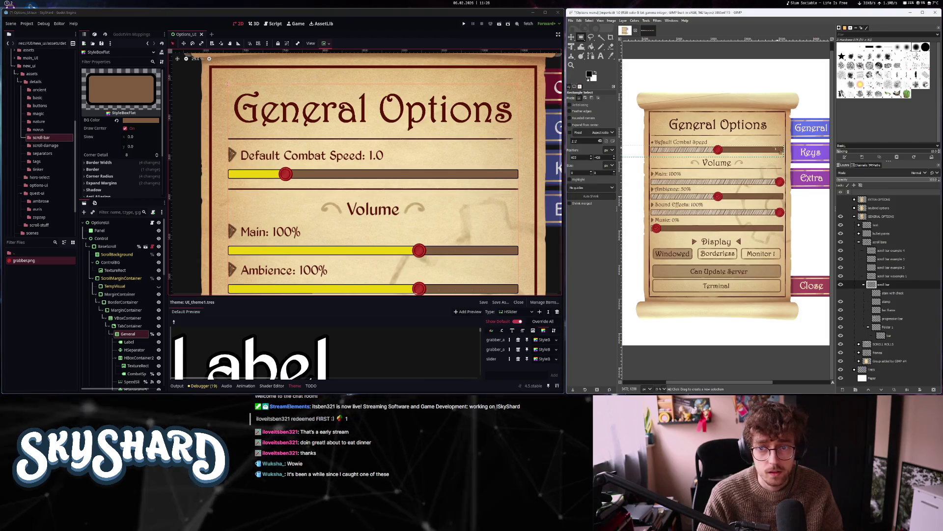
scroll(754, 161, "up", 3)
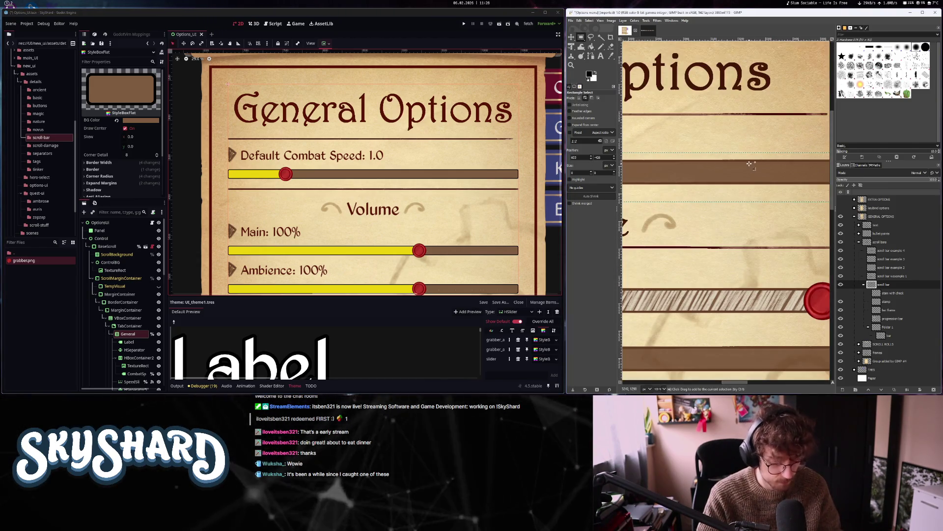
left_click(752, 166)
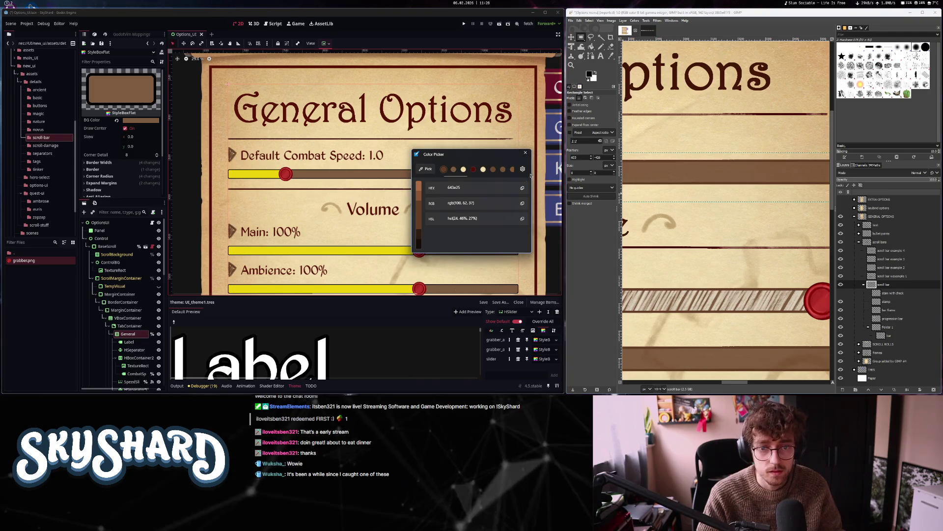
left_click(522, 189)
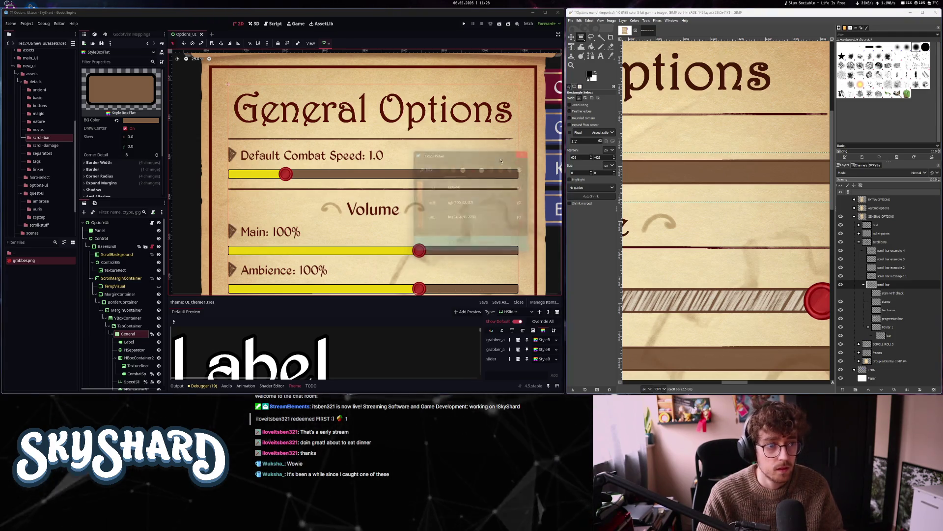
left_click(107, 170)
left_click(140, 177)
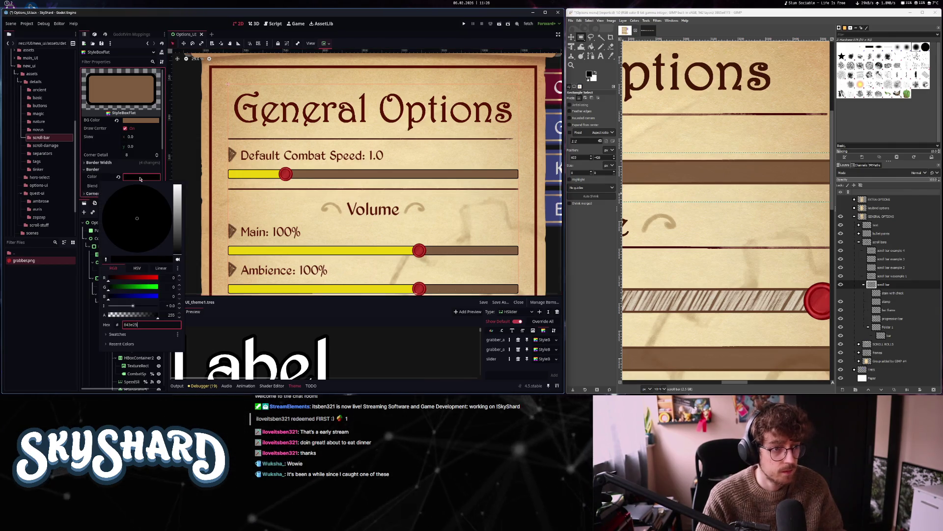
key("Return")
Open the yellow filled-track style box and switch GIMP to the grabber image
scroll(411, 189, "down", 5)
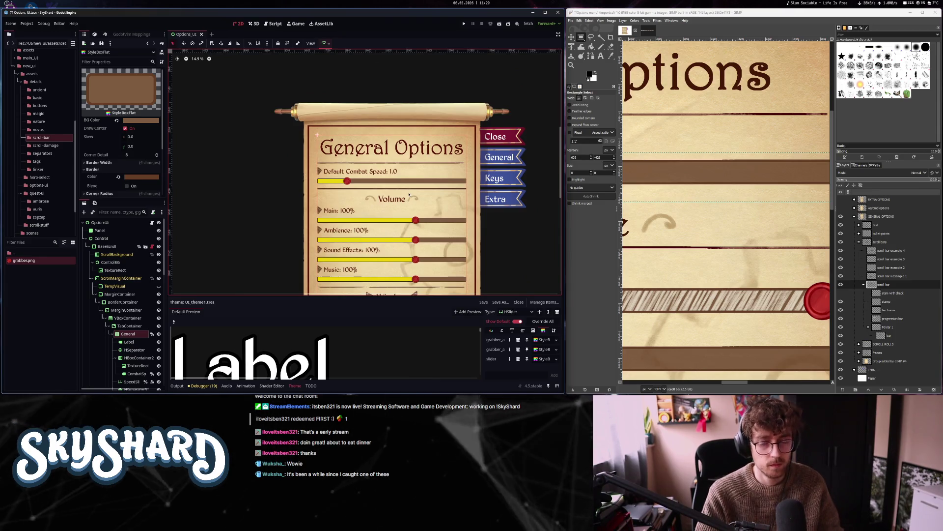
scroll(739, 280, "down", 5)
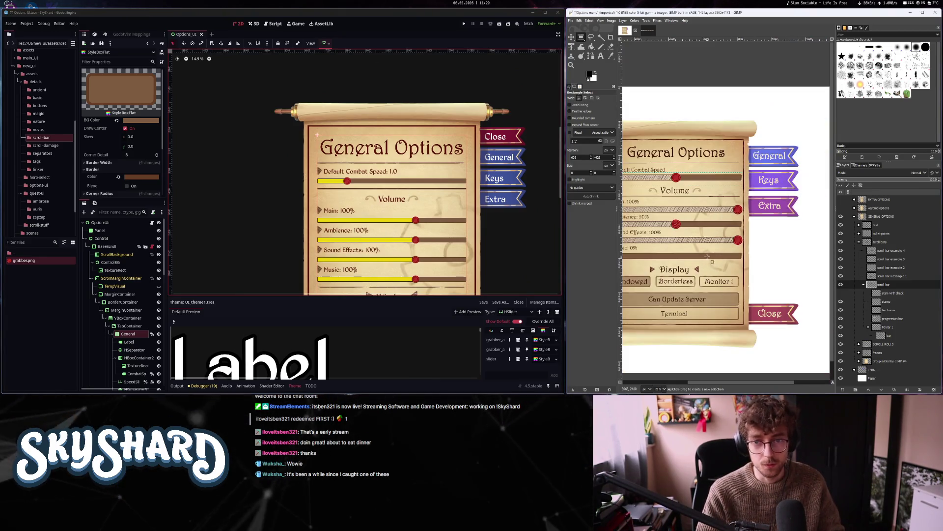
left_click_drag(779, 256, 770, 250)
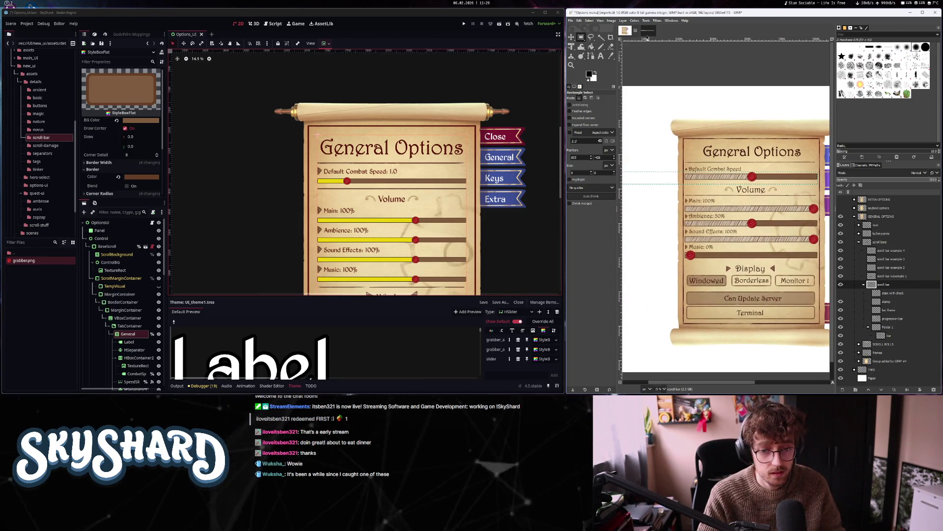
left_click(544, 349)
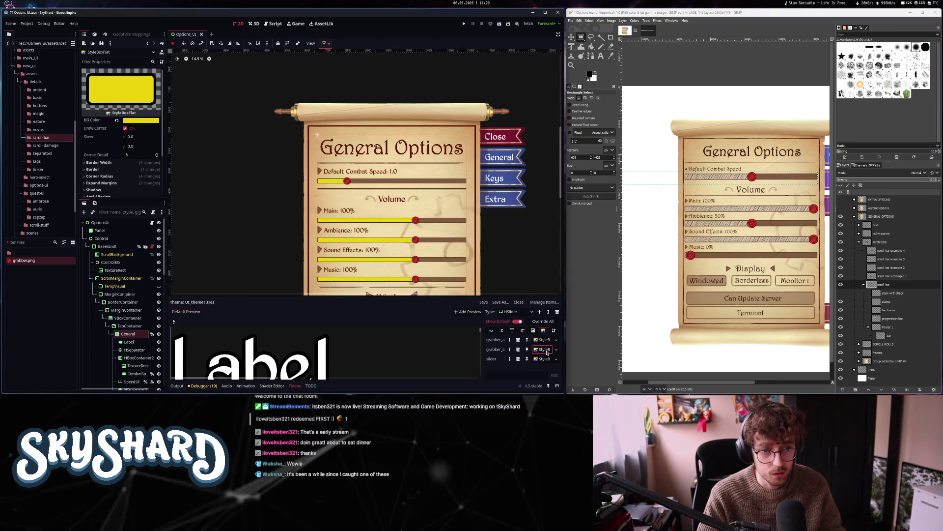
left_click(544, 339)
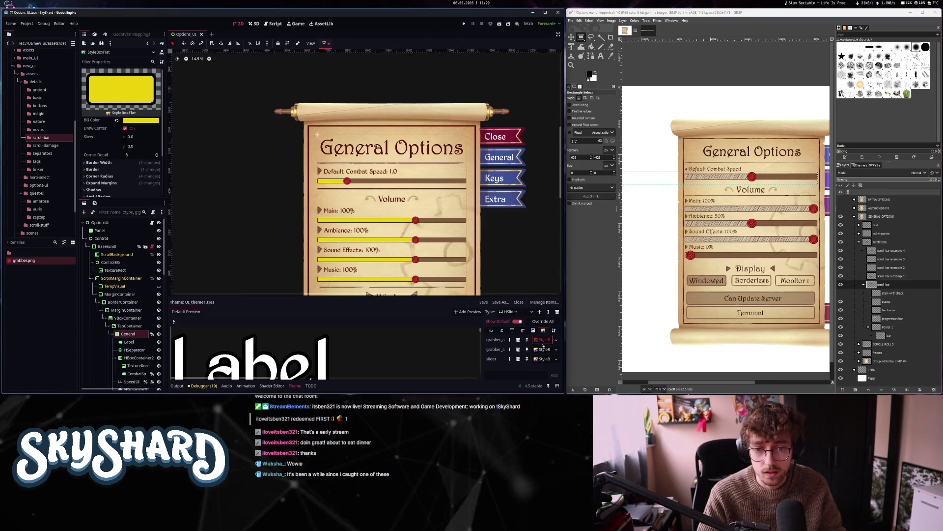
left_click(643, 32)
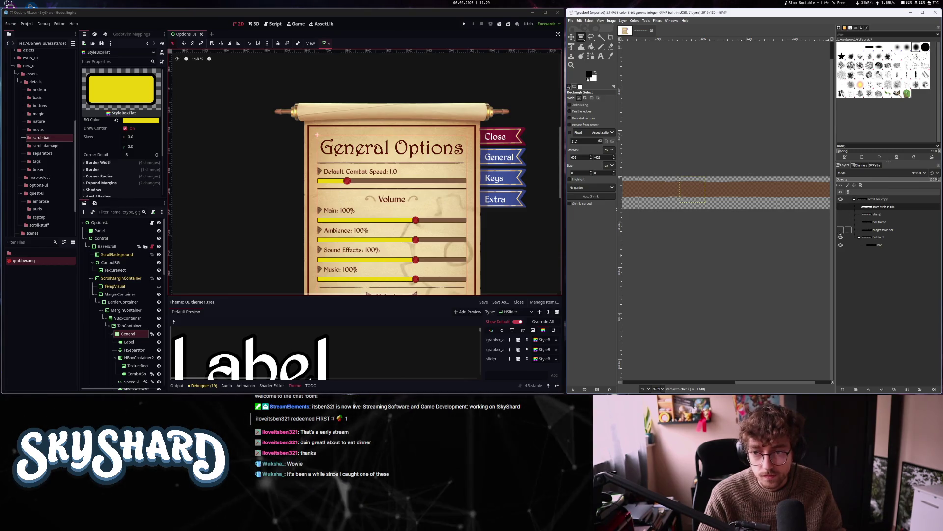
Hide Folder 1 and the brown striped layer in the scroll-bar image
scroll(770, 245, "left", 5)
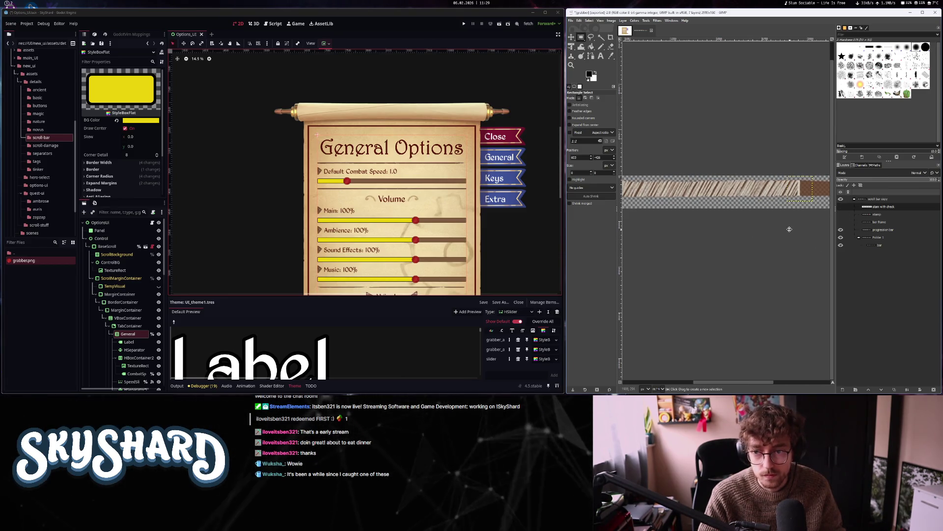
left_click(840, 238)
scroll(761, 244, "down", 2)
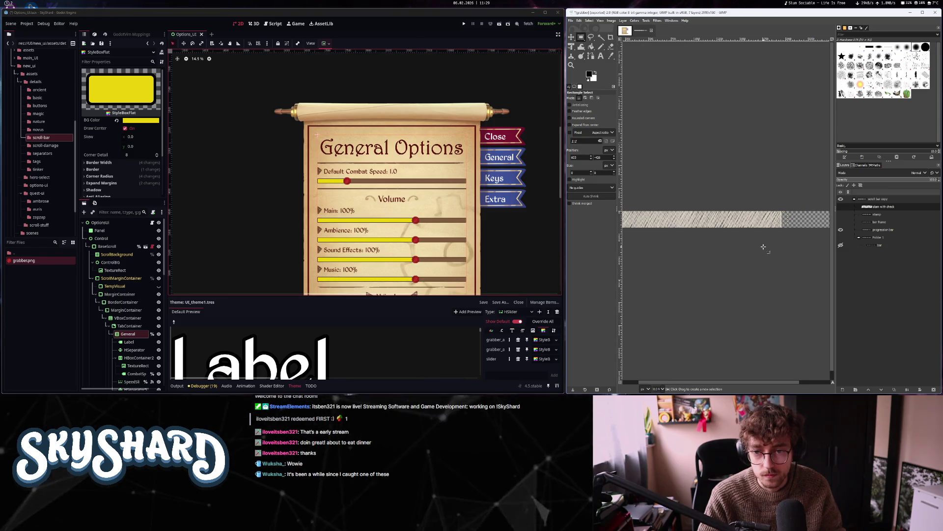
scroll(720, 223, "down", 1)
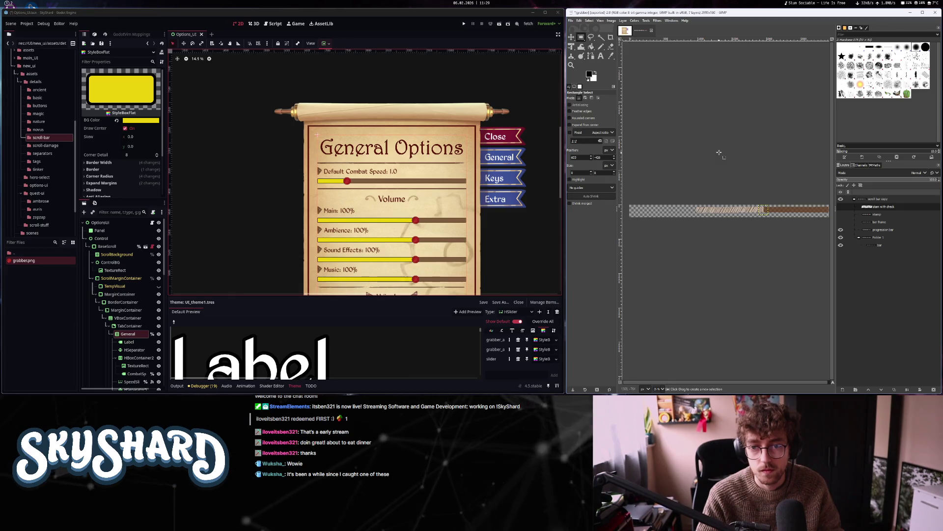
left_click(841, 230)
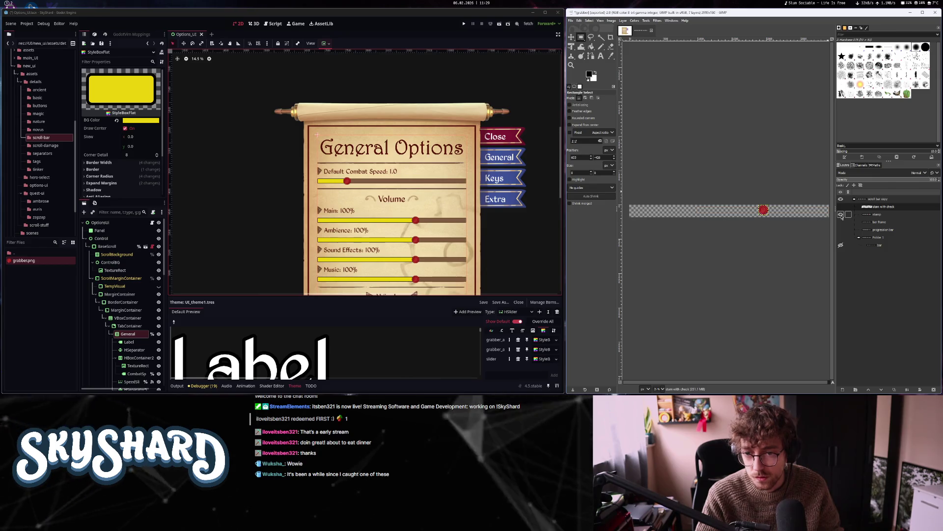
Select the progression bar layer and crop the image to its content
left_click(736, 222)
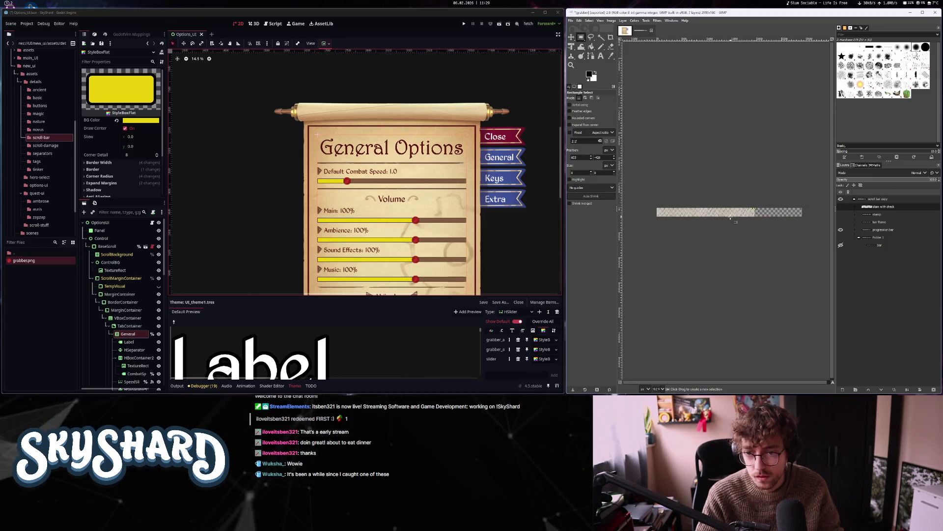
left_click(874, 229)
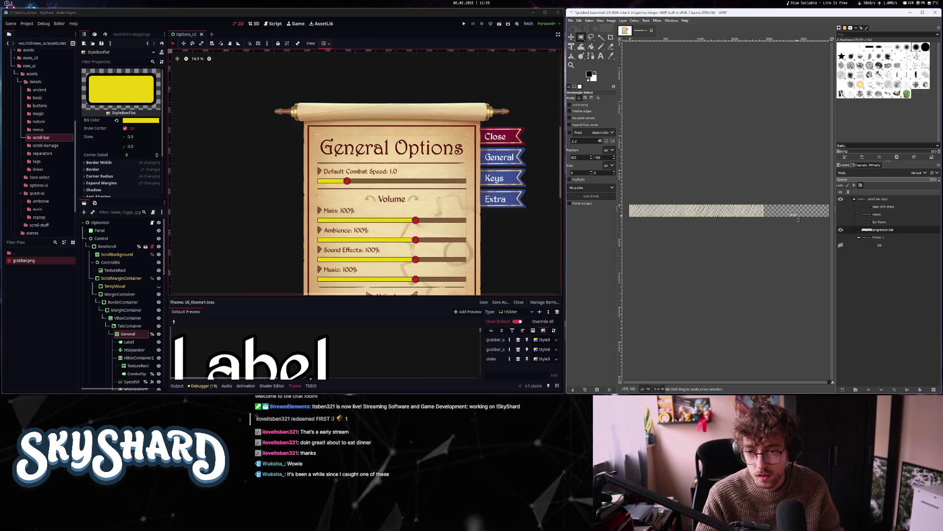
left_click(611, 21)
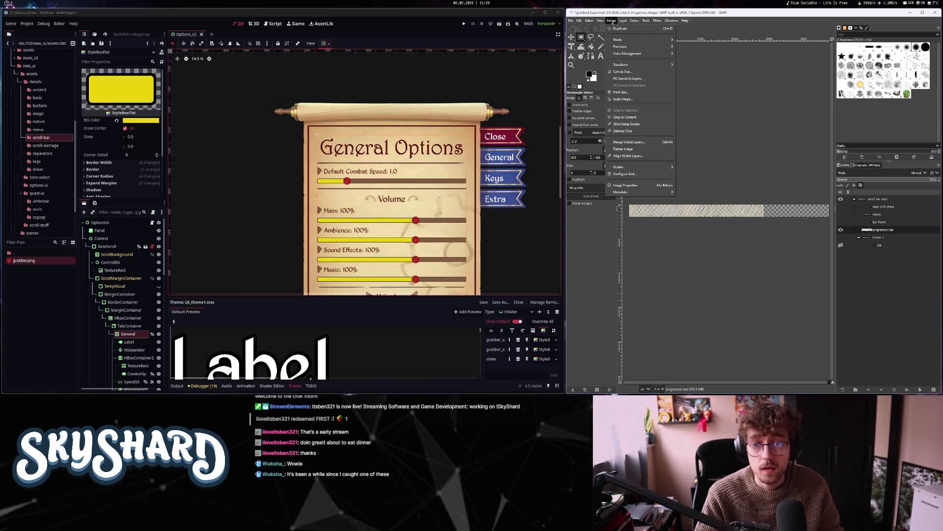
left_click(625, 117)
left_click(571, 21)
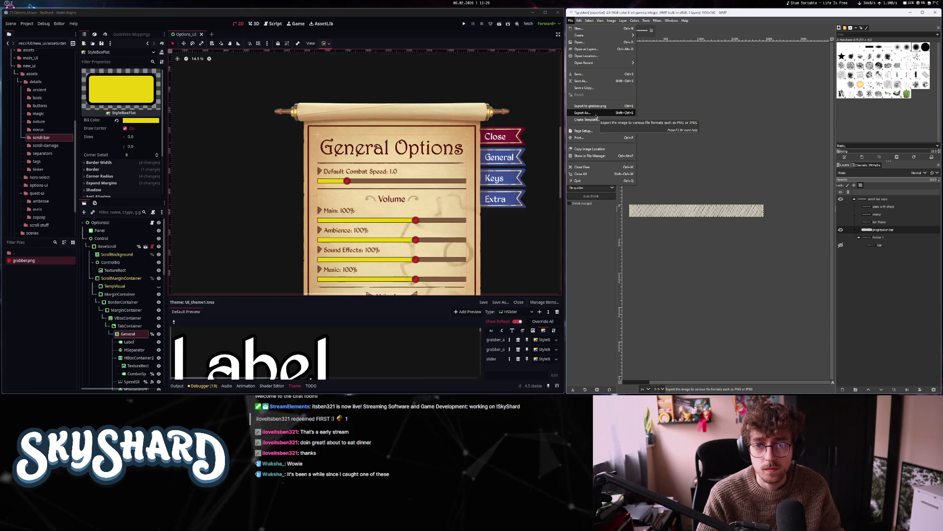
Export the cropped hatched strip as fill-in.png into the scroll-bar assets folder
left_click(596, 115)
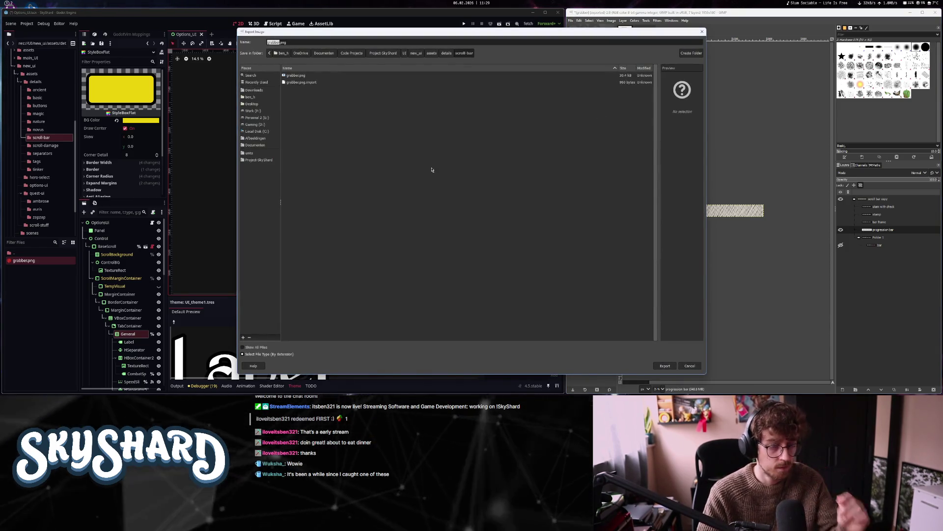
type("fill-")
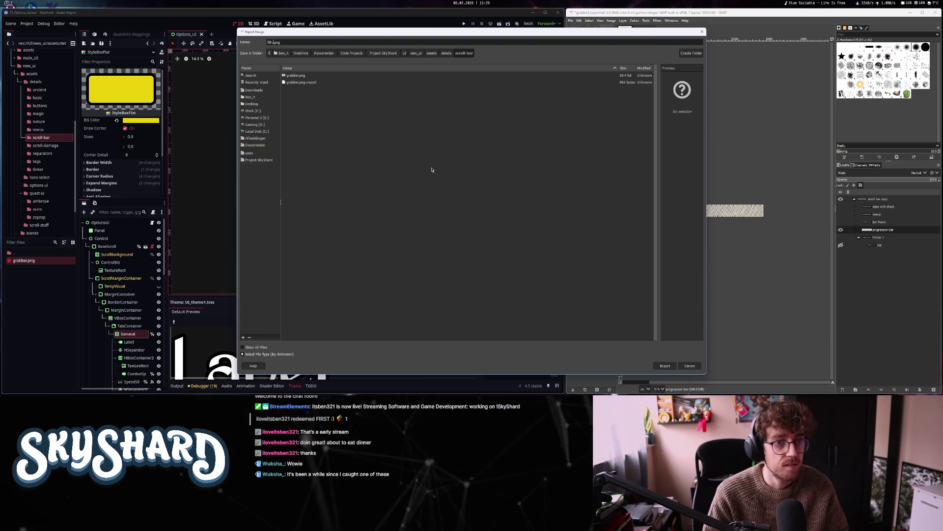
key("Return")
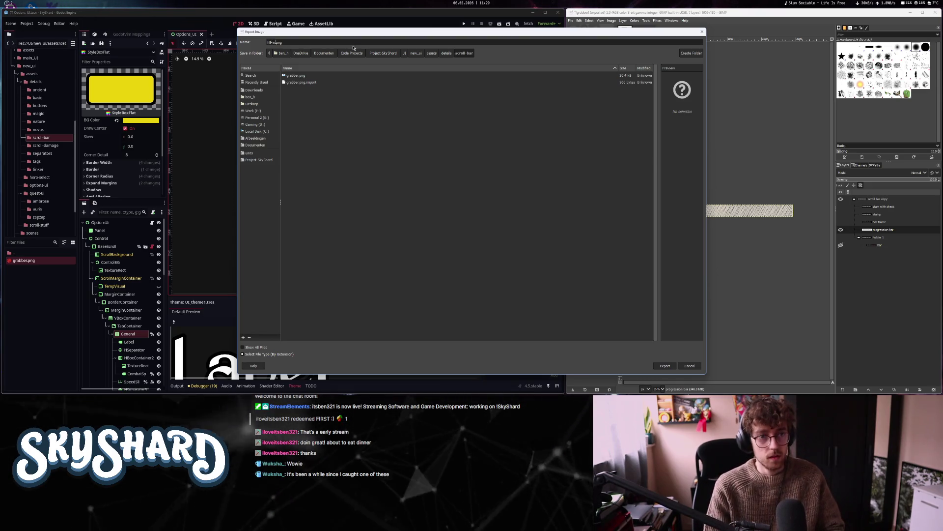
key("Return")
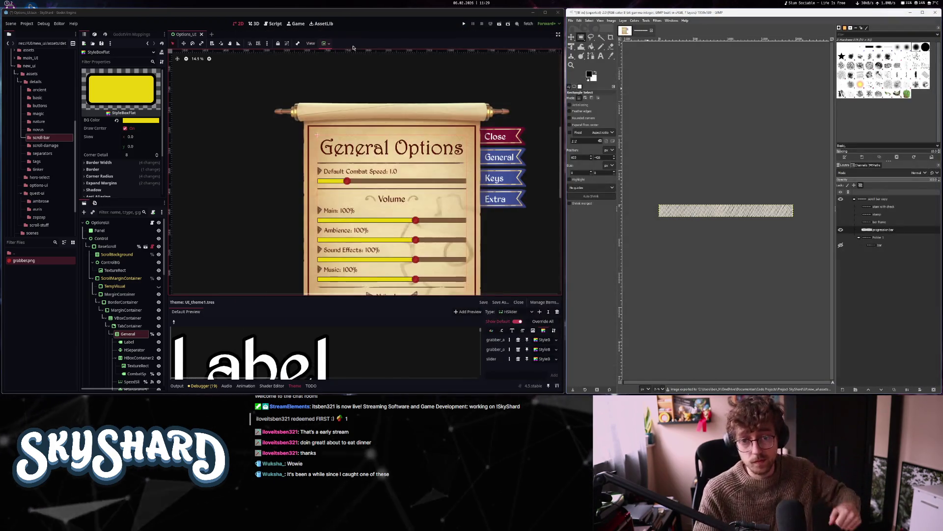
Replace the grabber_area override with a new StyleBoxTexture using fill-in.png
left_click(519, 339)
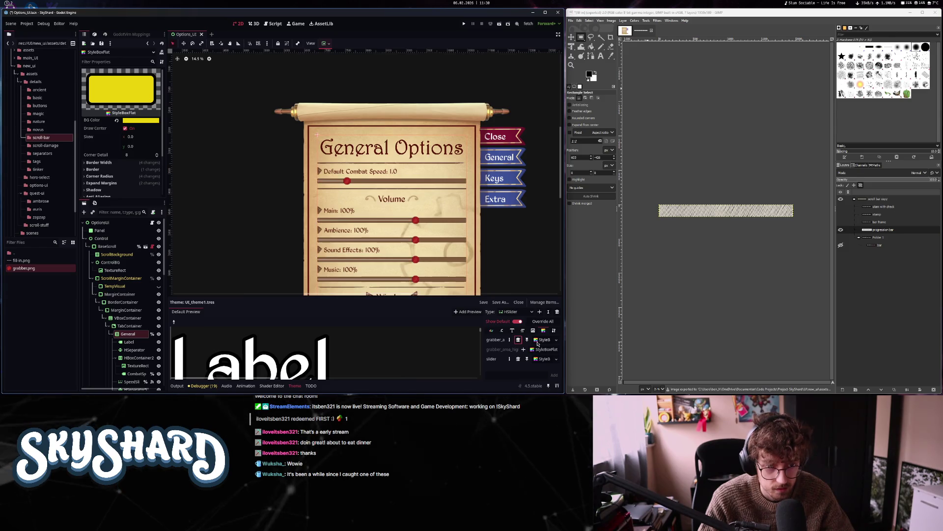
left_click(544, 340)
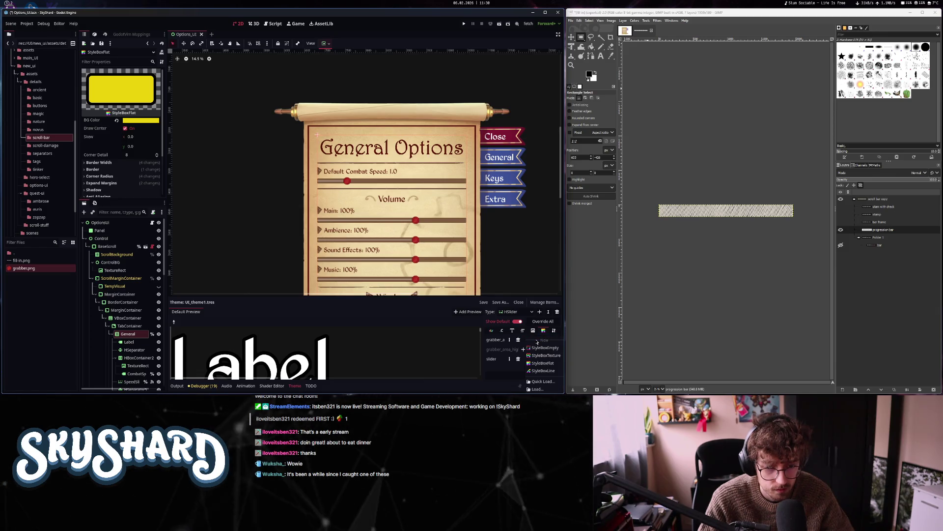
left_click(542, 348)
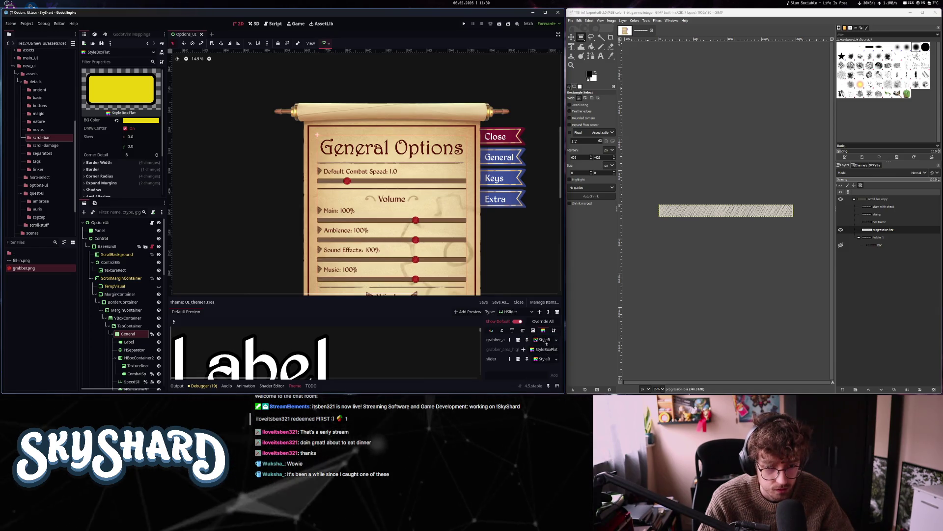
left_click(544, 339)
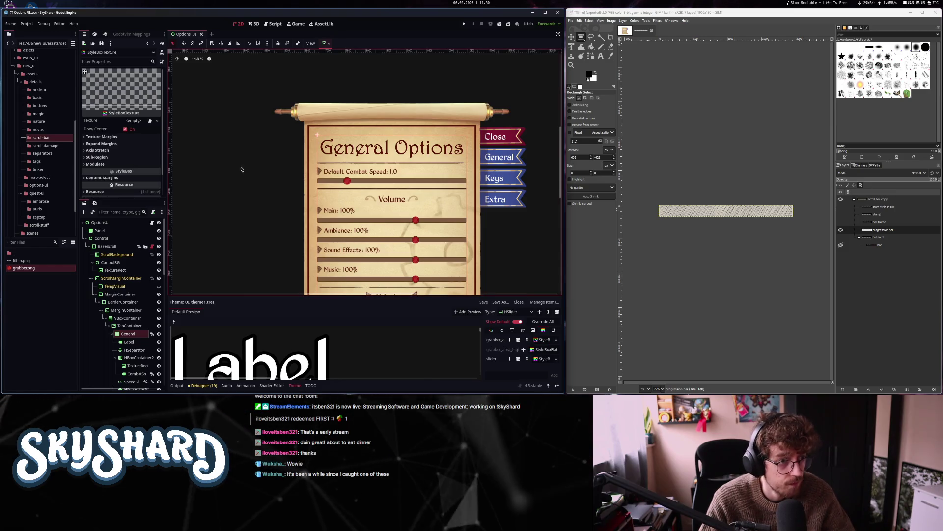
left_click_drag(21, 260, 133, 119)
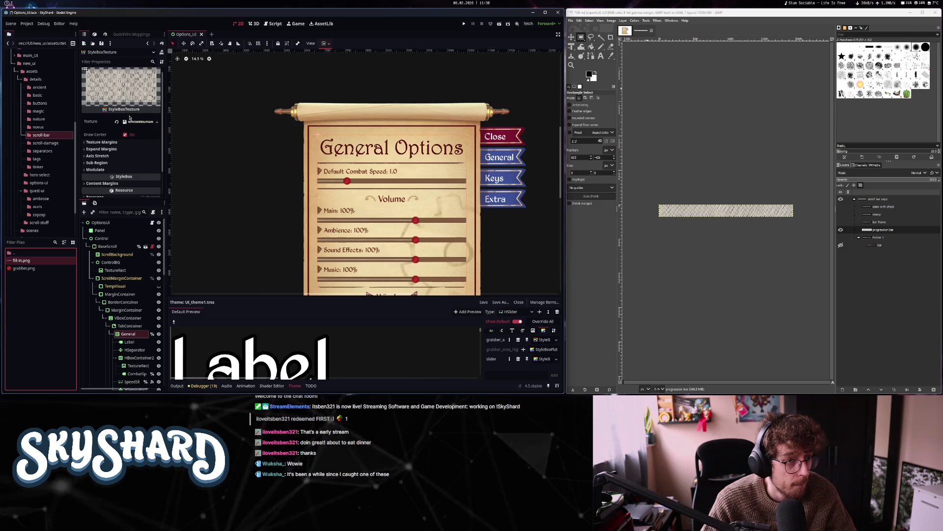
Reset the texture's Top and Bottom margins to 0 and set Expand Margins Top to 50
left_click(131, 143)
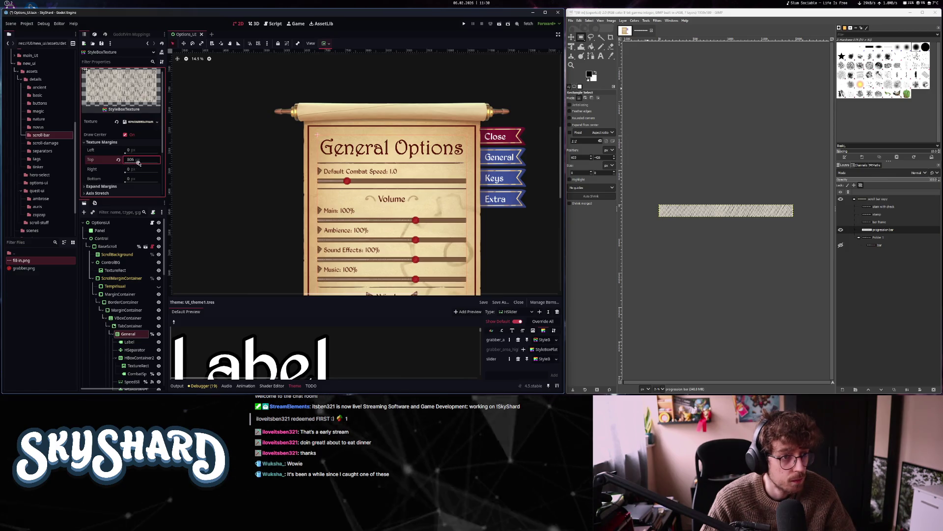
left_click_drag(152, 164, 142, 164)
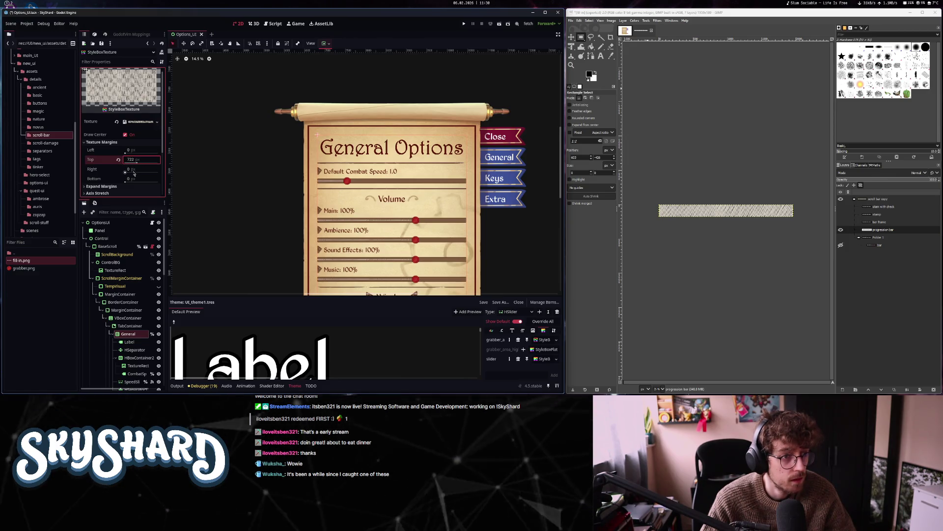
left_click(118, 159)
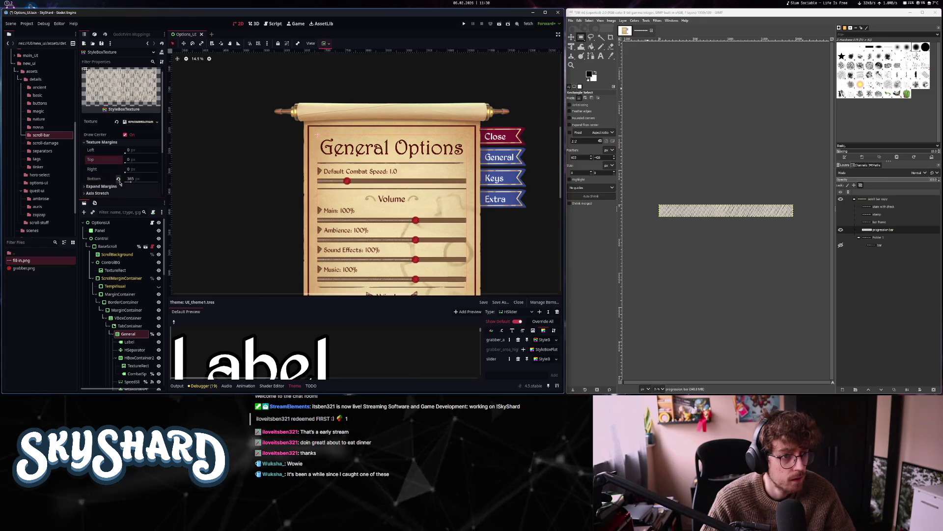
left_click(118, 179)
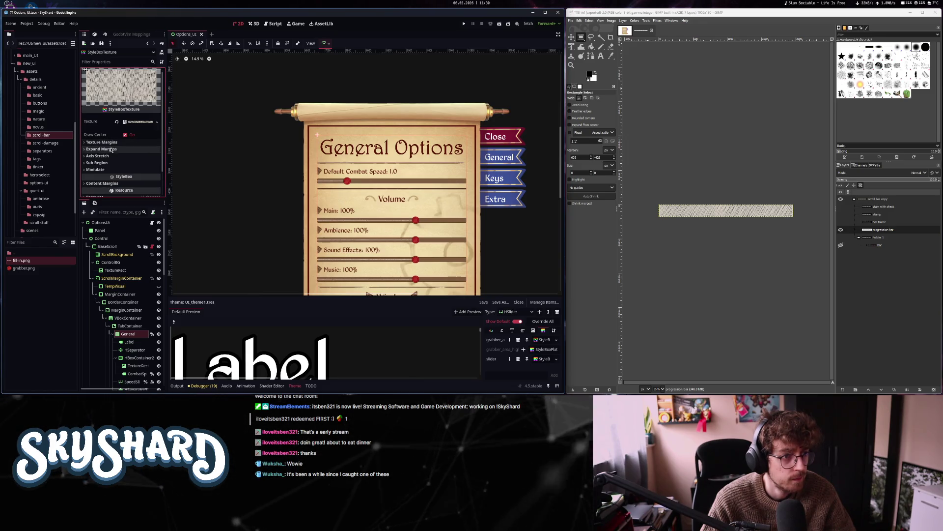
left_click(125, 167)
type("50")
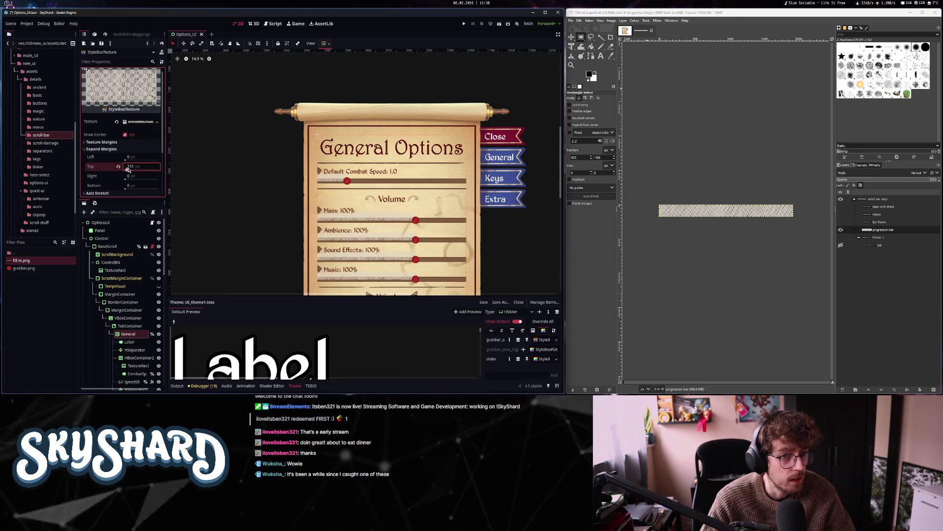
key("Return")
scroll(346, 180, "up", 2)
Set the texture style's Expand Margins Top and Bottom to 40 px
scroll(347, 180, "up", 4)
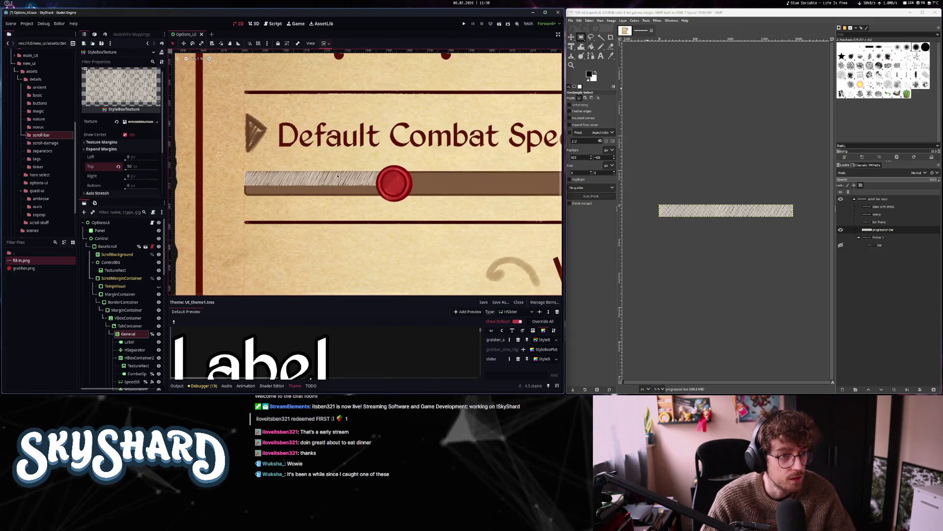
scroll(337, 176, "up", 3)
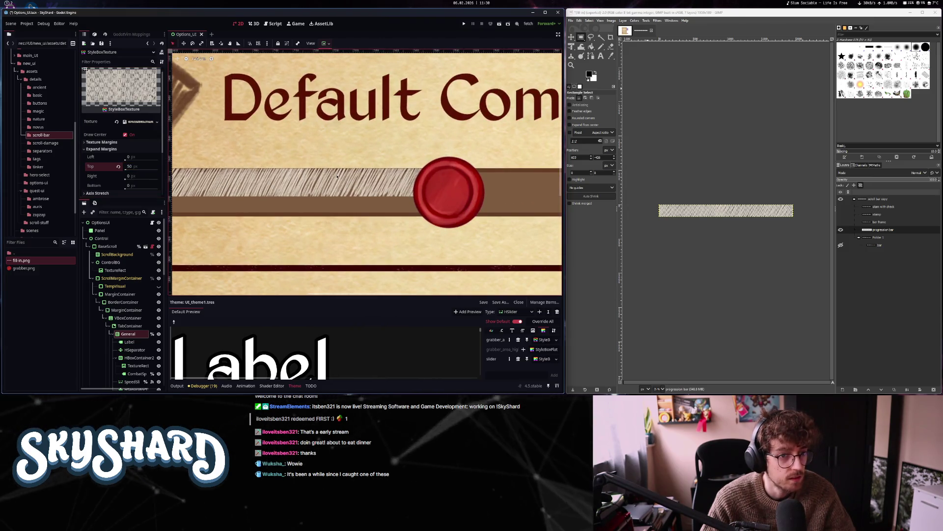
left_click(127, 167)
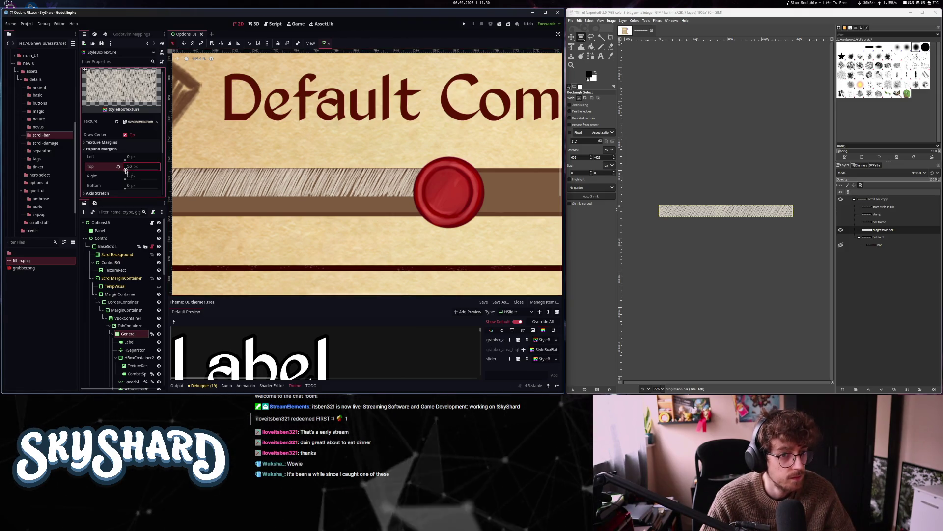
left_click(138, 186)
type("40")
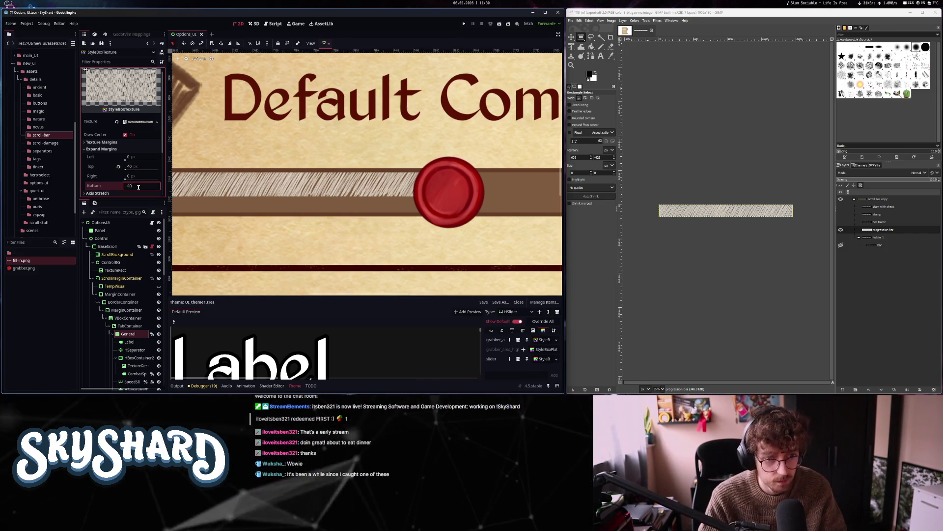
key("Return")
Set Expand Margins Right to 40 and Left to 20 px
scroll(463, 182, "down", 2)
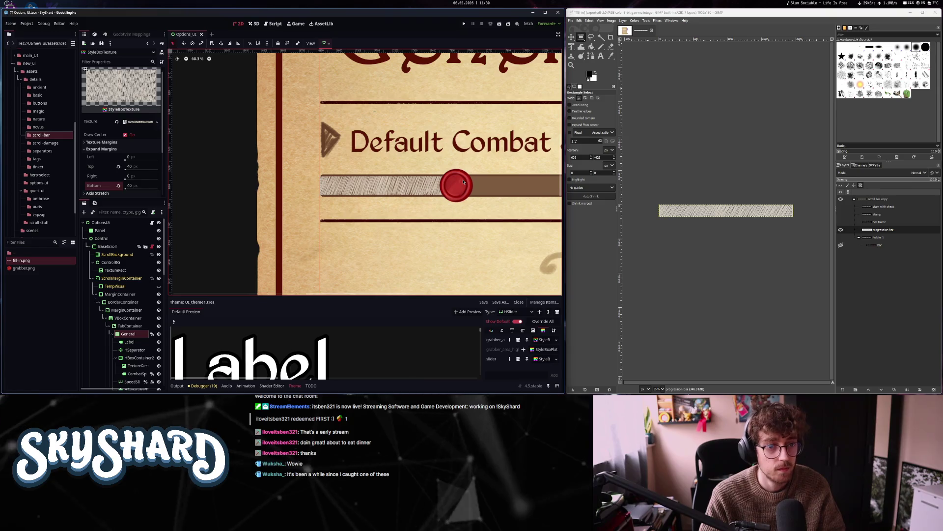
left_click(137, 156)
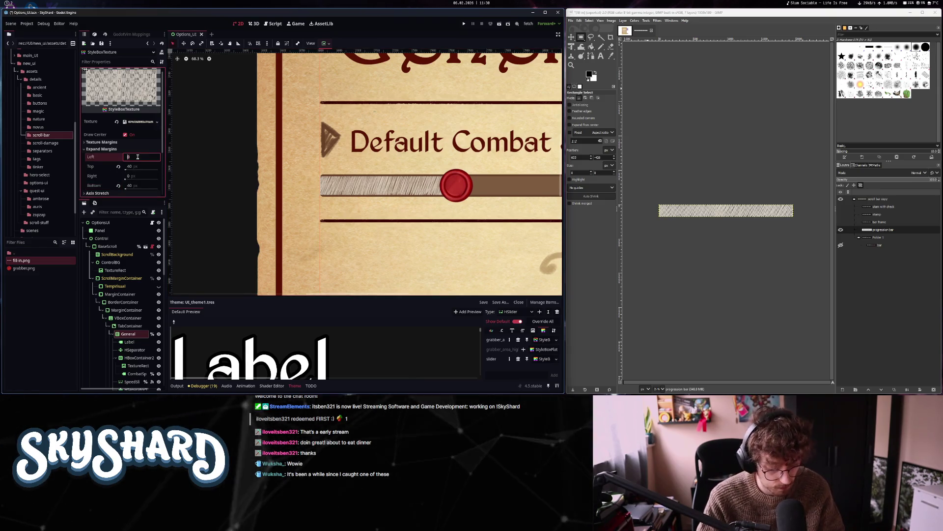
type("40")
key("Tab")
key("Tab")
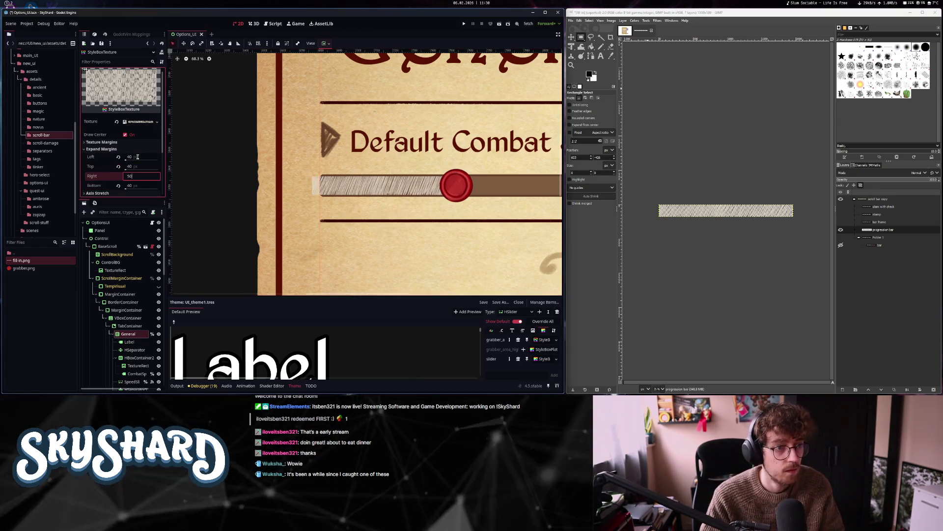
type("40")
key("Return")
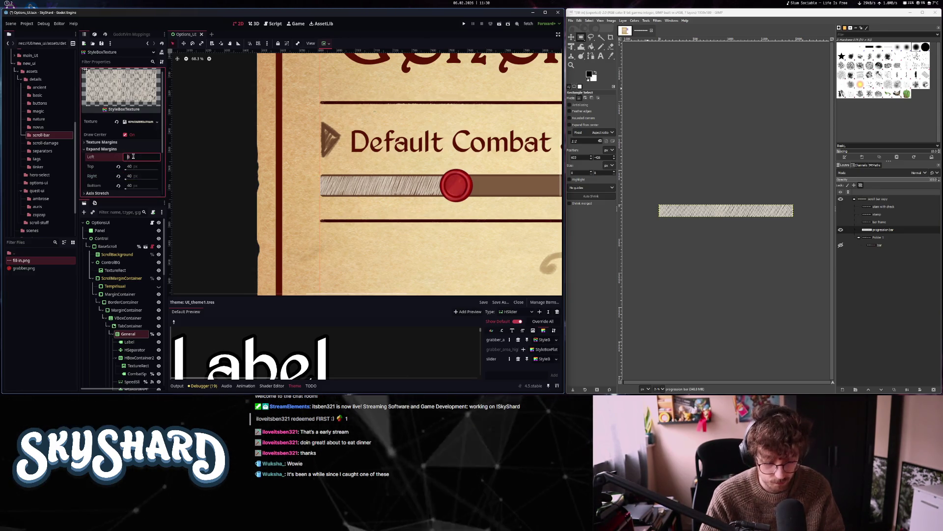
type("0")
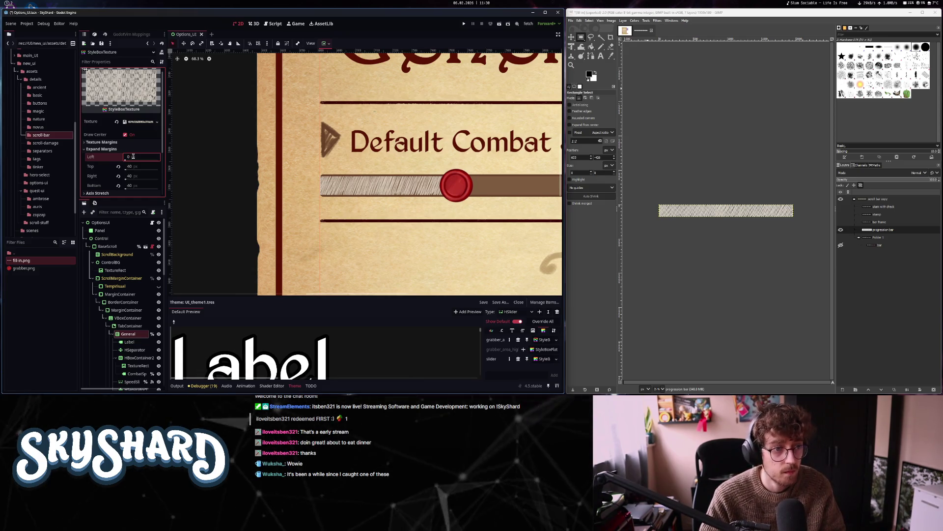
key("BackSpace")
type("20")
key("Return")
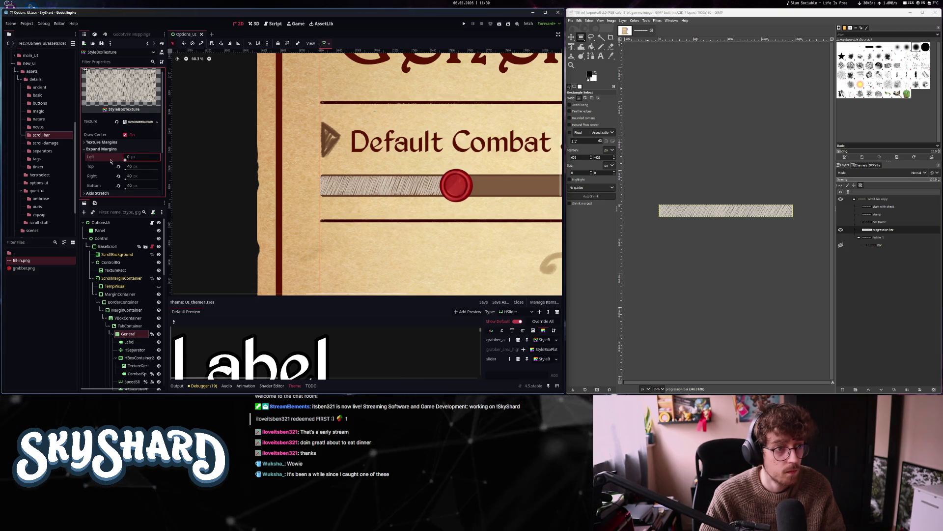
Adjust the Texture Margins Left value and bring up the horizontal axis stretch mode options
left_click(125, 152)
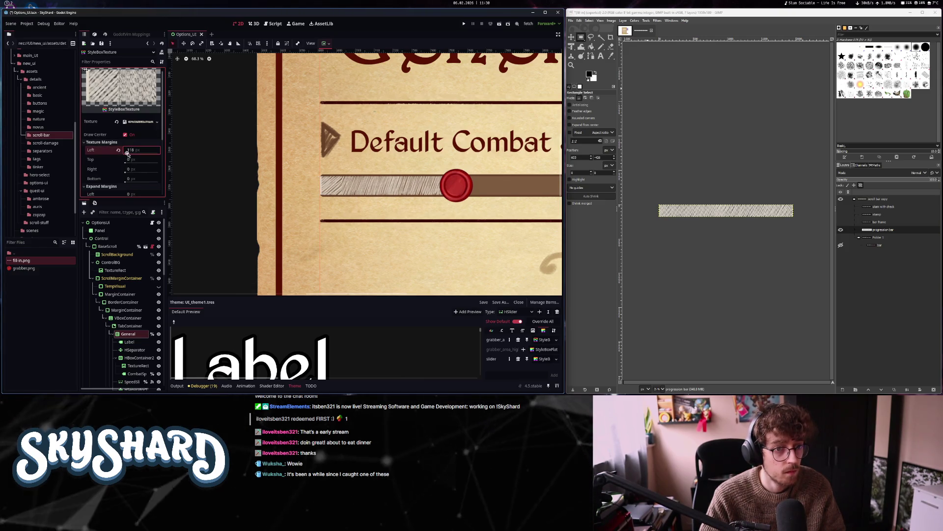
mouse_move(126, 153)
left_mouse_down()
mouse_move(142, 154)
mouse_move(117, 157)
left_mouse_up()
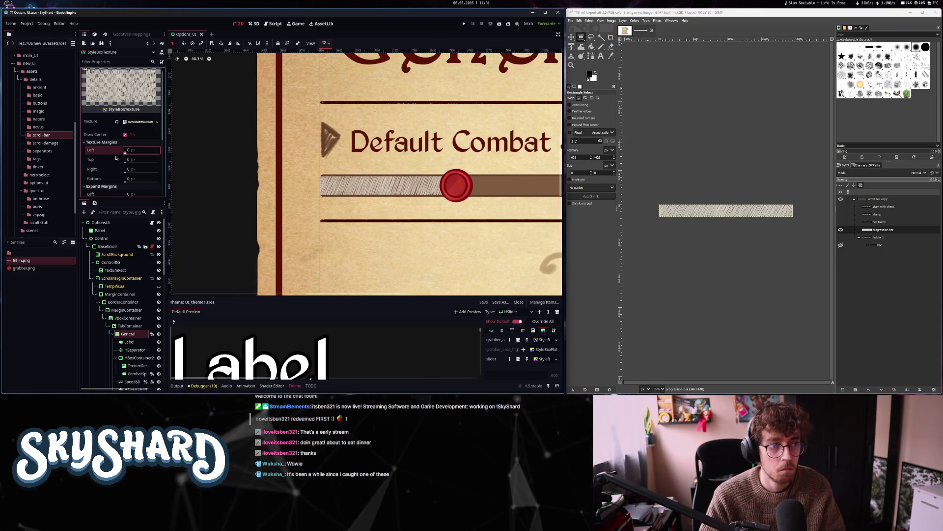
scroll(297, 210, "down", 3)
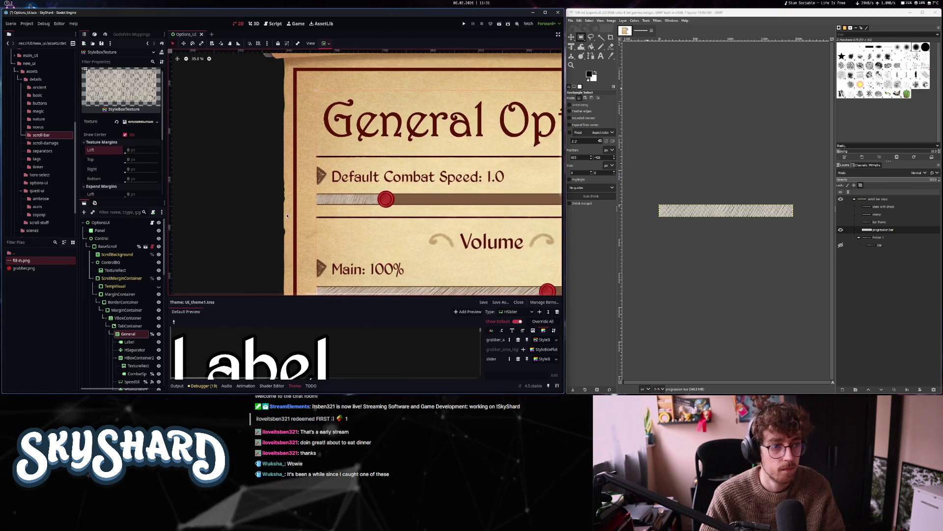
scroll(117, 181, "down", 3)
left_click(96, 167)
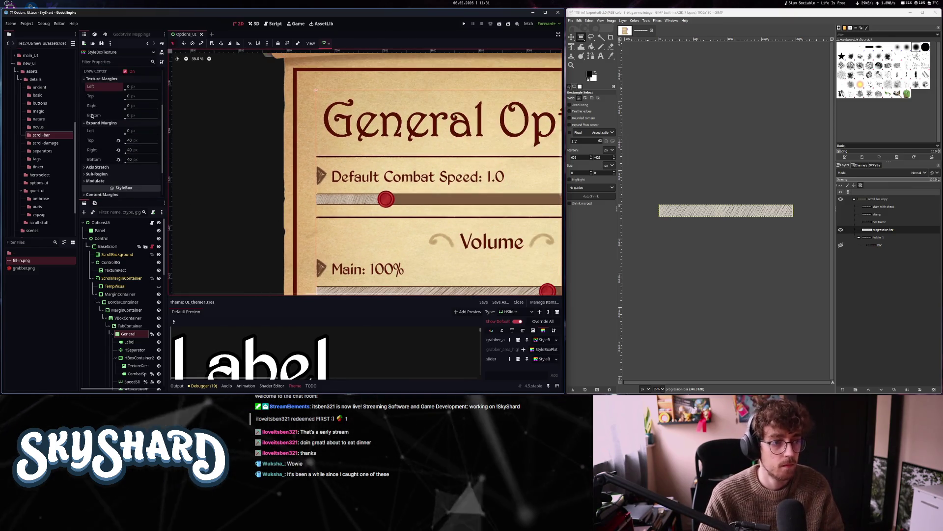
left_click(141, 175)
left_click(139, 185)
left_click(141, 175)
left_click(139, 194)
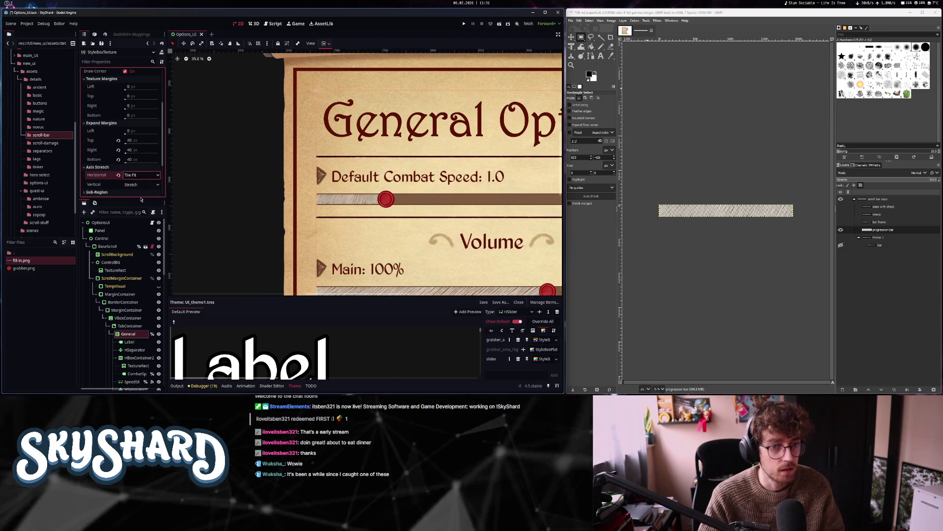
scroll(386, 201, "up", 3)
left_click(136, 175)
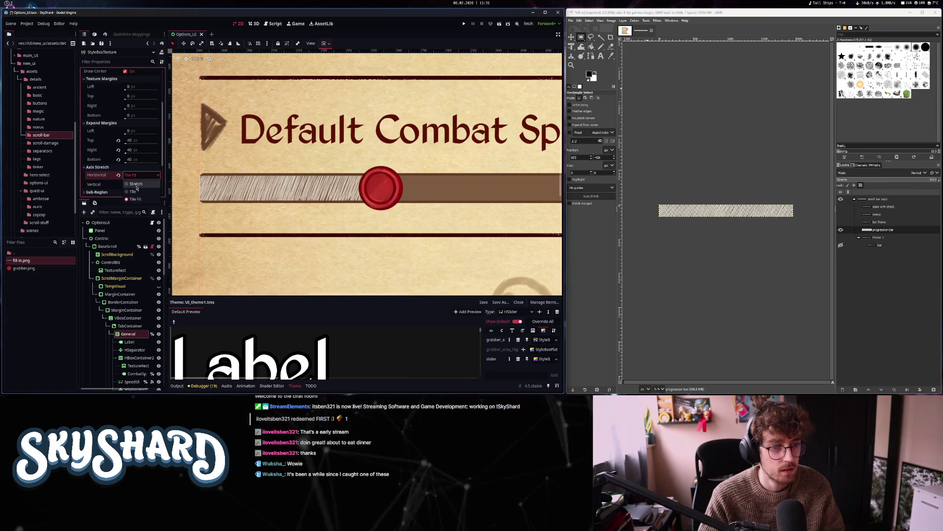
left_click(134, 192)
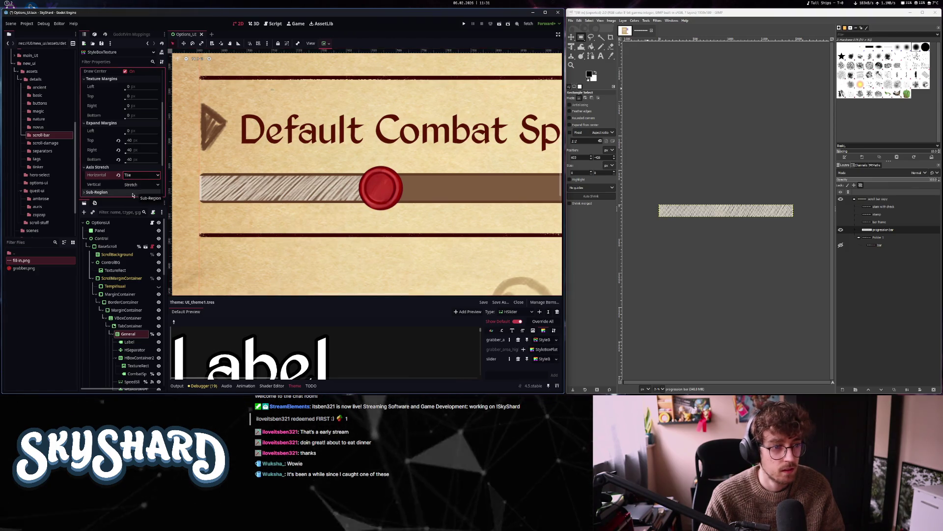
scroll(130, 191, "down", 2)
left_click(137, 153)
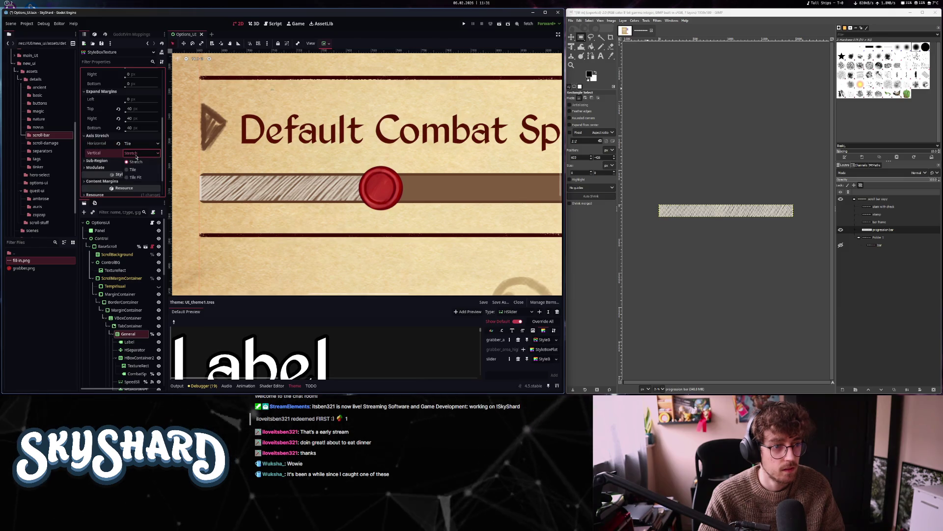
left_click(134, 169)
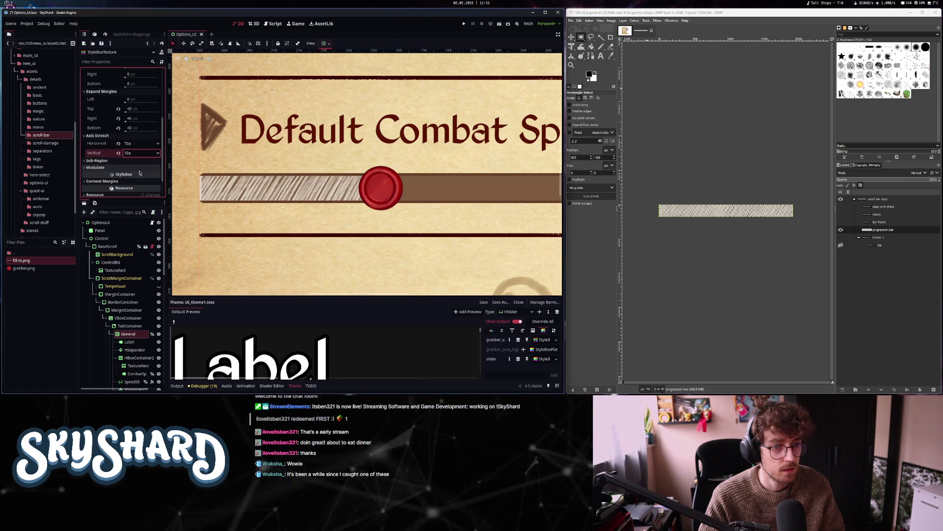
left_click(137, 163)
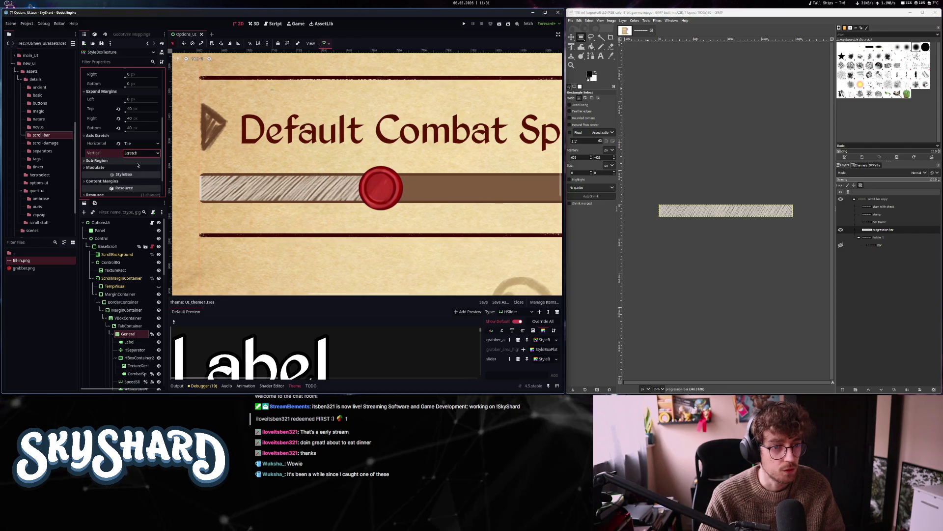
scroll(377, 215, "down", 5)
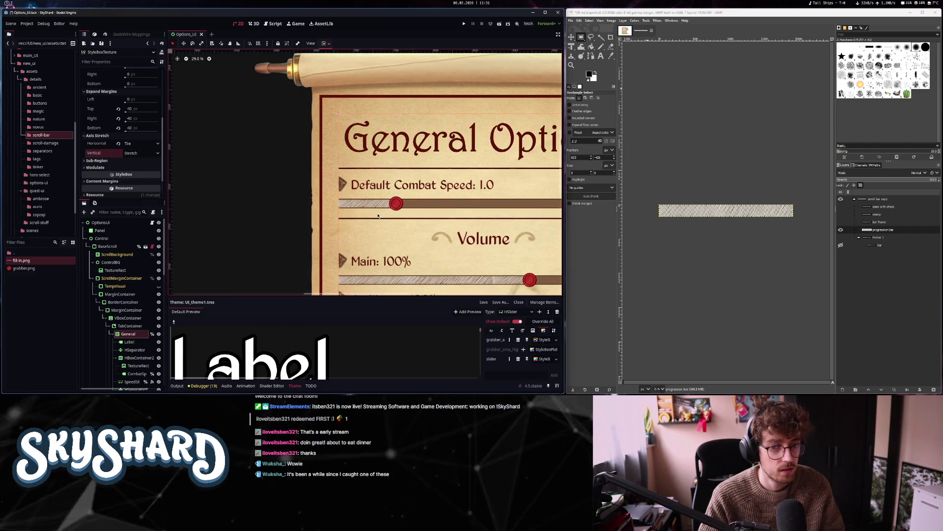
scroll(429, 238, "up", 3)
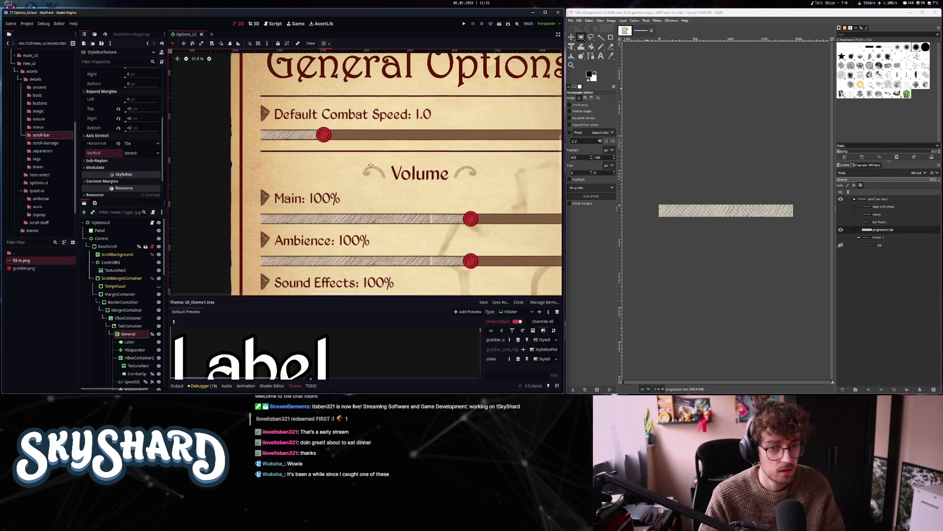
scroll(429, 238, "up", 2)
left_click(140, 143)
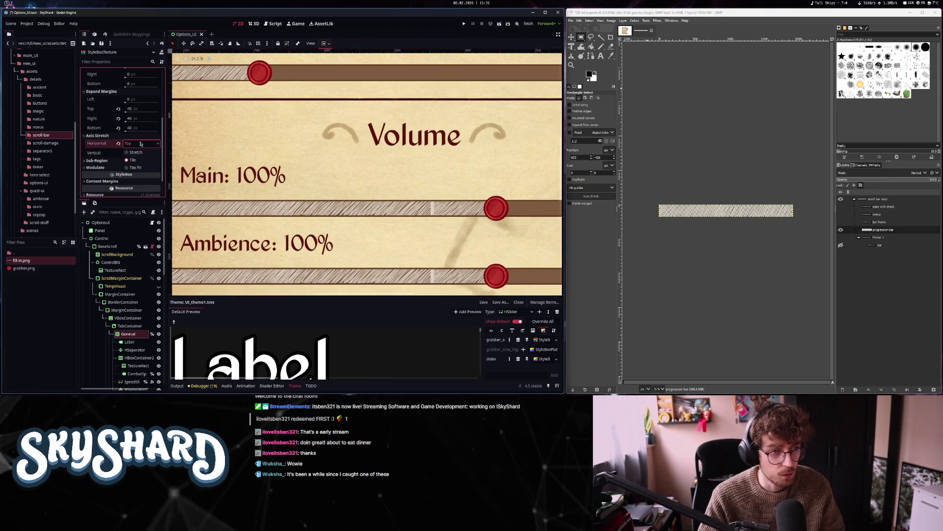
left_click(141, 153)
scroll(369, 233, "down", 1)
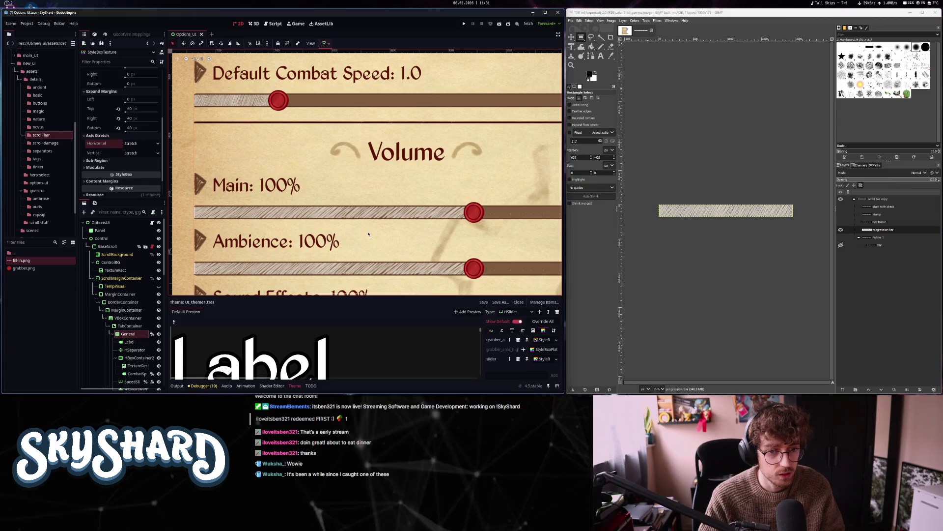
left_click(143, 143)
left_click(143, 168)
left_click(141, 160)
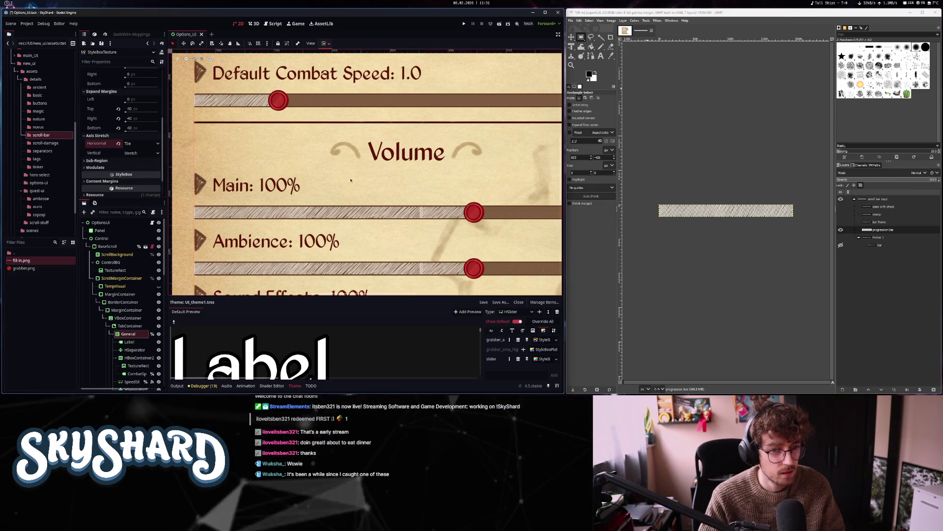
scroll(420, 216, "up", 6)
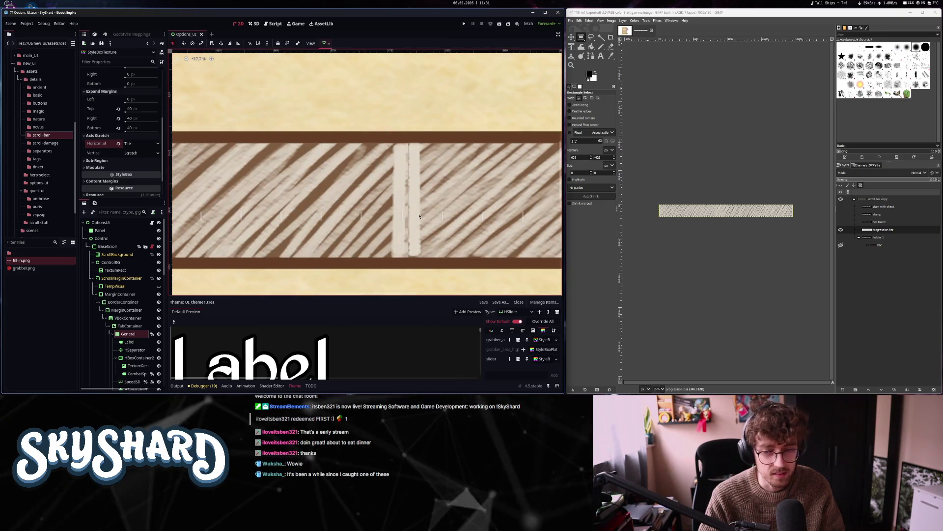
scroll(418, 217, "down", 5)
scroll(418, 217, "down", 4)
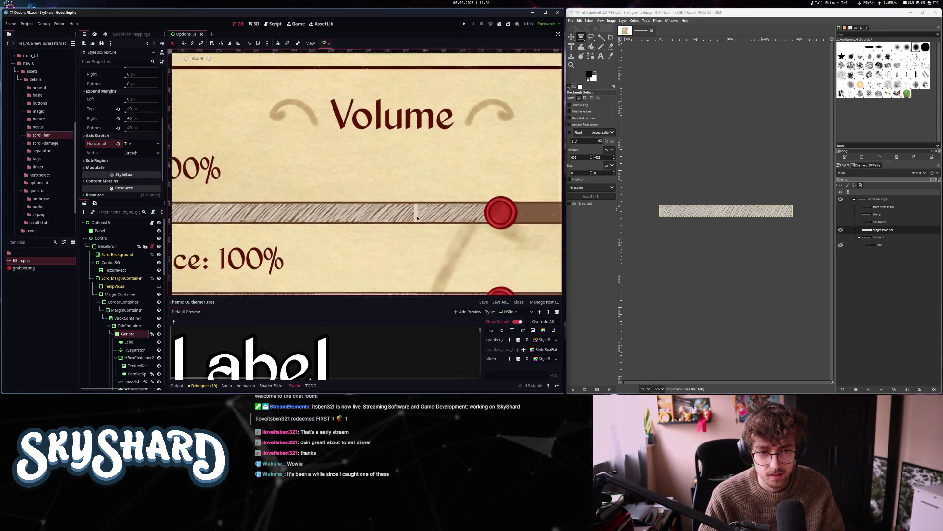
left_click_drag(417, 218, 408, 216)
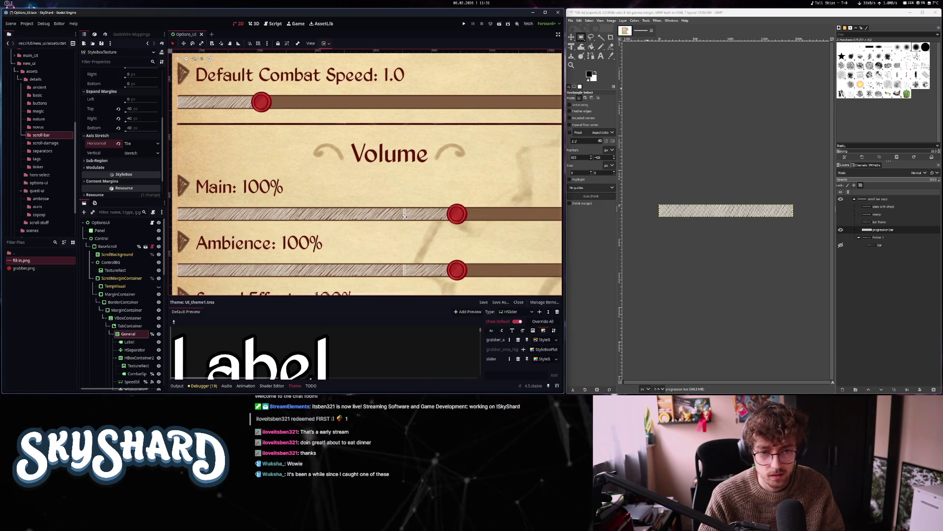
scroll(406, 218, "down", 5)
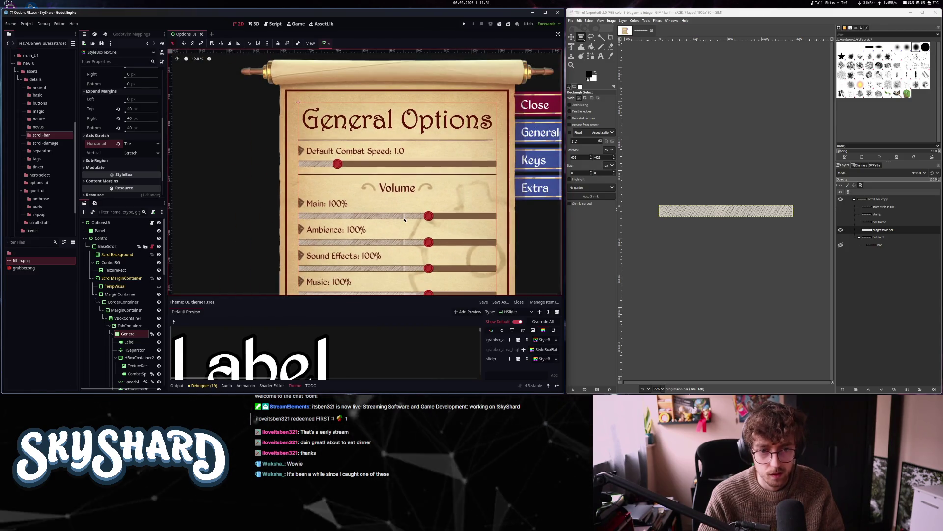
scroll(404, 220, "down", 3)
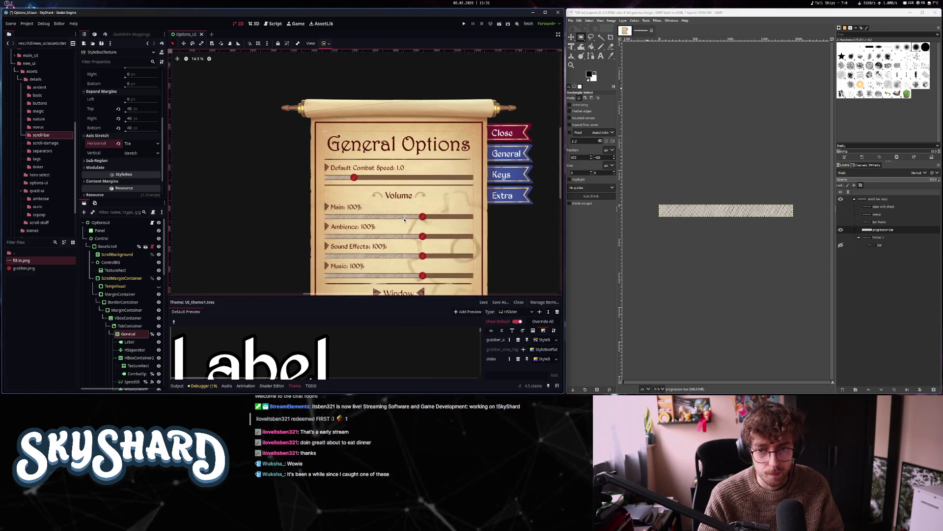
Scale the hatched fill strip to 4000 px wide (4000 × 180)
left_click(612, 21)
left_click(650, 76)
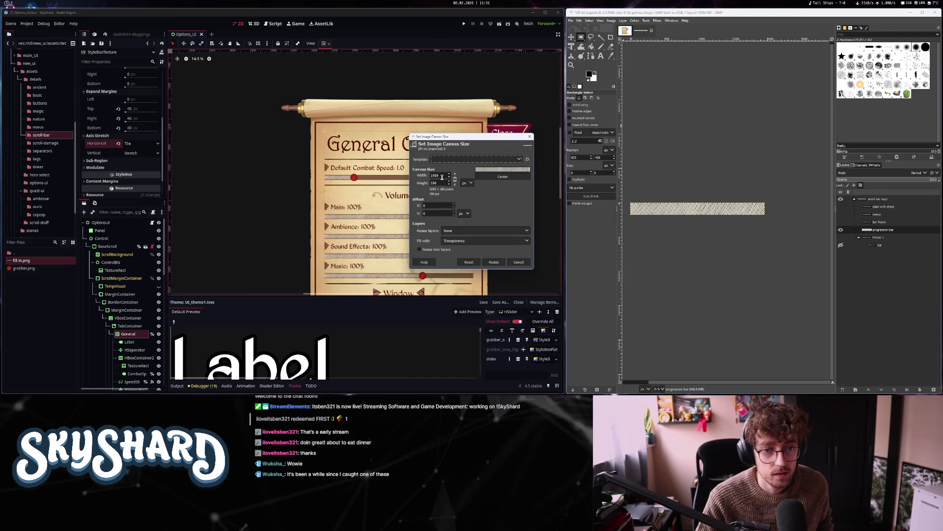
left_click(529, 137)
left_click(612, 21)
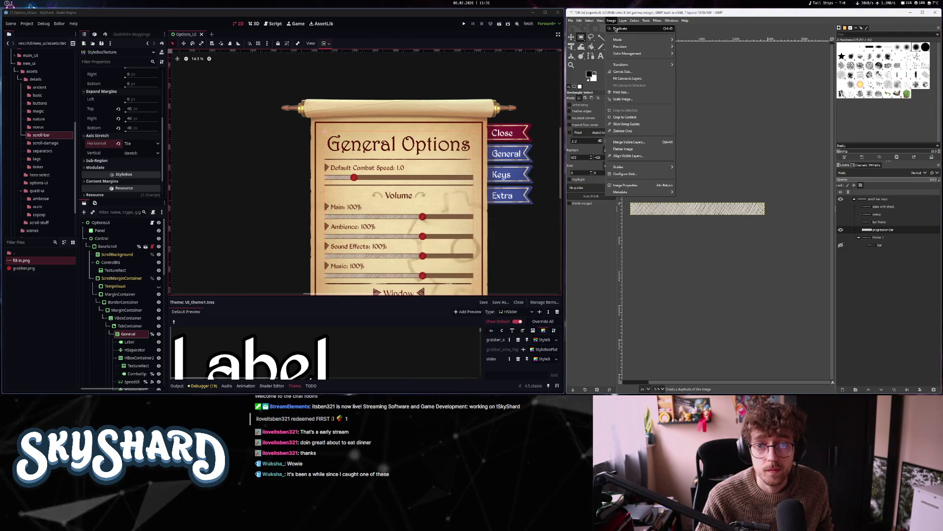
left_click(628, 99)
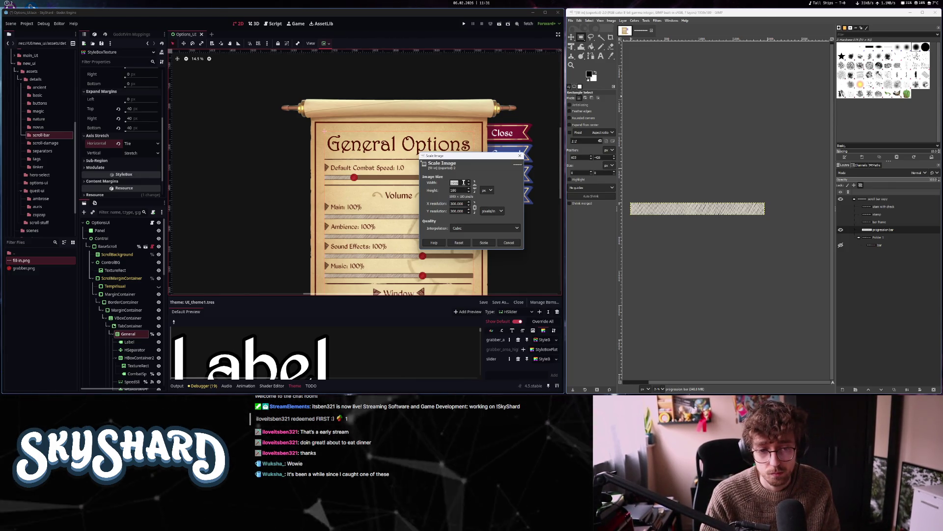
type("4000")
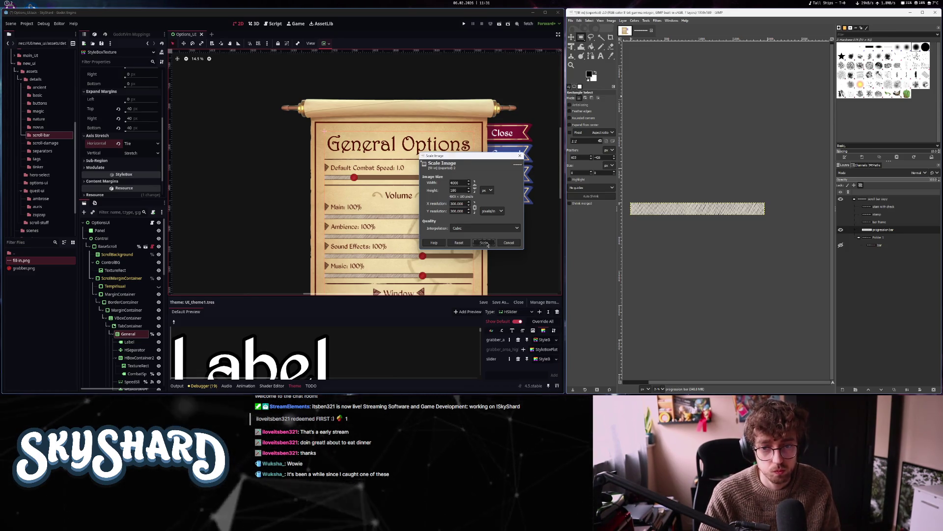
key("Return")
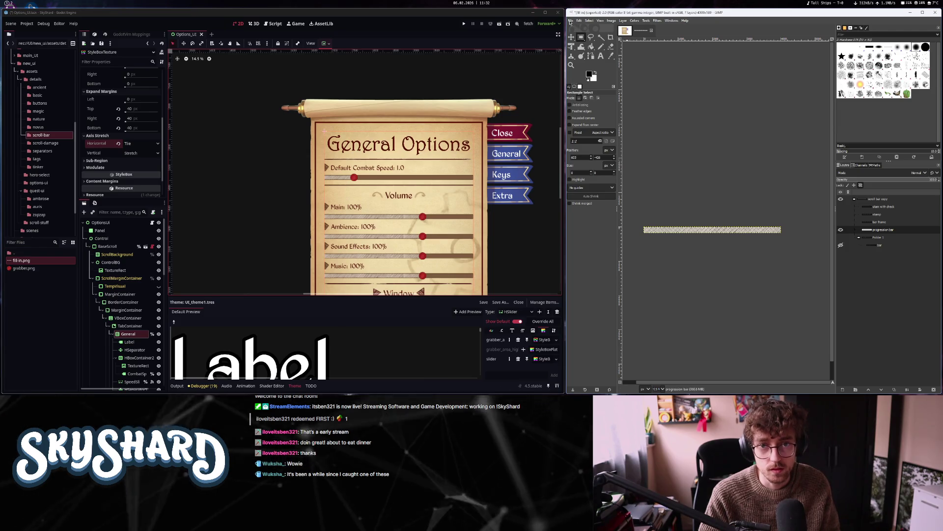
Overwrite the exported PNG with the rescaled strip
left_click(570, 22)
left_click(603, 106)
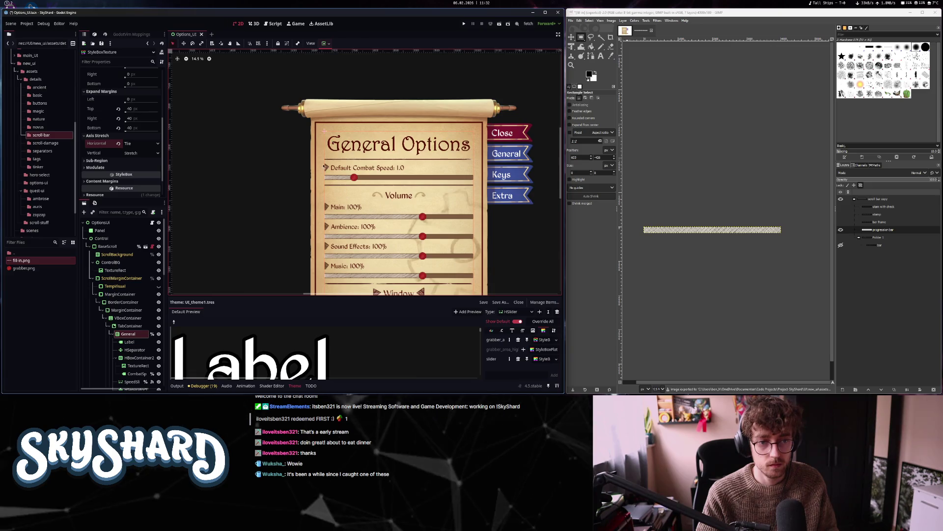
scroll(334, 167, "up", 4)
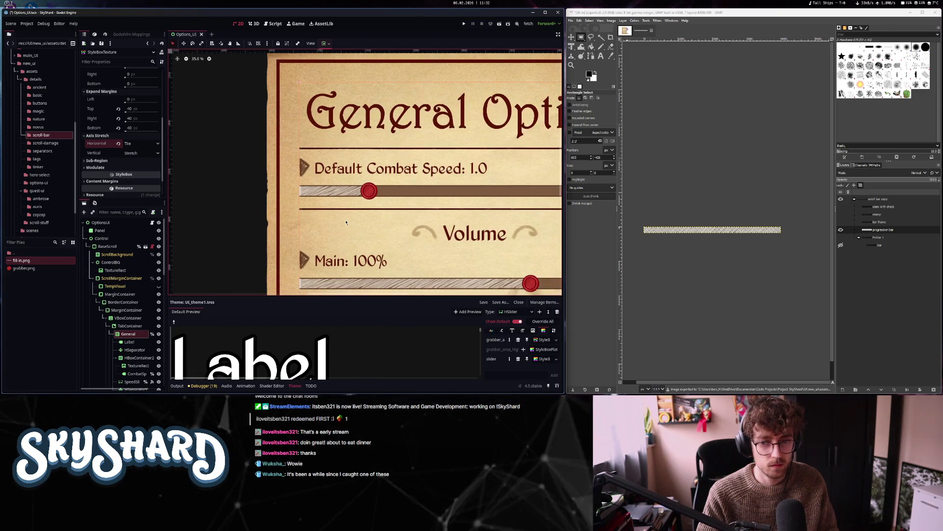
left_click(626, 30)
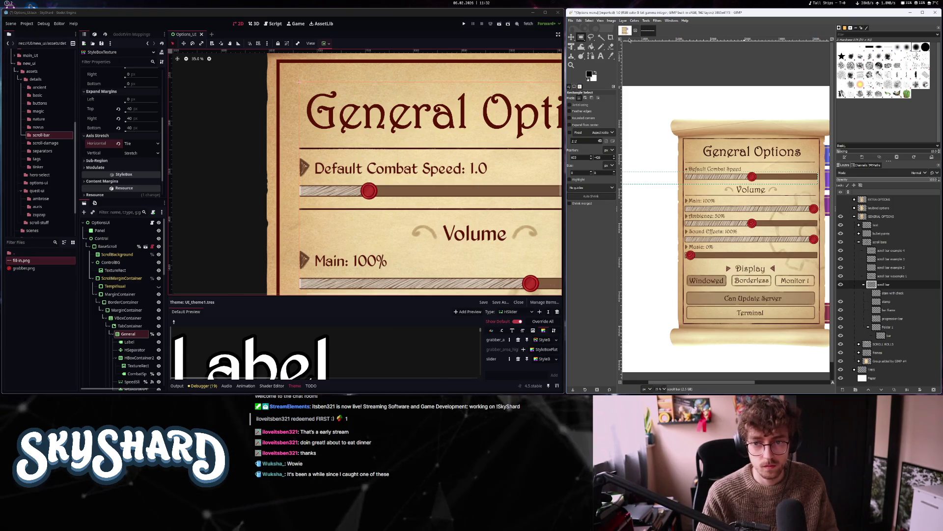
left_click(648, 31)
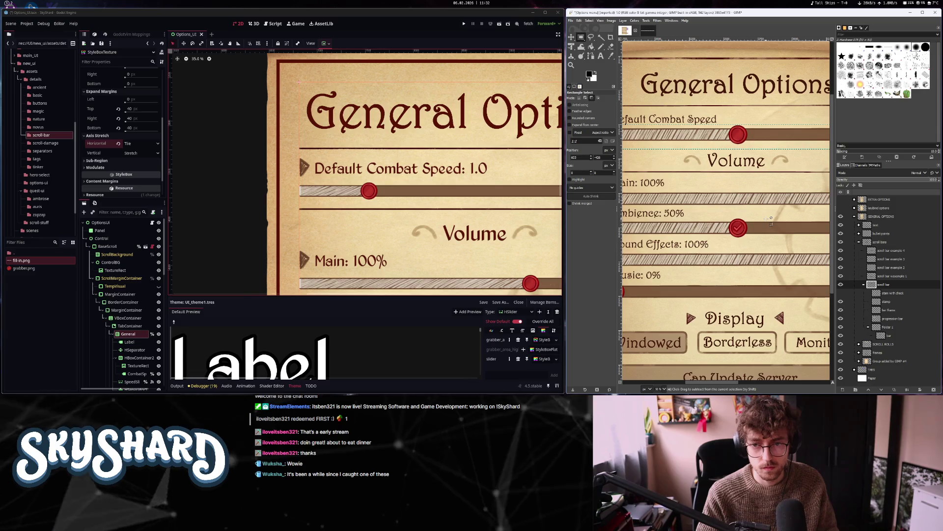
scroll(687, 212, "up", 3)
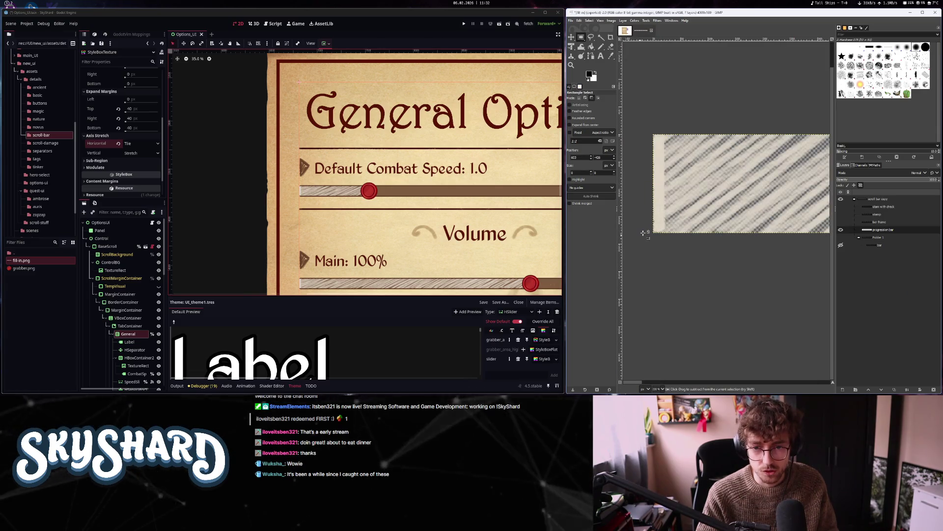
scroll(686, 212, "down", 3)
scroll(687, 212, "up", 1)
scroll(687, 212, "down", 3)
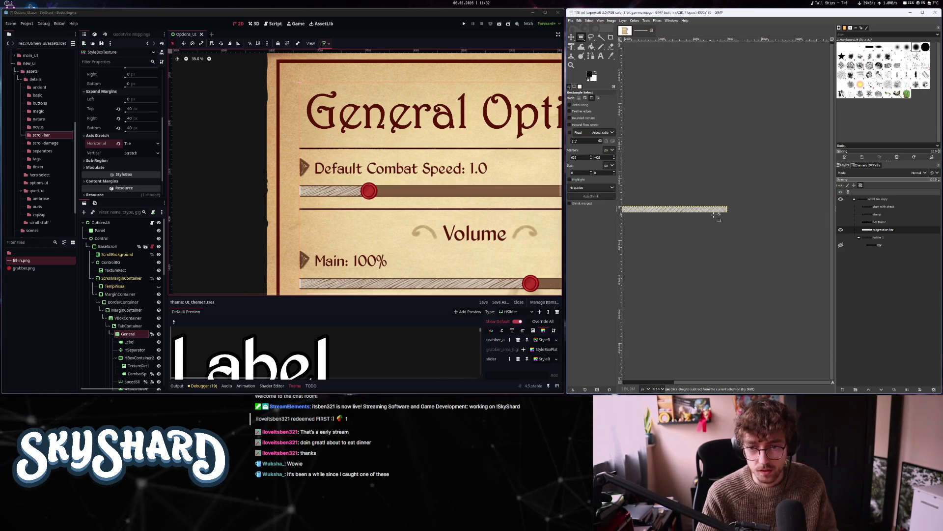
scroll(716, 212, "up", 2)
scroll(716, 215, "down", 2)
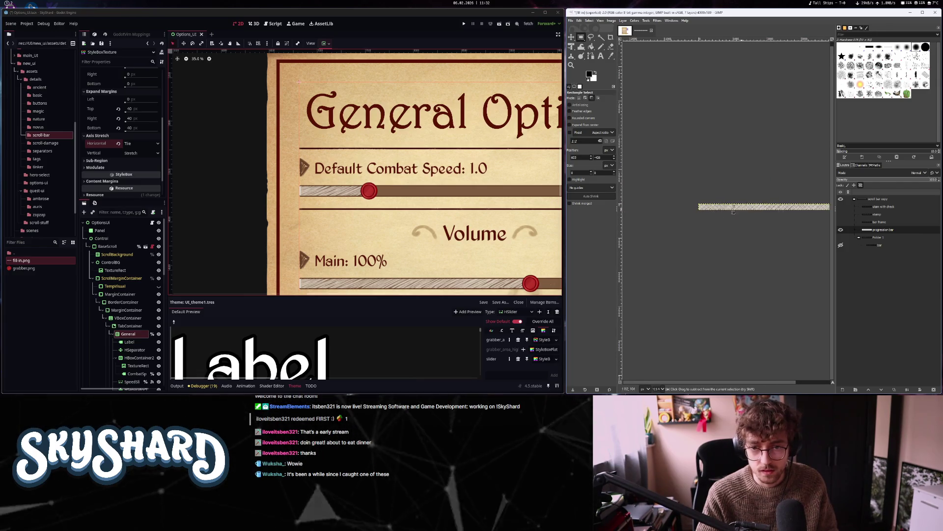
scroll(716, 215, "up", 3)
left_click(625, 30)
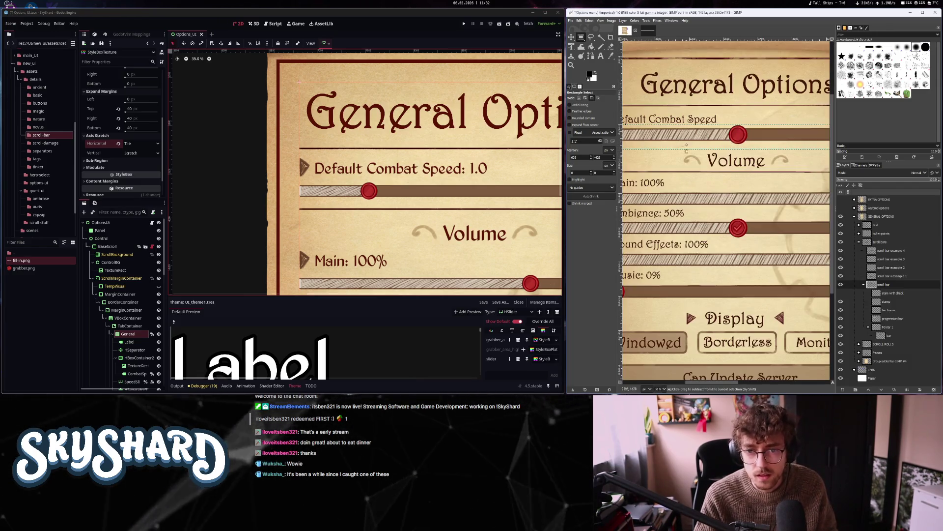
scroll(798, 127, "up", 3)
scroll(799, 127, "down", 3)
scroll(767, 157, "up", 2)
scroll(752, 172, "down", 3)
scroll(739, 186, "down", 1)
scroll(737, 186, "down", 3)
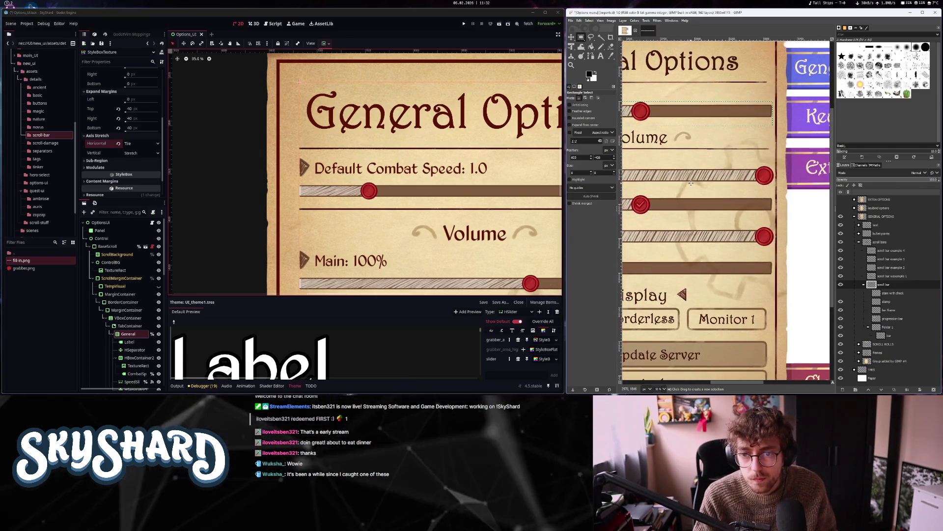
left_click(647, 31)
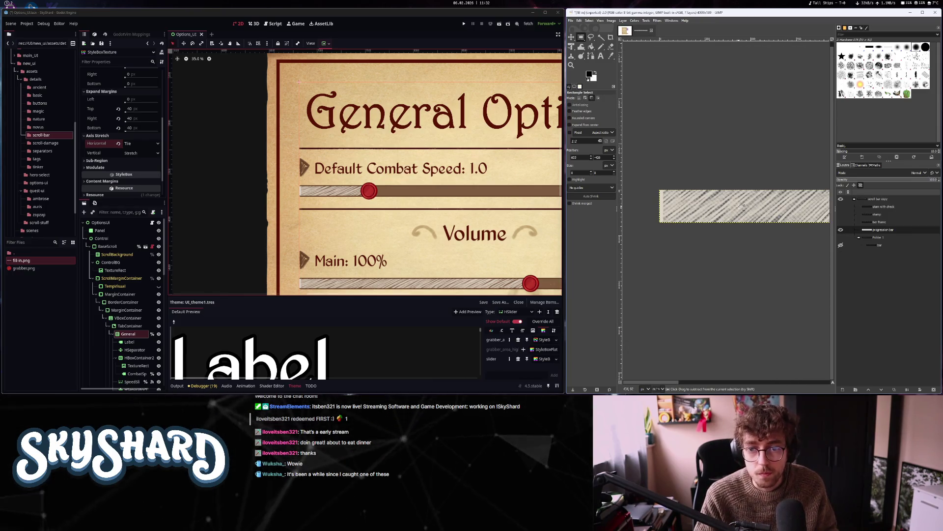
scroll(737, 197, "down", 2)
scroll(642, 189, "up", 1)
scroll(688, 192, "down", 2)
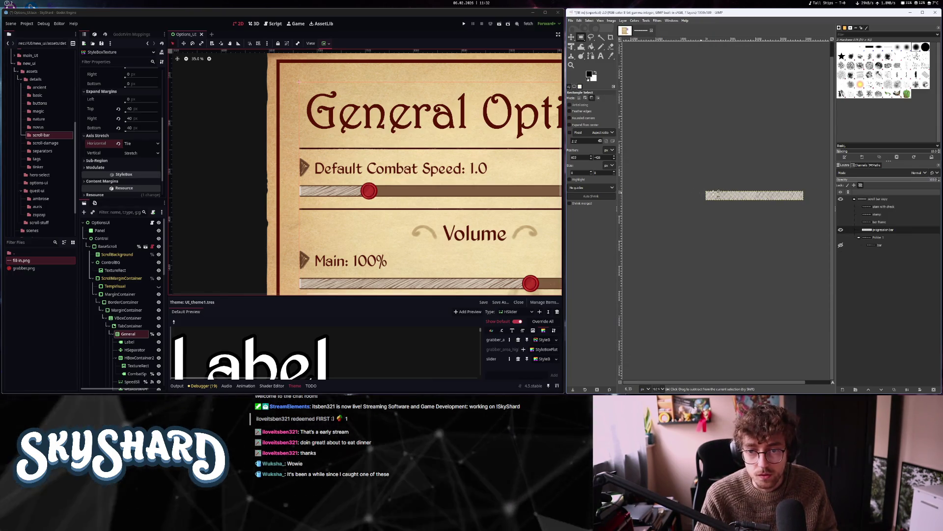
scroll(737, 196, "up", 3)
scroll(761, 203, "down", 3)
scroll(762, 204, "up", 4)
scroll(773, 196, "down", 2)
scroll(773, 197, "down", 1)
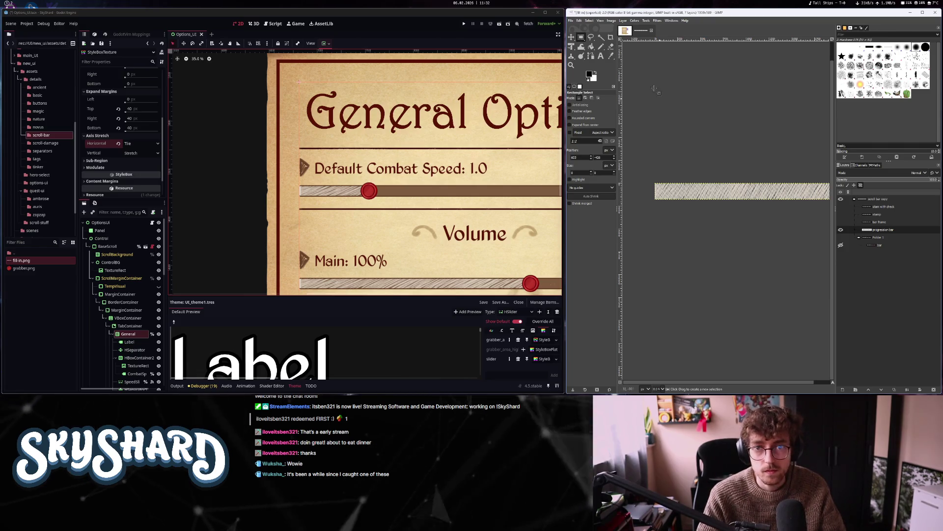
Crop the hatched strip image to its content, dismissing the already-cropped notice
left_click(611, 21)
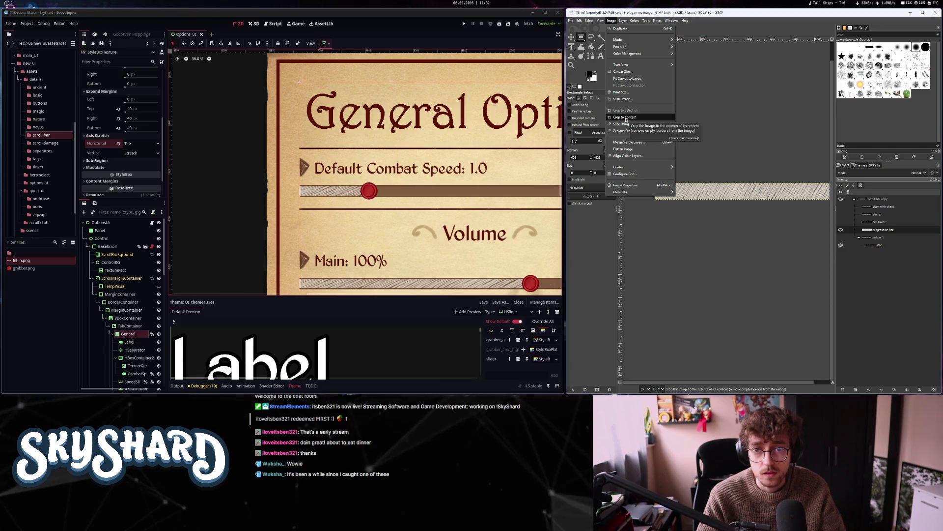
left_click(626, 118)
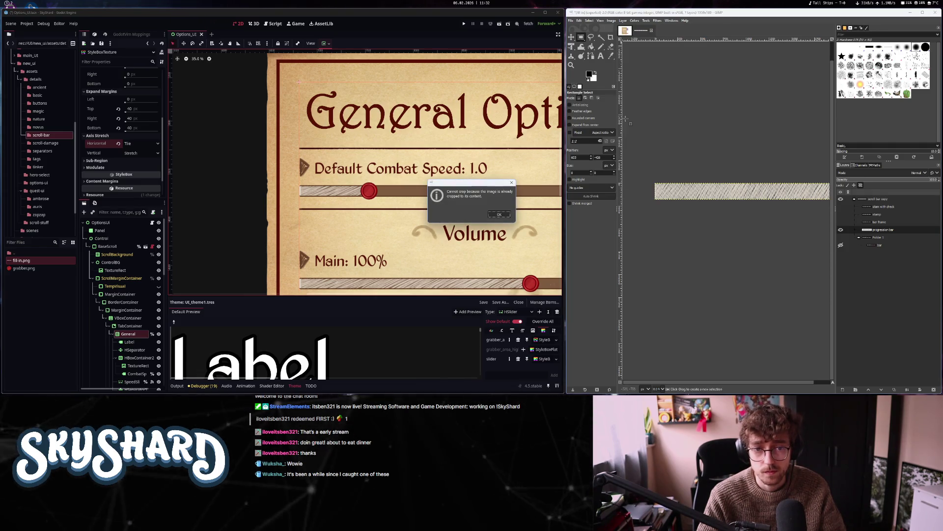
left_click(498, 215)
Resize the strip's canvas height from 180 to 100 pixels
left_click(612, 21)
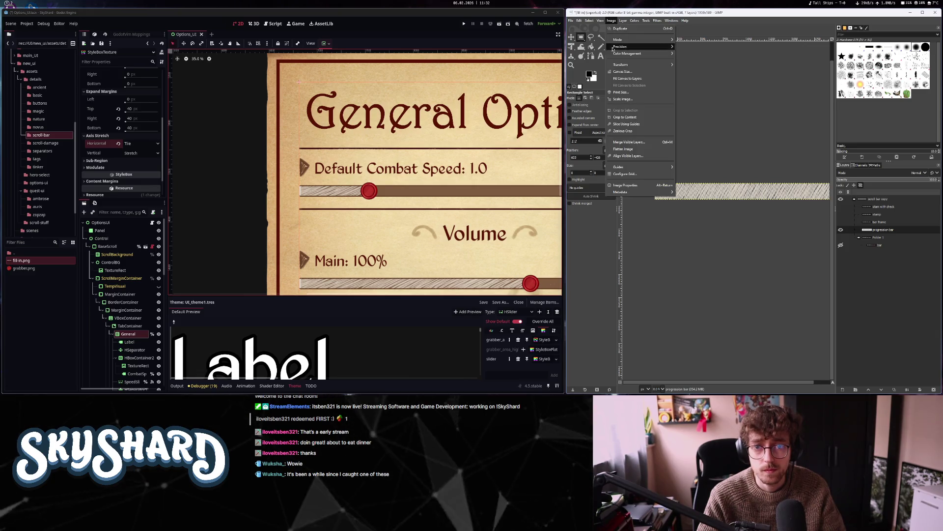
left_click(622, 72)
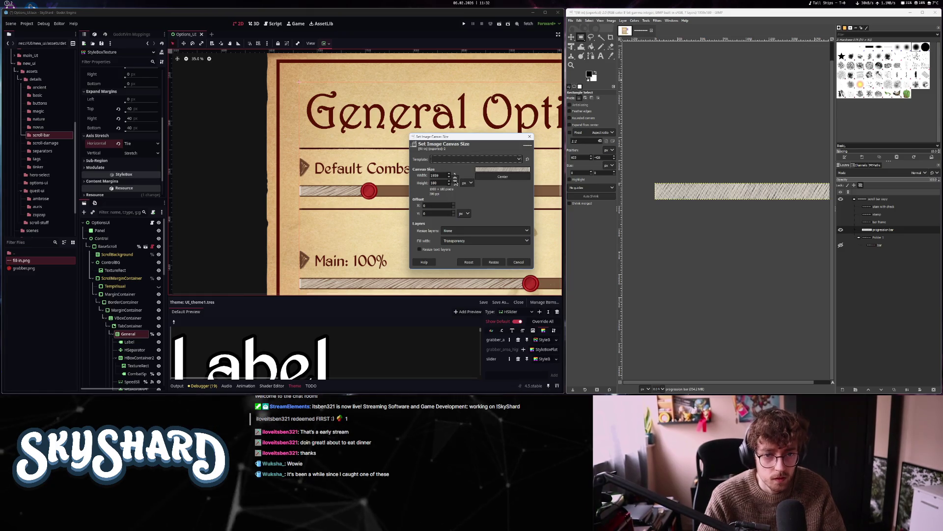
left_click_drag(441, 183, 426, 183)
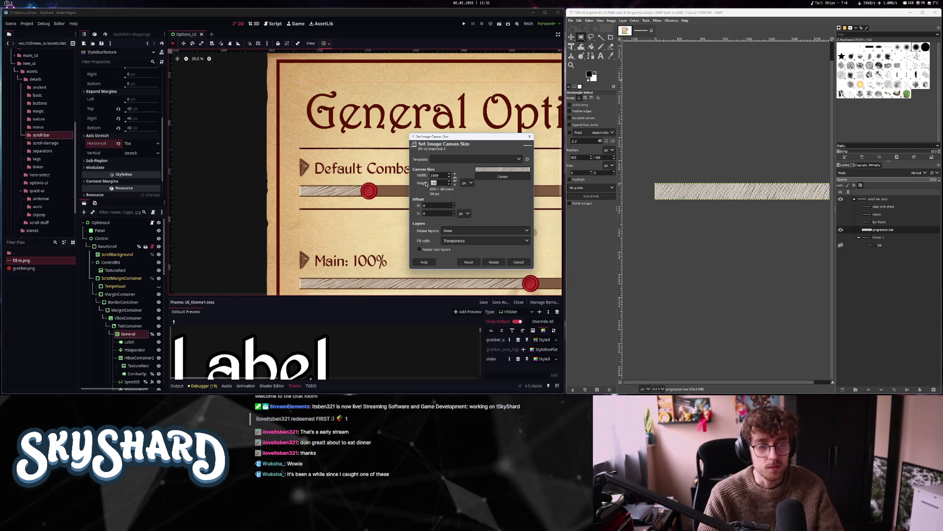
type("100")
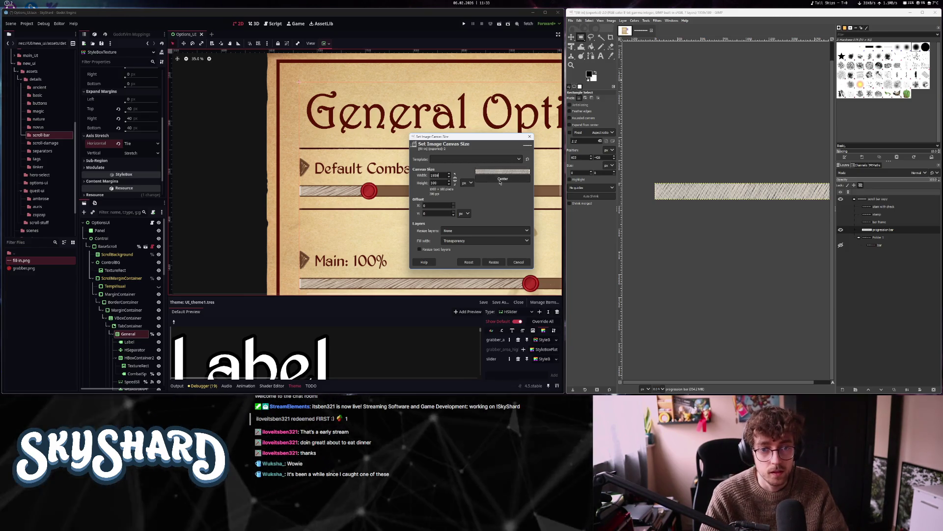
left_click(494, 262)
scroll(688, 216, "right", 5)
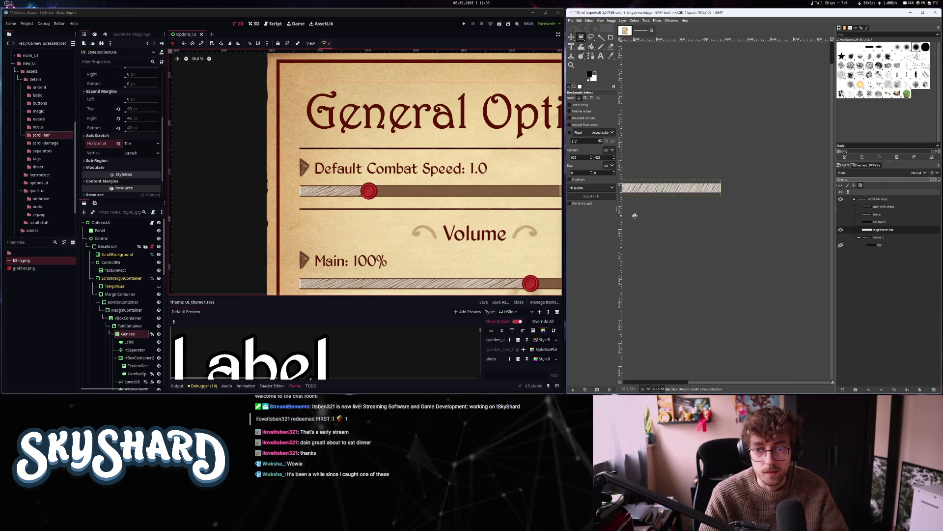
scroll(635, 215, "up", 2)
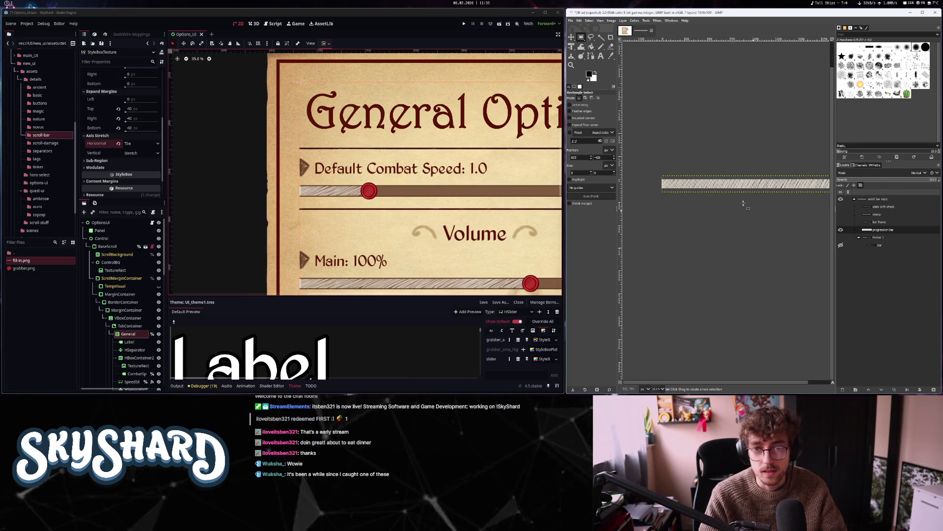
Enter a canvas width of 1800 pixels in Canvas Size and centre the bar
left_click(611, 21)
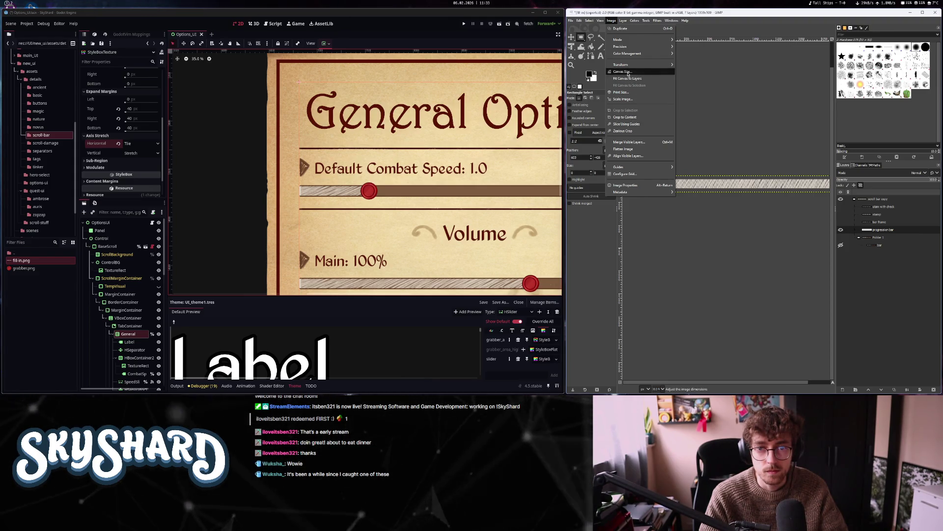
left_click(622, 72)
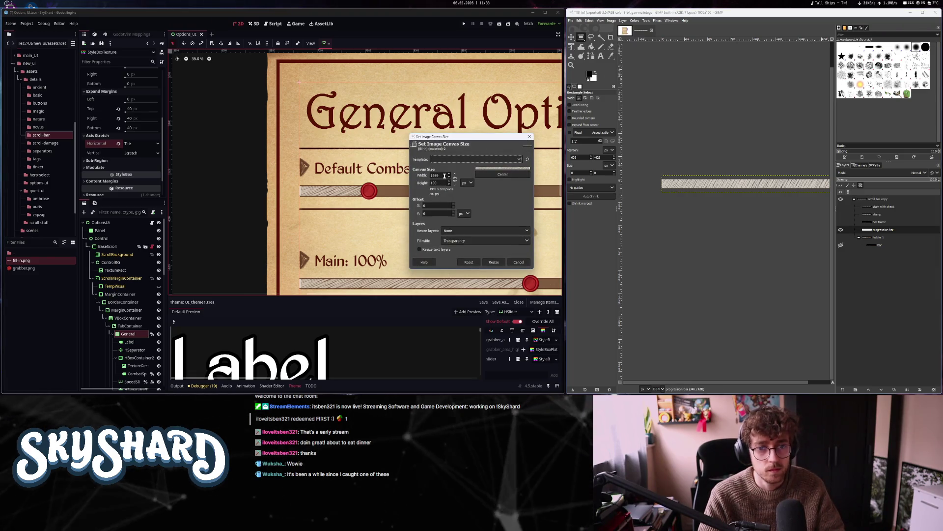
left_click_drag(444, 176, 431, 176)
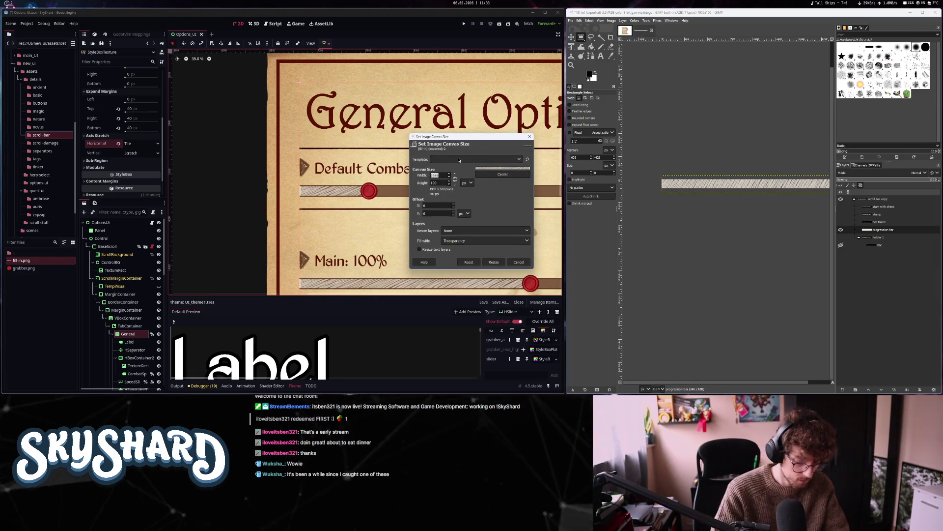
type("00")
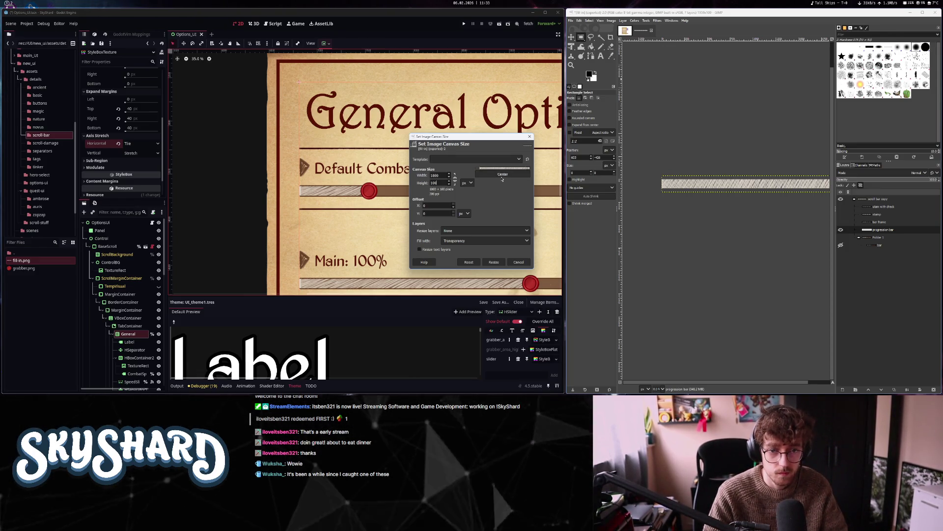
left_click(502, 176)
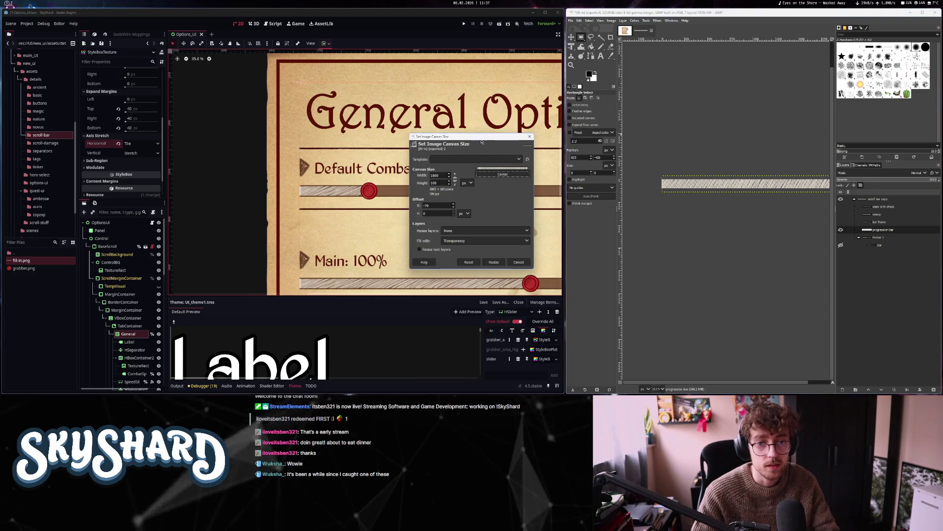
left_click(447, 176)
Widen the canvas to 1900 pixels with the bar centred and apply it
type("1900")
key("Tab")
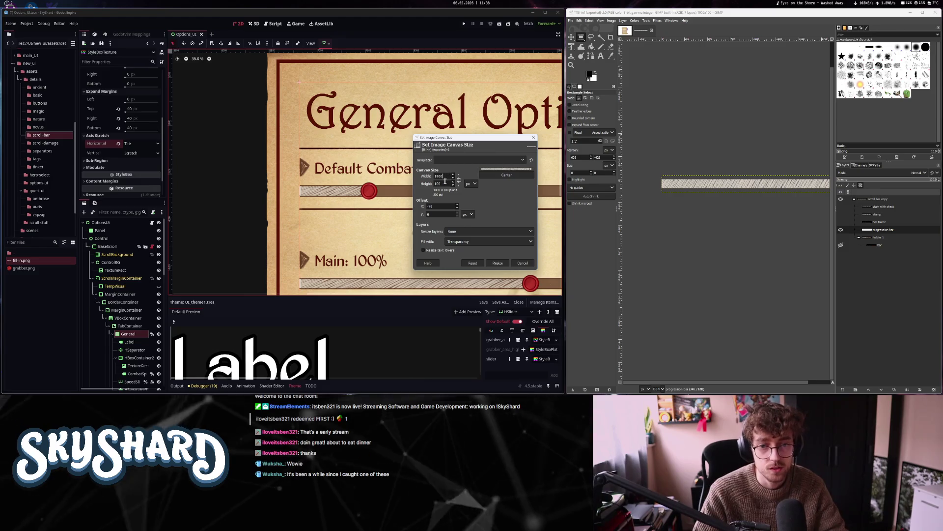
left_click(495, 177)
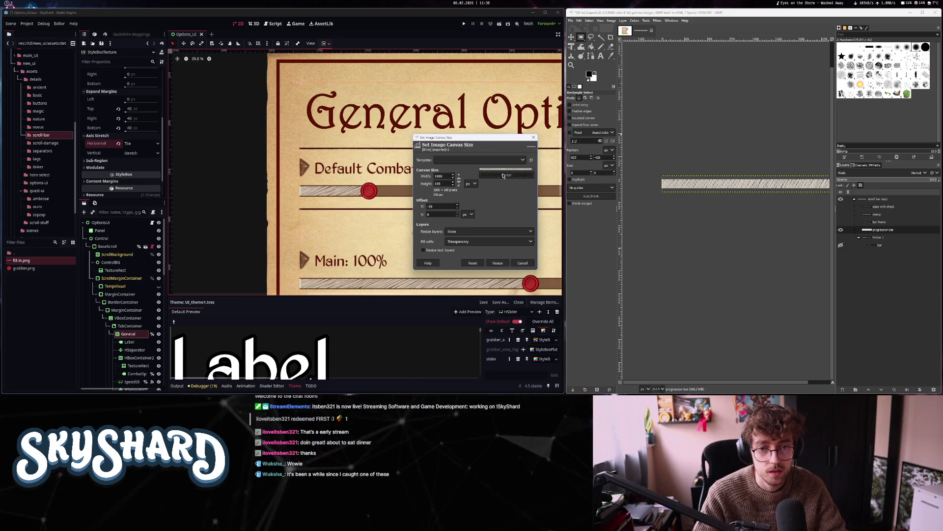
left_click(497, 263)
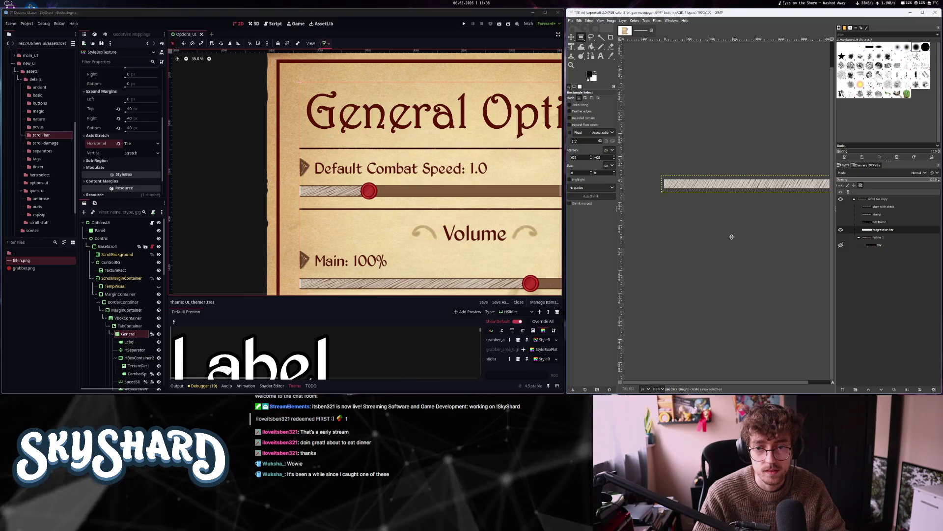
Re-export the hatched bar image to fill-in.png
scroll(674, 236, "down", 1)
left_click(571, 20)
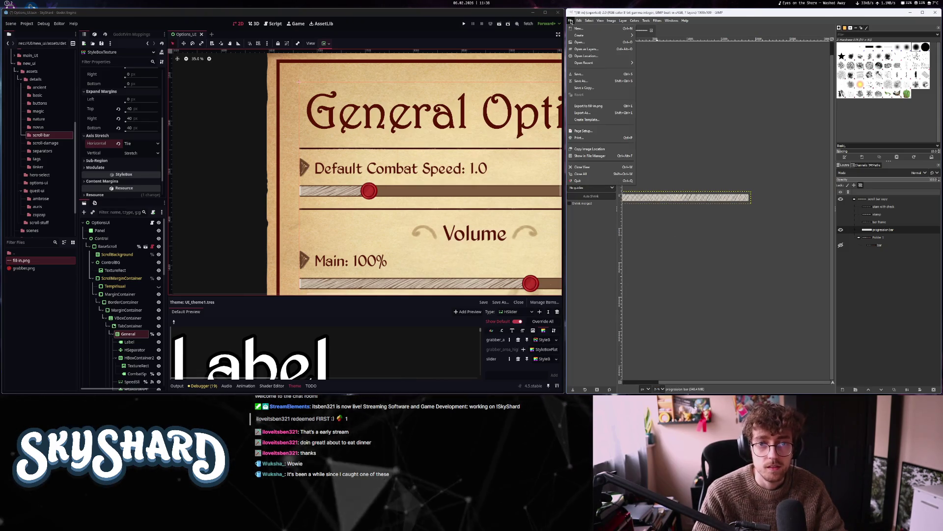
left_click(606, 113)
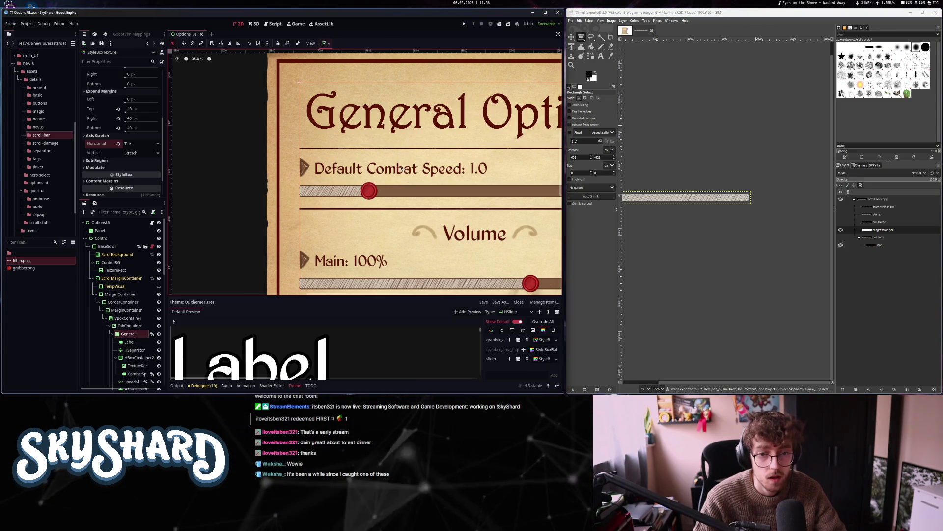
scroll(455, 255, "up", 8)
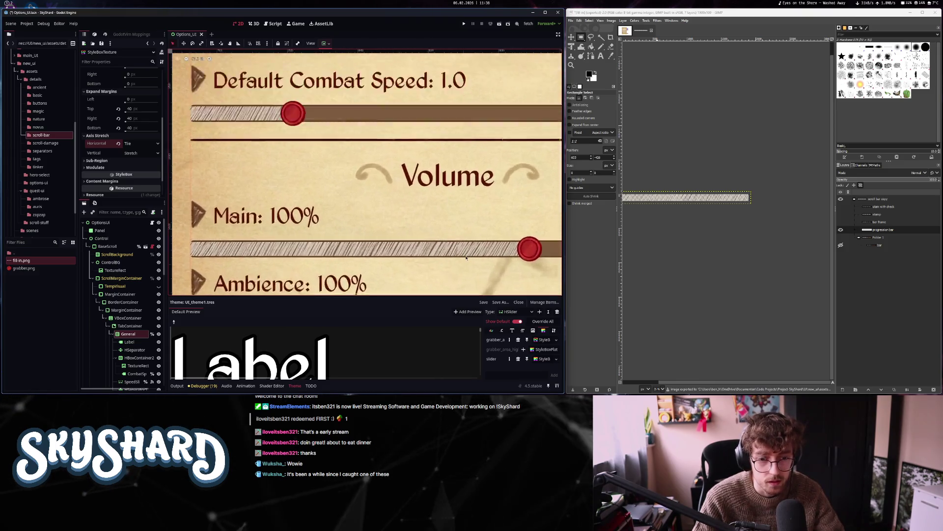
scroll(454, 255, "down", 3)
scroll(454, 255, "up", 5)
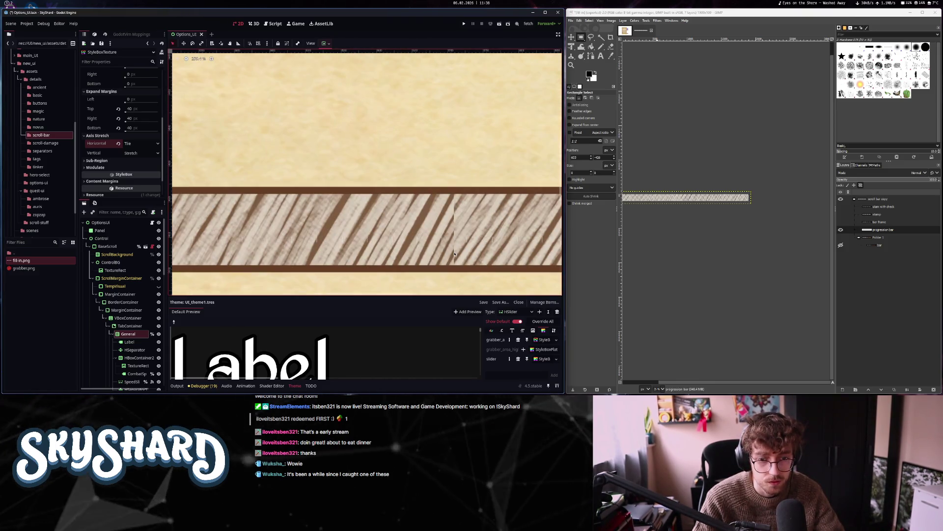
scroll(454, 254, "down", 4)
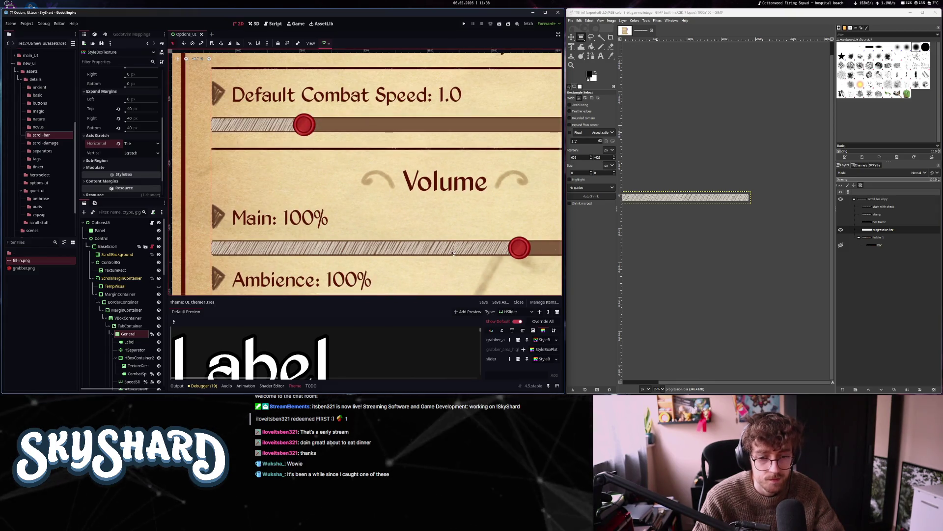
left_click_drag(421, 262, 423, 261)
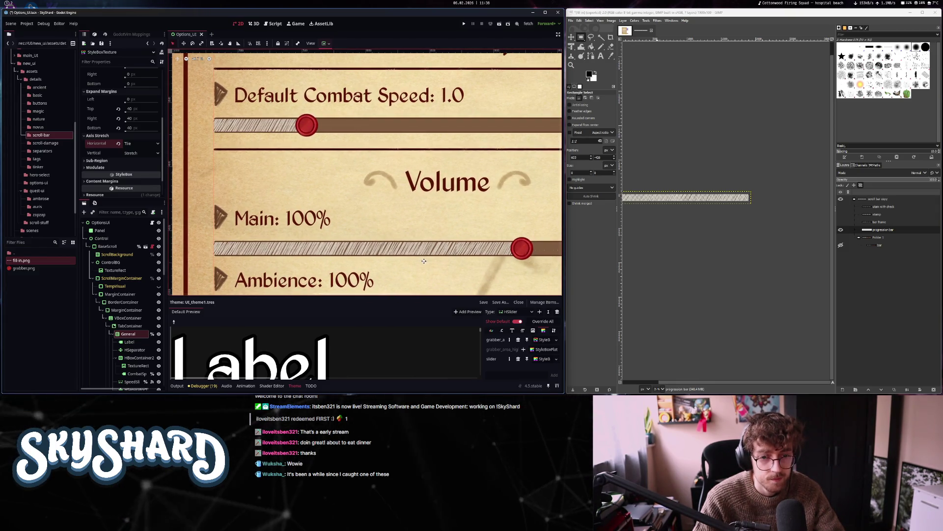
scroll(424, 261, "down", 2)
scroll(424, 263, "down", 2)
scroll(748, 231, "left", 2)
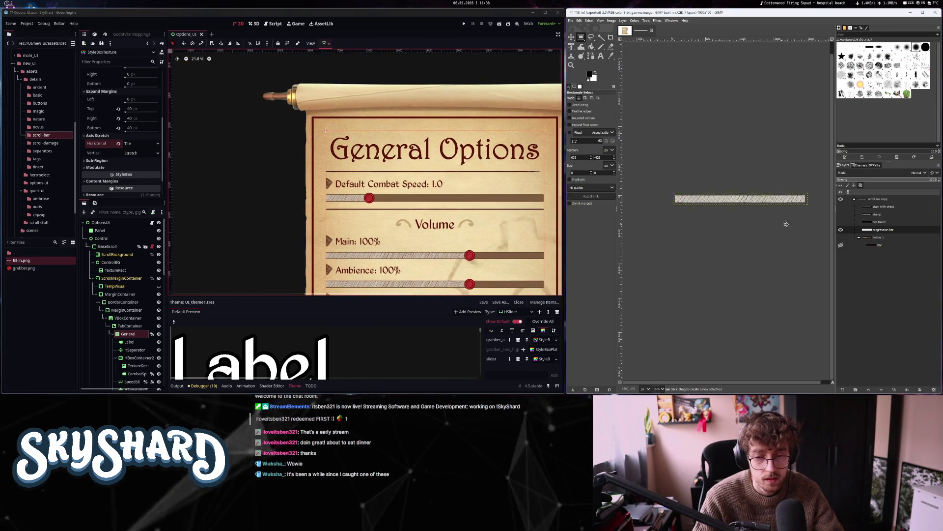
scroll(748, 231, "right", 1)
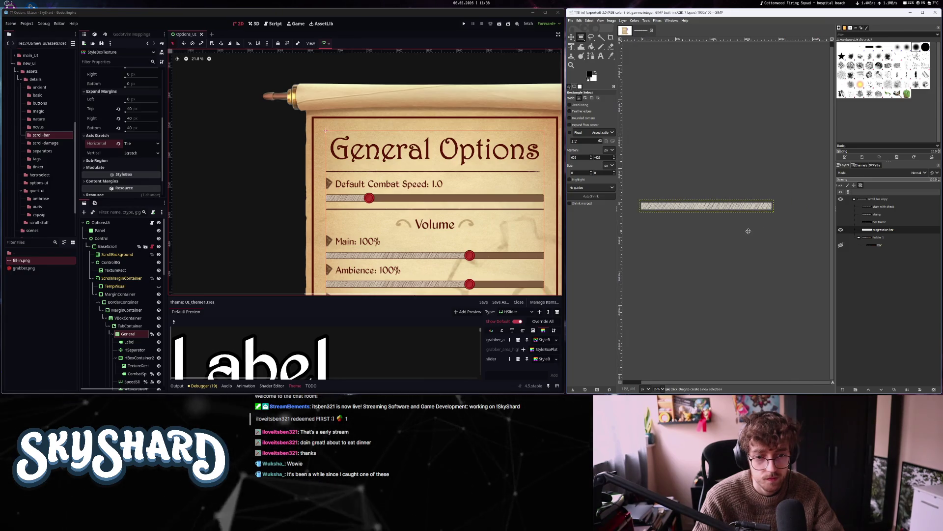
left_click(625, 31)
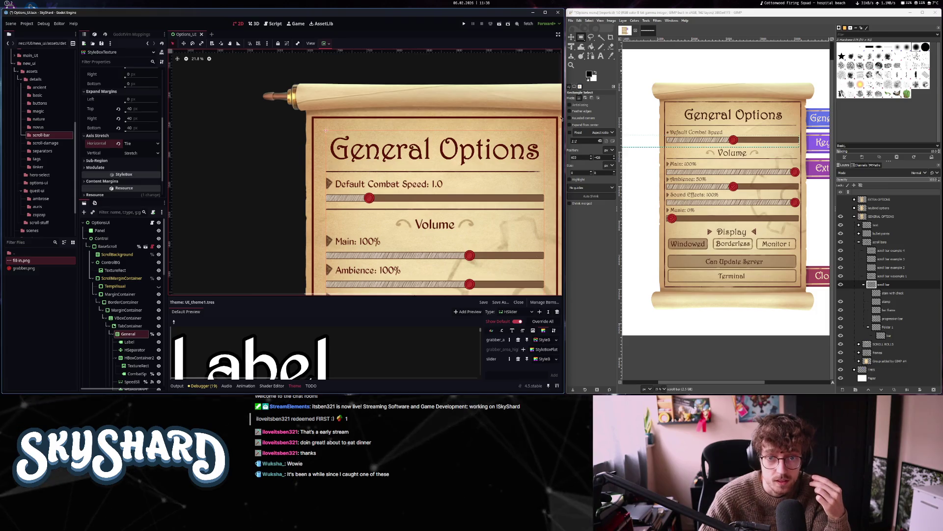
left_click(649, 32)
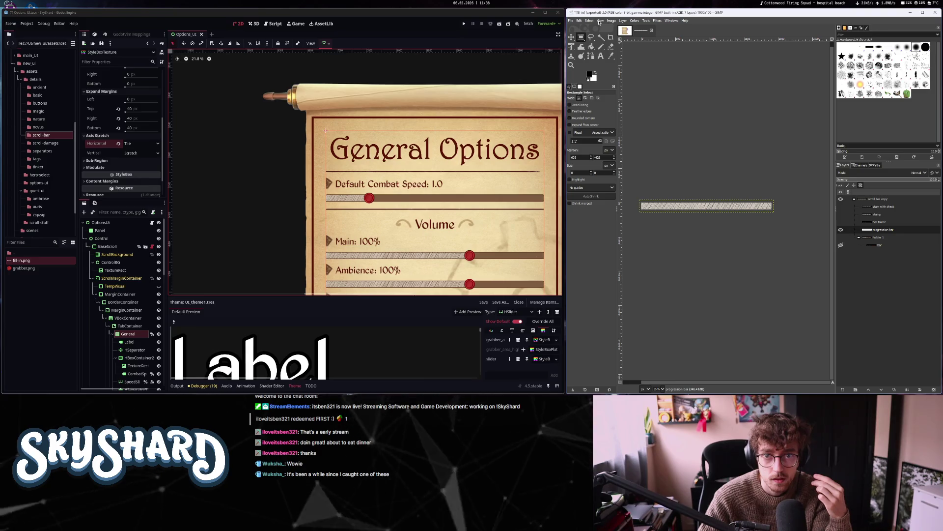
Resize the canvas to 1900 × 50 pixels with the bar centred vertically
left_click(612, 20)
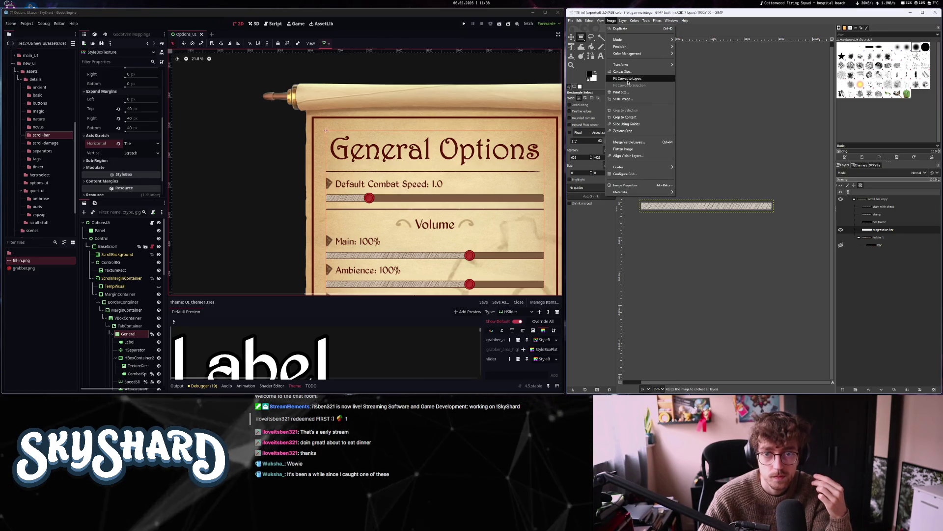
left_click(622, 71)
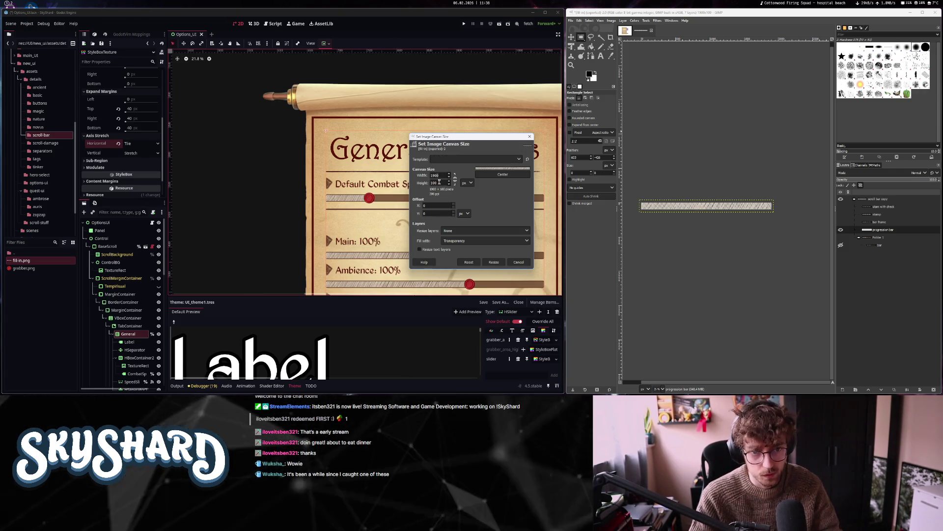
key("BackSpace")
key("BackSpace")
key("BackSpace")
type("50")
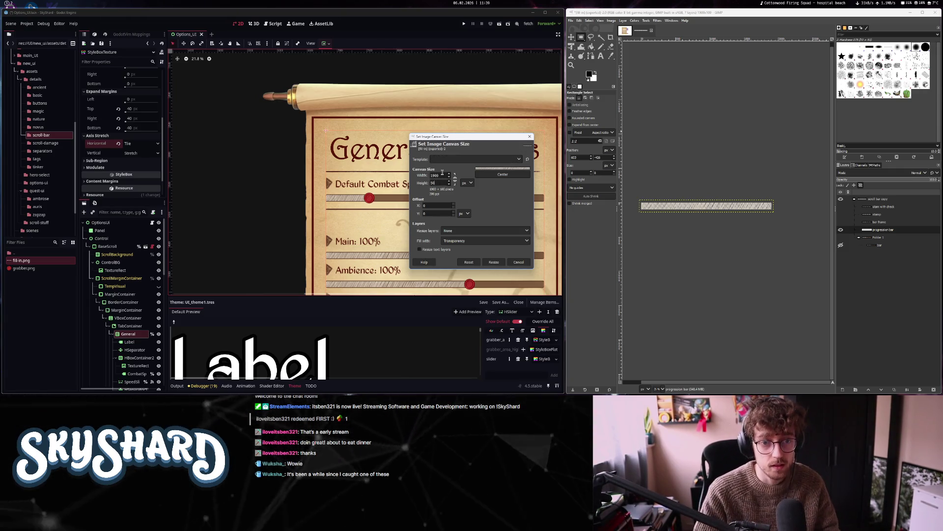
left_click(503, 175)
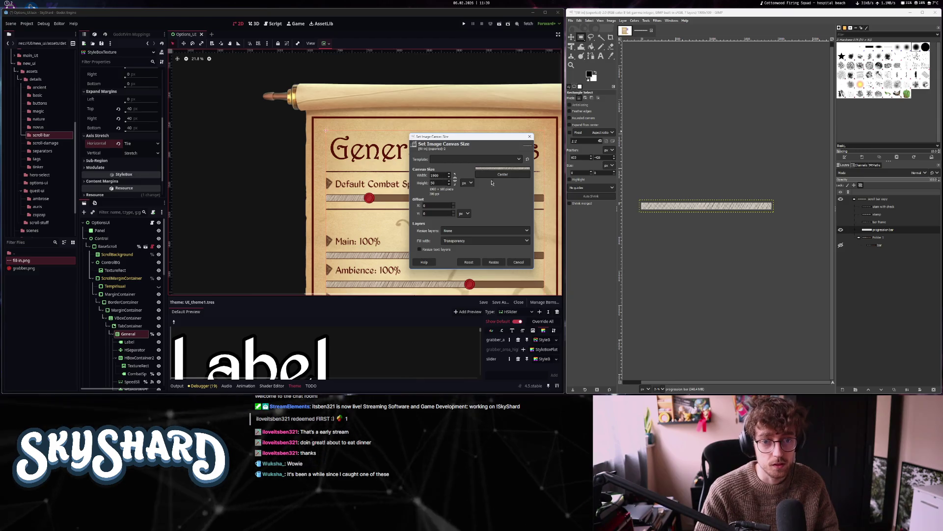
left_click(494, 262)
Overwrite fill-in.png with the resized bar image
left_click(570, 21)
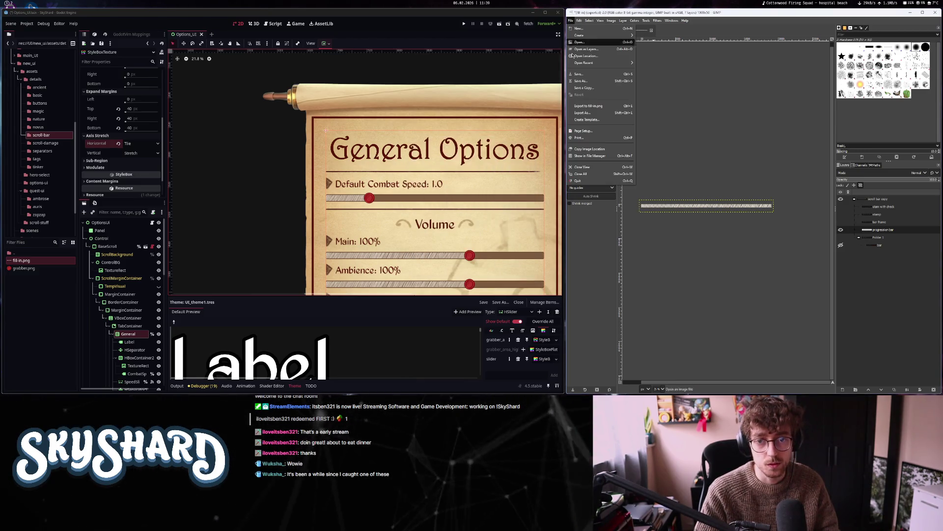
left_click(585, 107)
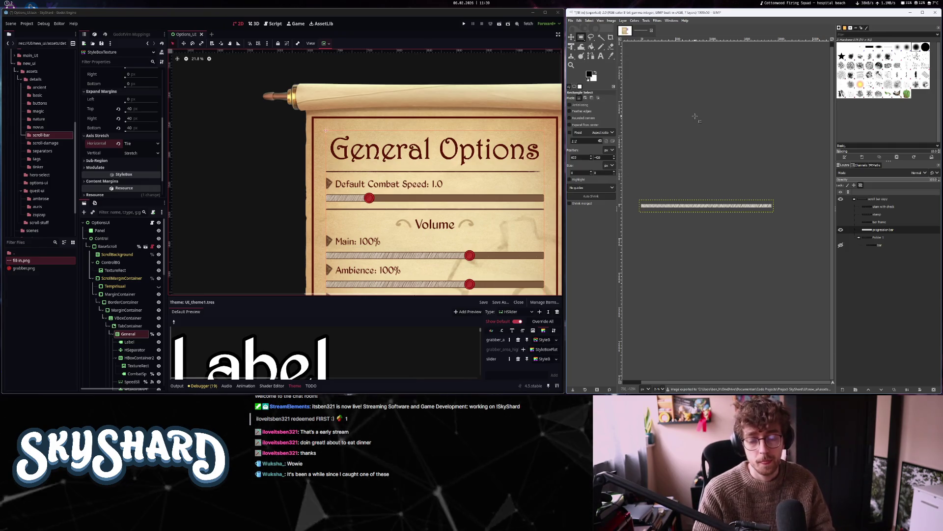
scroll(426, 234, "up", 3)
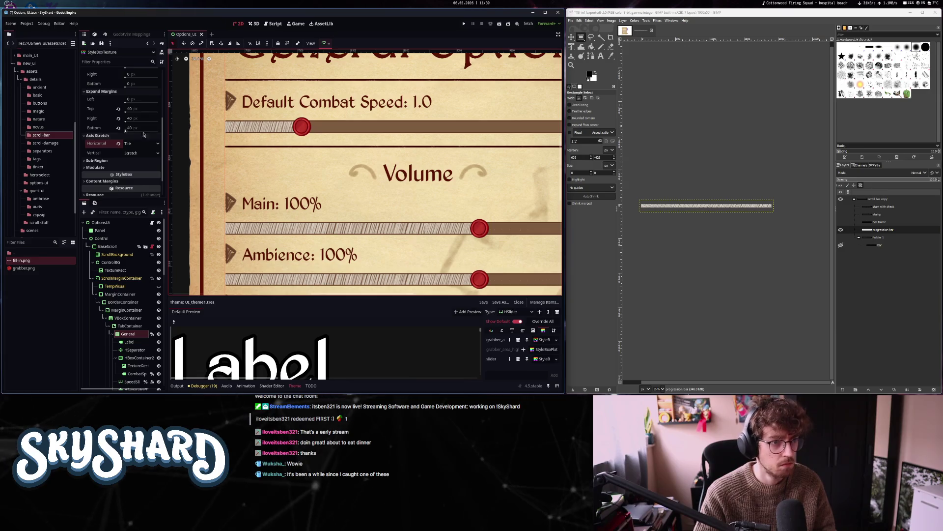
left_click(141, 153)
left_click(140, 170)
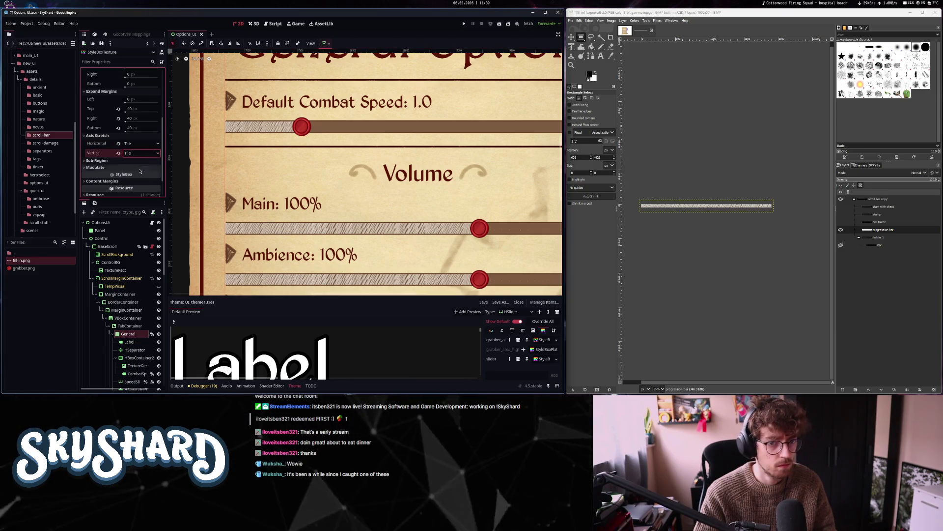
left_click(141, 153)
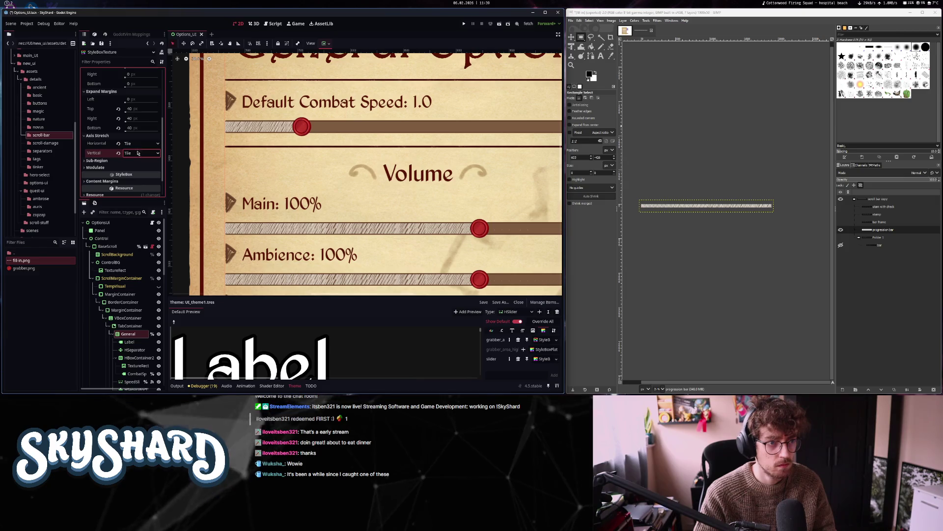
left_click(138, 162)
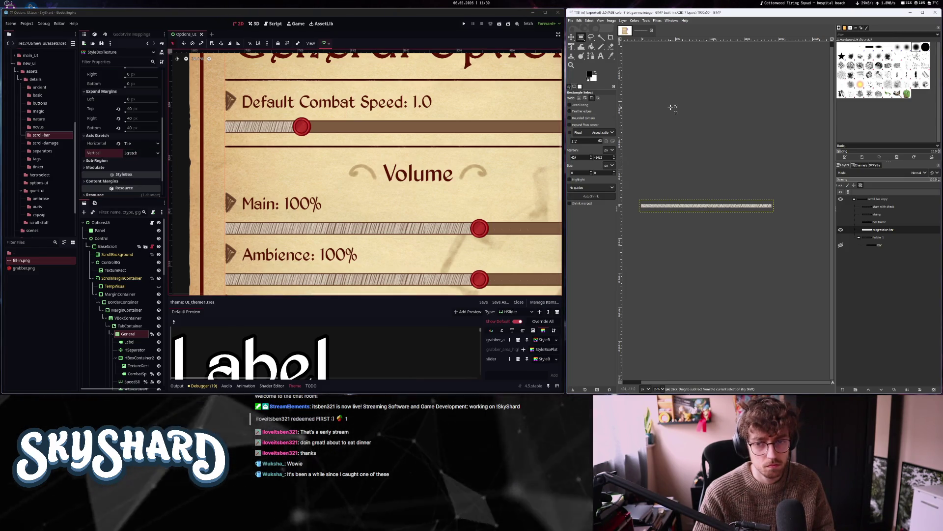
Scale the hatched bar image down to 3800×200 pixels
key("ctrl")
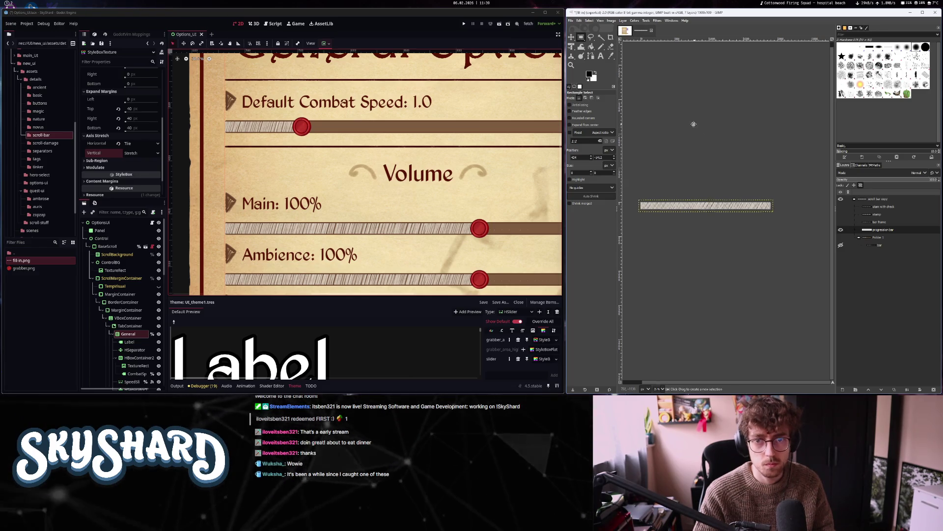
left_click_drag(692, 122, 678, 121)
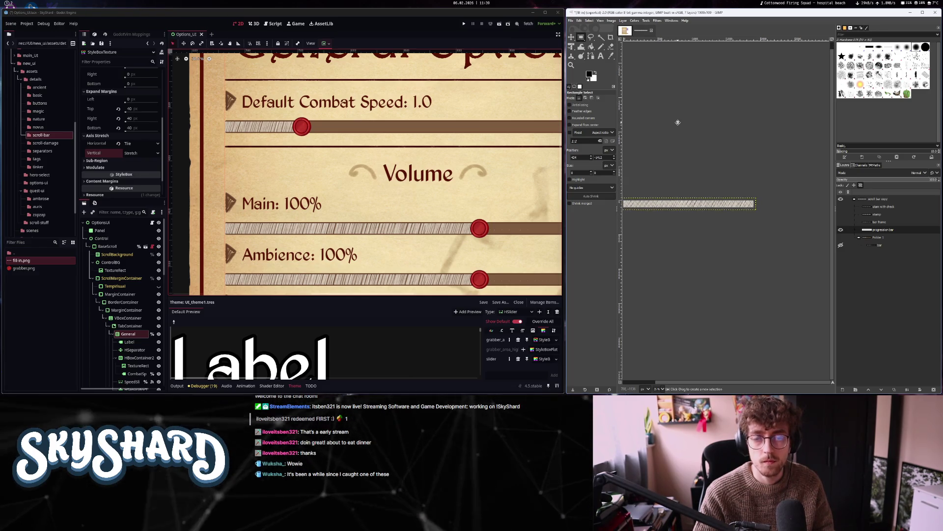
left_click(612, 21)
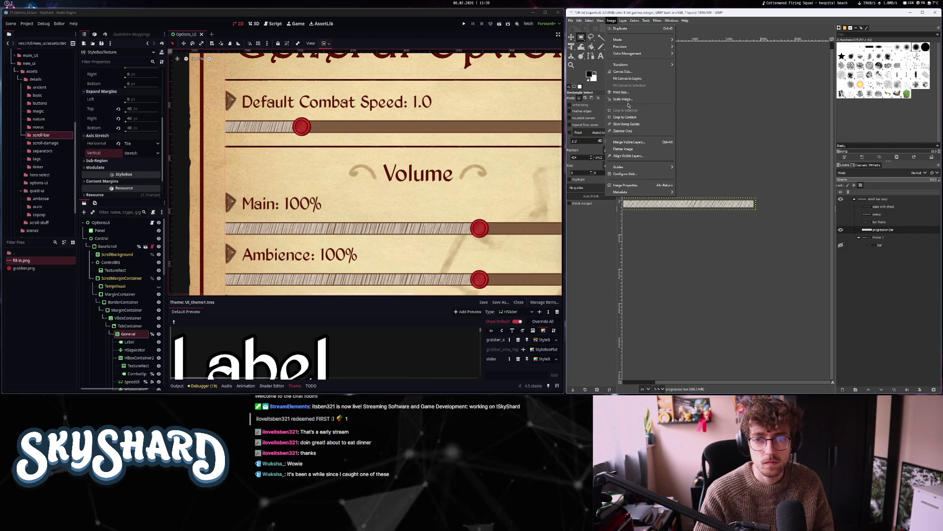
left_click(626, 99)
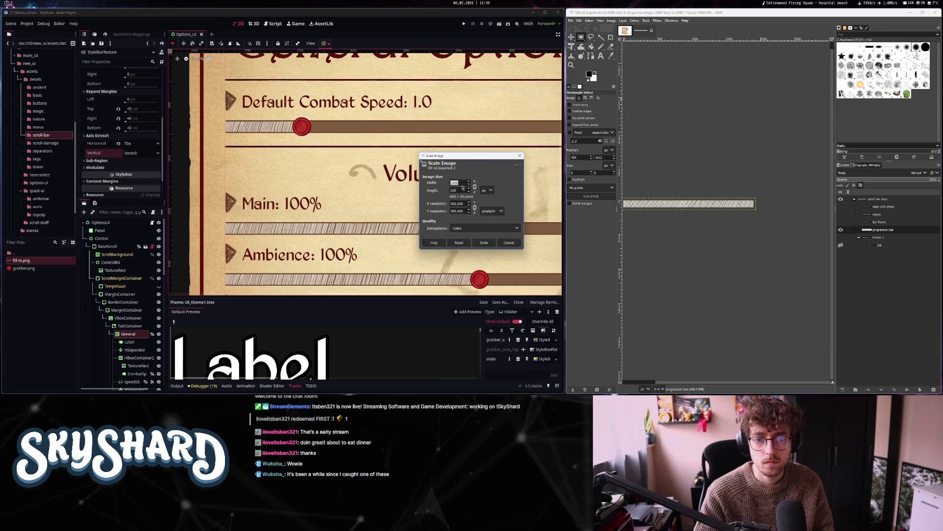
key("Tab")
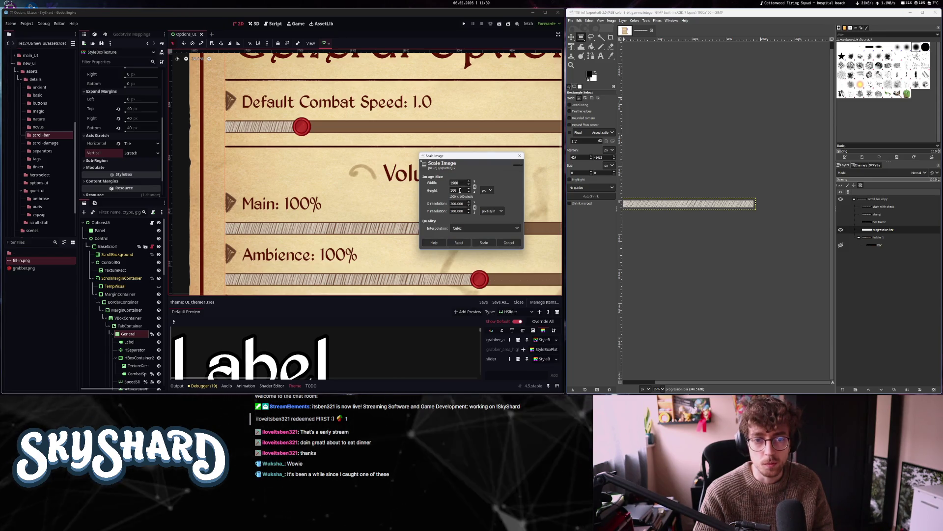
type("2")
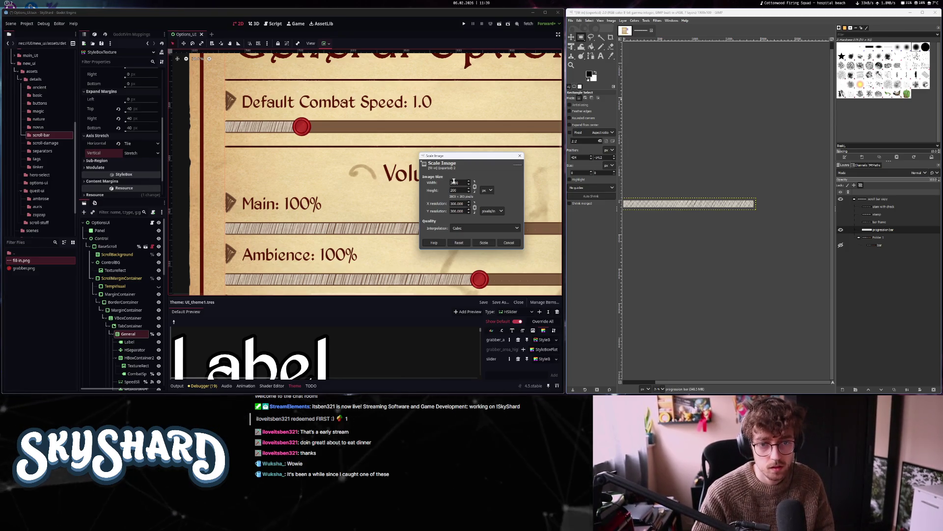
left_click(484, 243)
Export the scaled bar over the project's image file and return to Godot
scroll(712, 248, "down", 2)
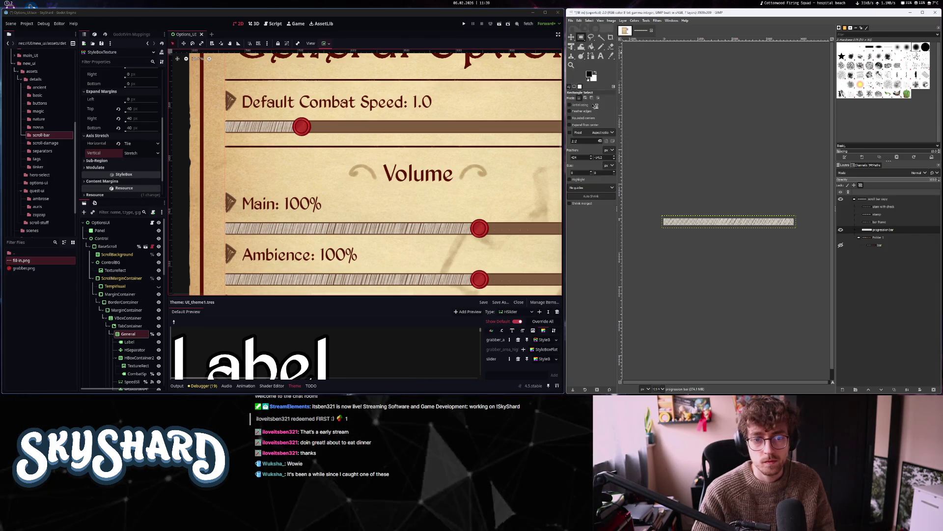
key("ctrl+e")
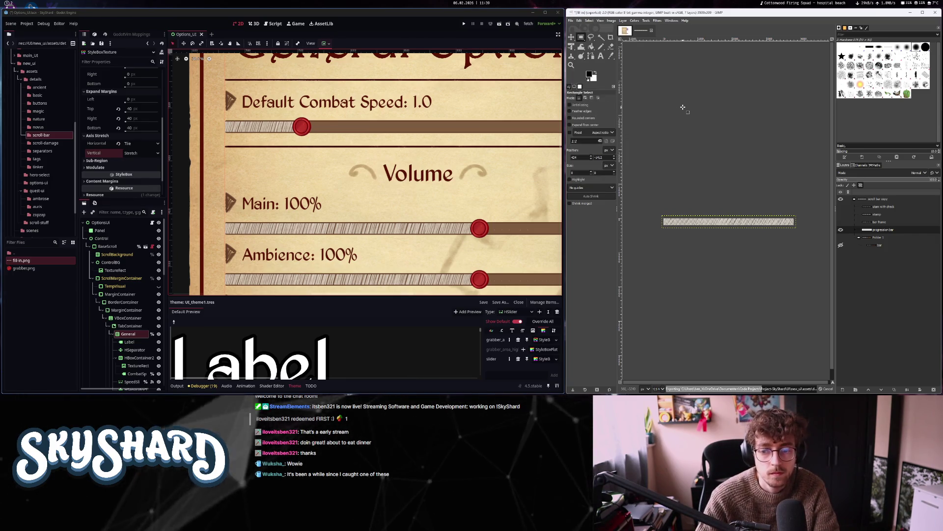
left_click(392, 127)
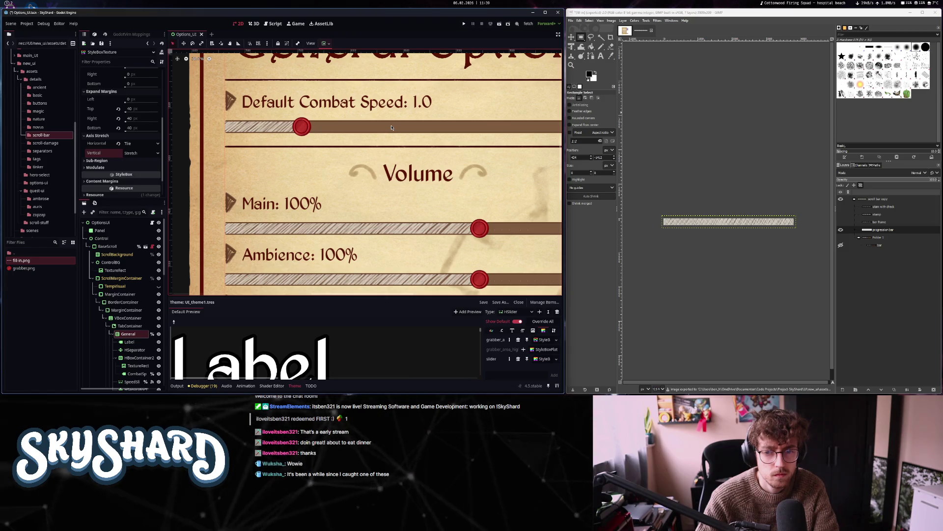
Set the track texture's Axis Stretch Vertical to Tile
left_click(158, 154)
left_click(148, 169)
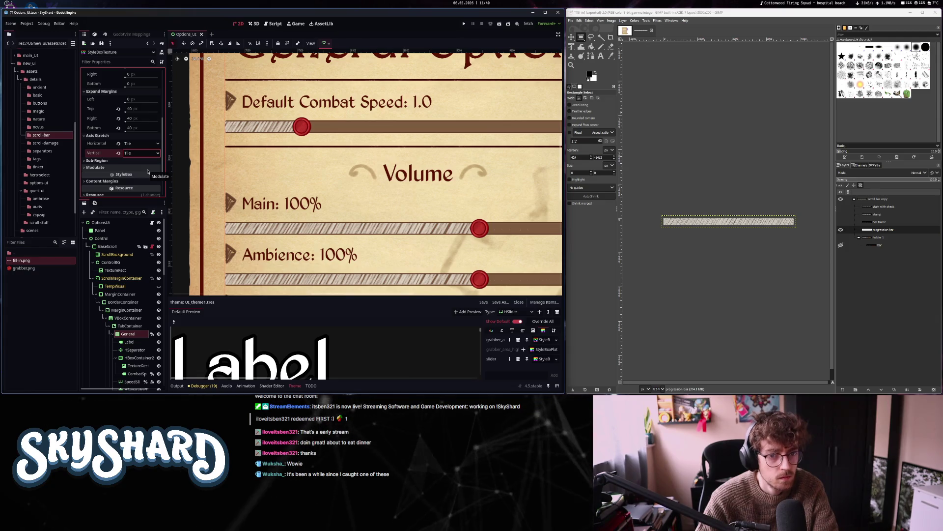
scroll(439, 235, "up", 7)
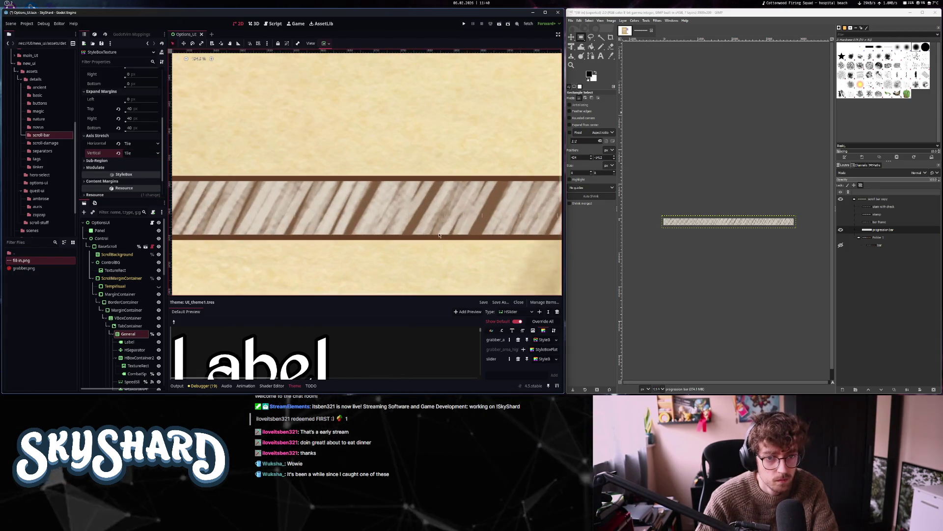
scroll(439, 235, "down", 5)
scroll(438, 236, "up", 2)
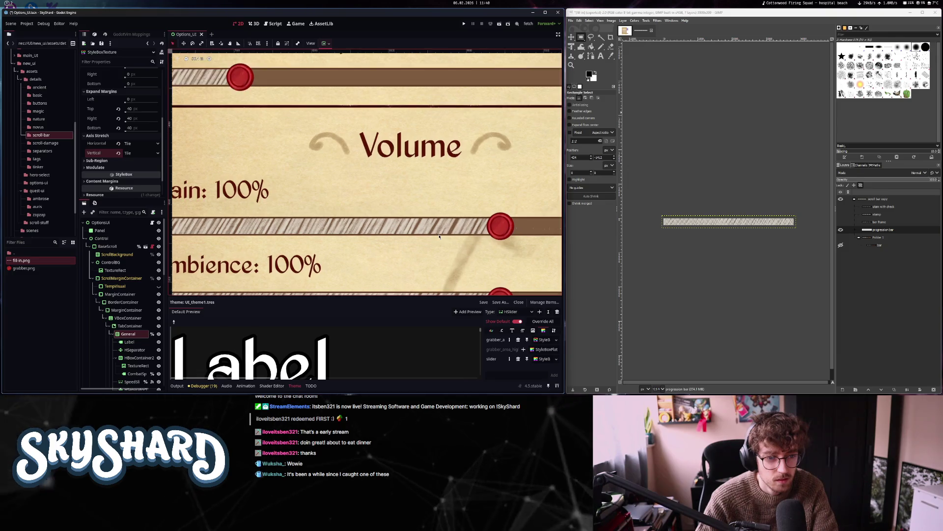
scroll(439, 236, "down", 8)
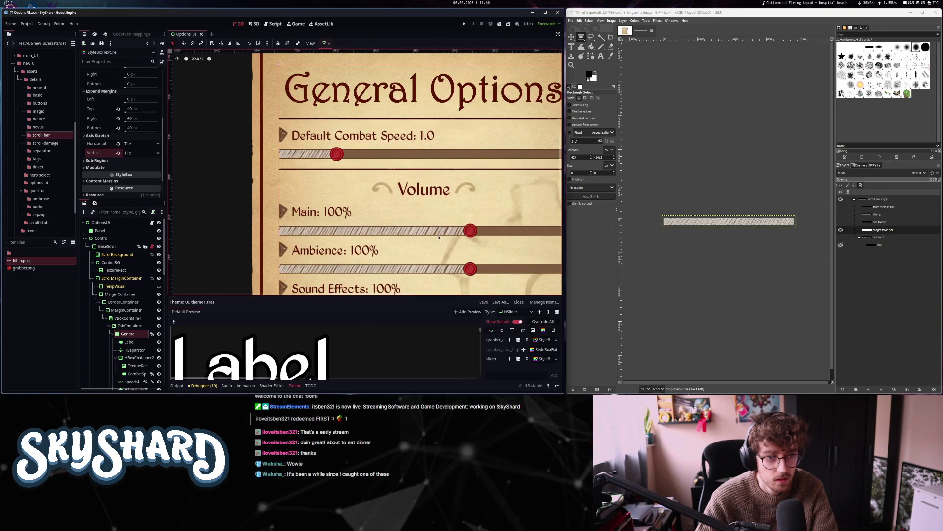
scroll(439, 238, "down", 3)
scroll(480, 191, "up", 2)
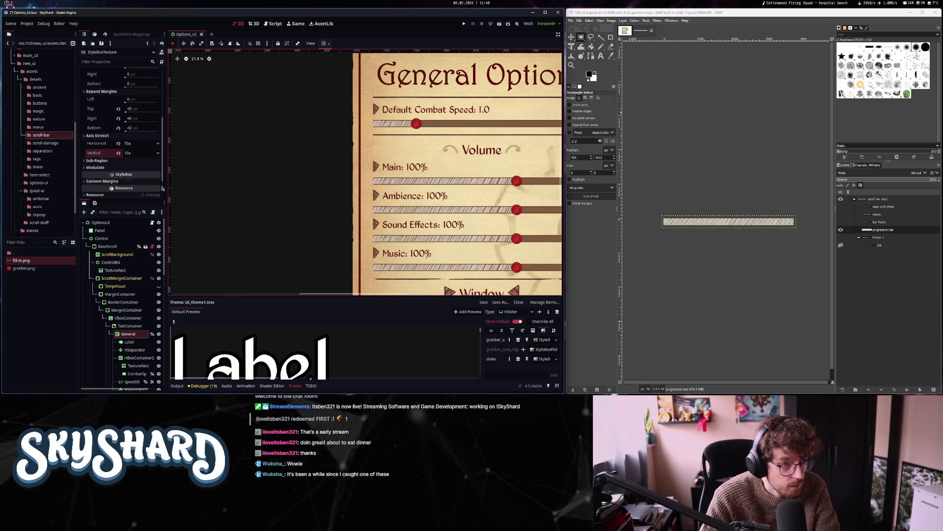
Expand Content Margins and enter 15083 as the left content margin
left_click(119, 167)
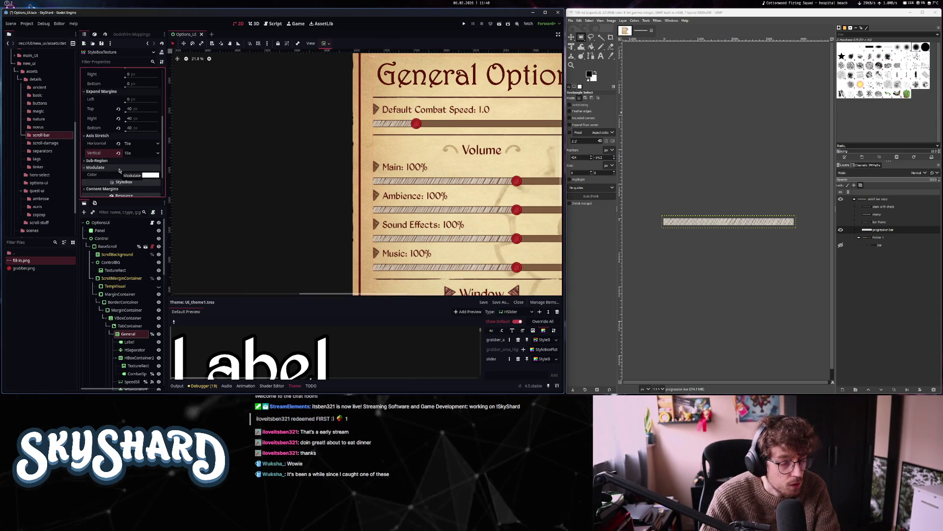
left_click(119, 169)
left_click(119, 181)
scroll(120, 162, "down", 2)
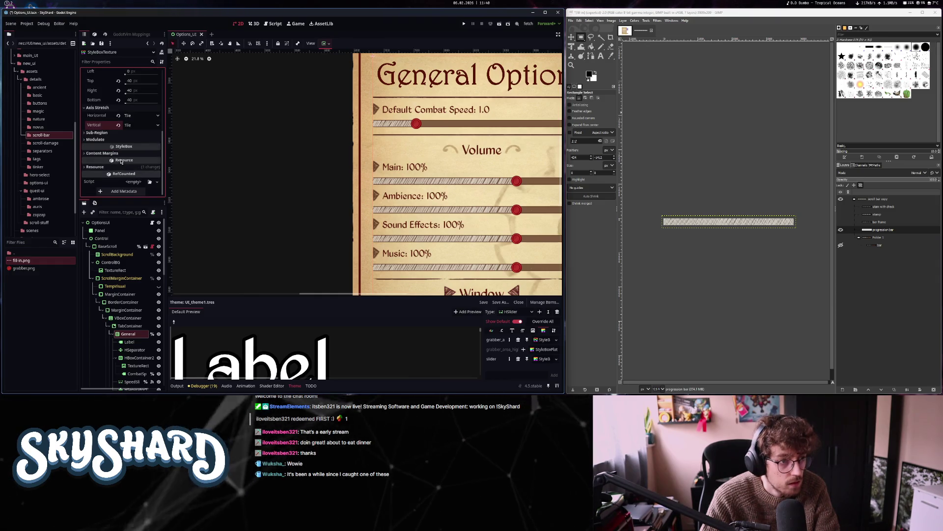
left_click(129, 162)
type("15083")
key("Return")
Revert the left content margin to default and drag the top content margin
scroll(216, 142, "up", 10)
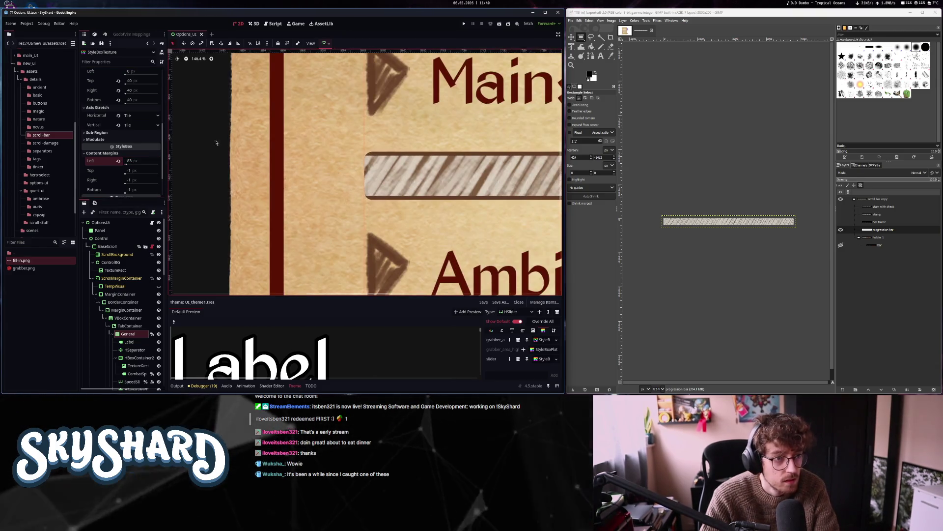
left_click(118, 160)
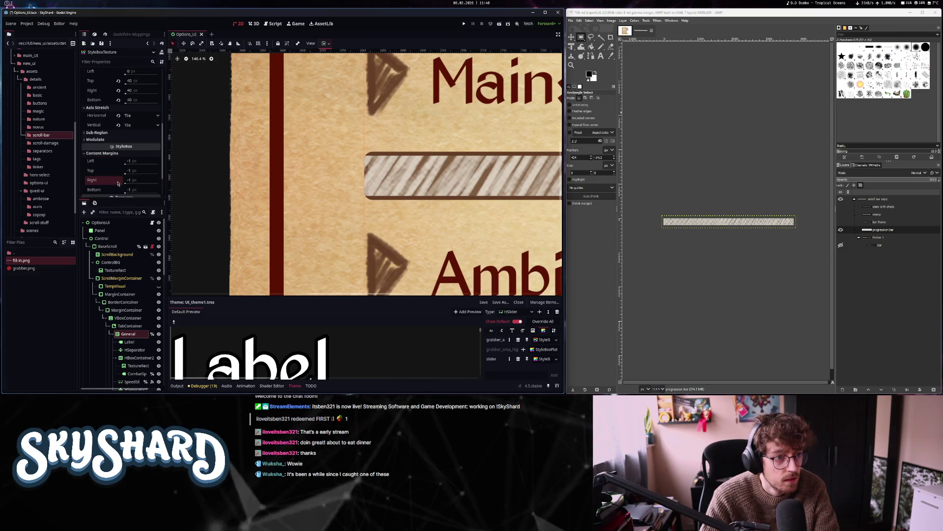
scroll(118, 183, "down", 2)
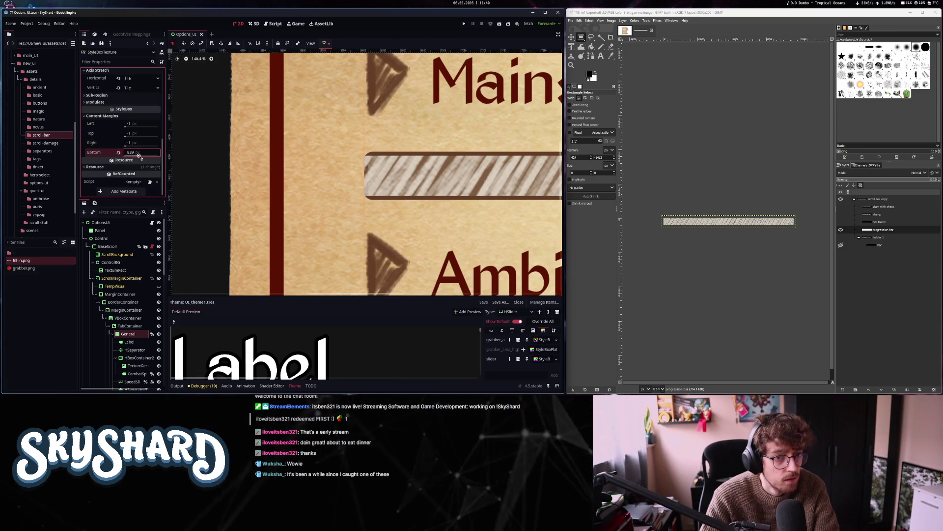
left_click_drag(136, 136, 167, 135)
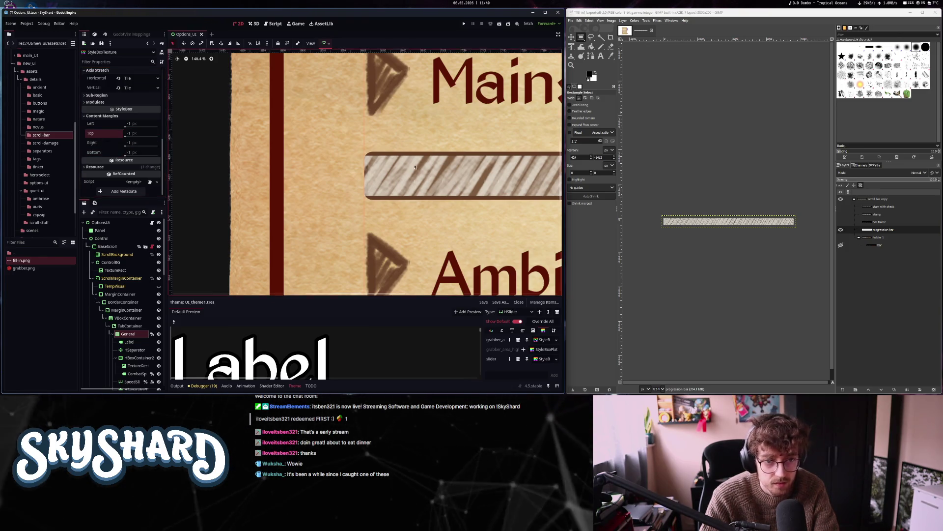
scroll(366, 173, "up", 4)
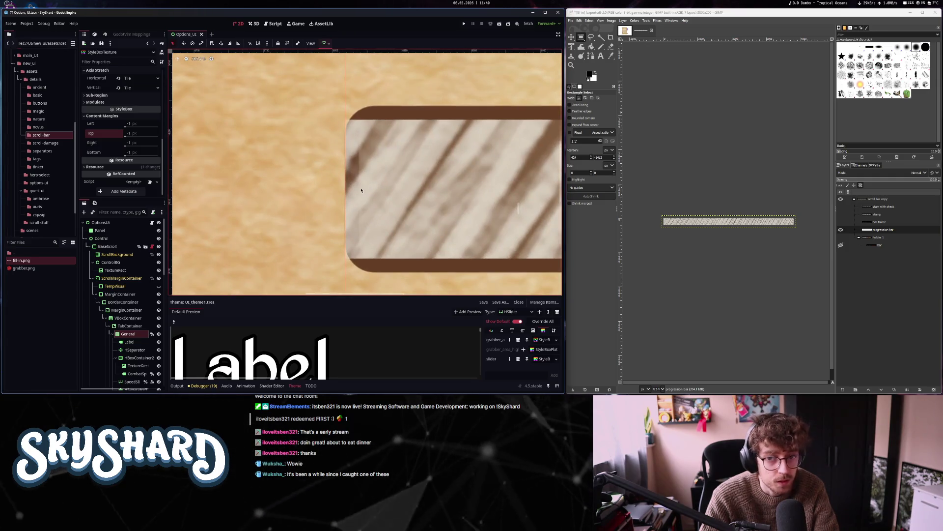
Extend the left expand margin, increase the left texture margin, and toggle Draw Center off and on
scroll(361, 190, "down", 5)
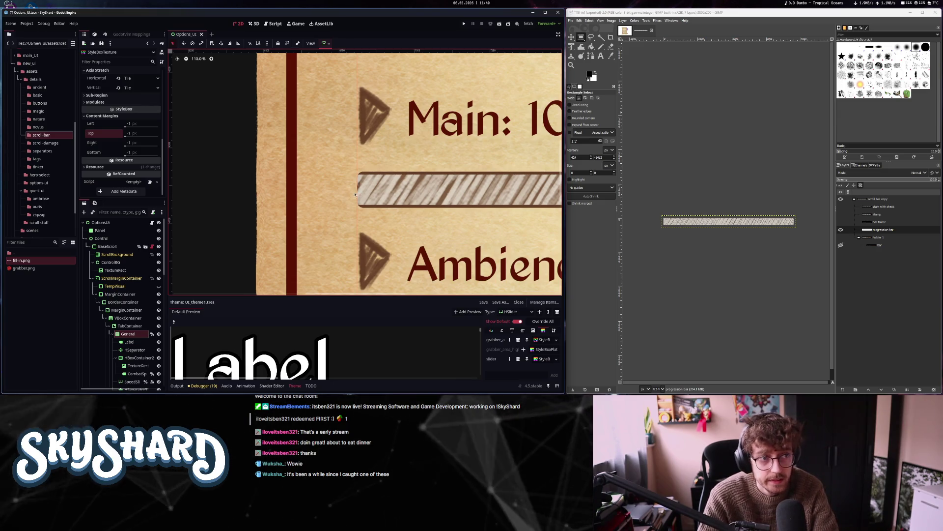
scroll(117, 156, "up", 5)
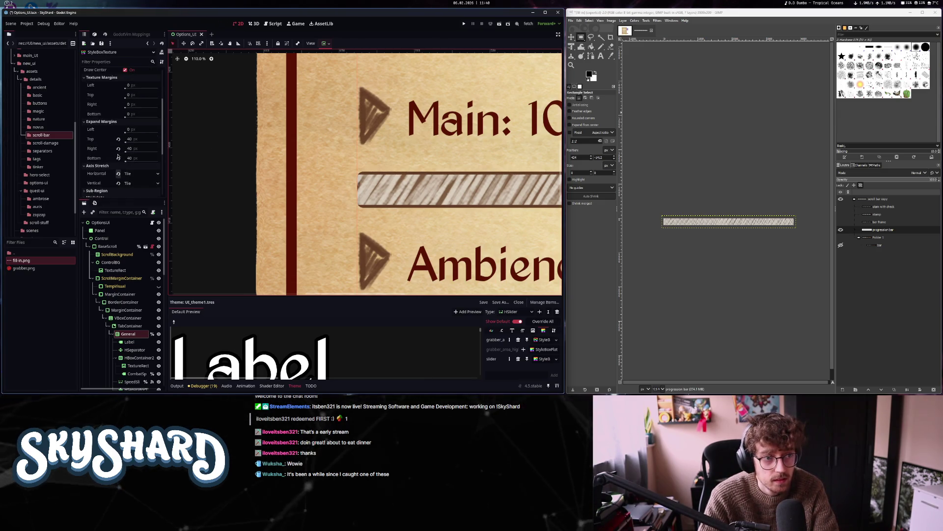
mouse_move(127, 131)
left_mouse_down()
mouse_move(156, 136)
mouse_move(112, 136)
left_mouse_up()
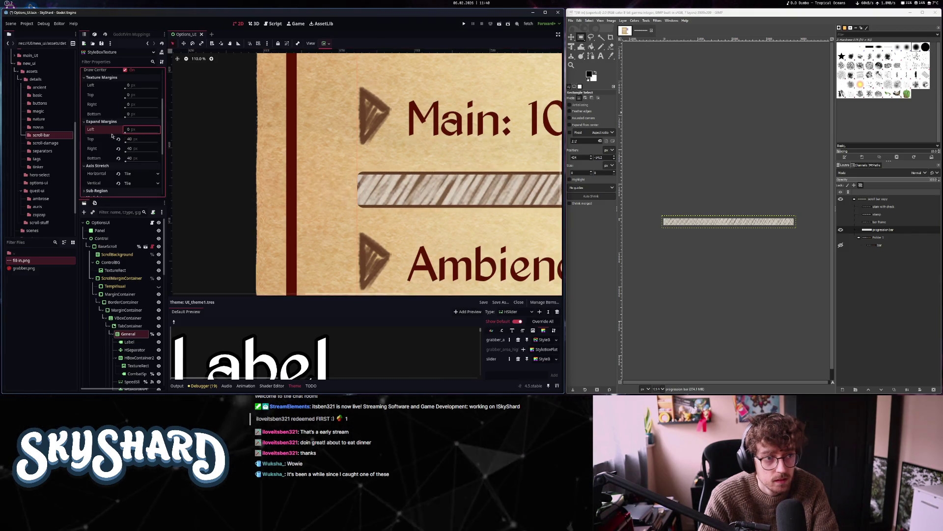
scroll(104, 143, "up", 2)
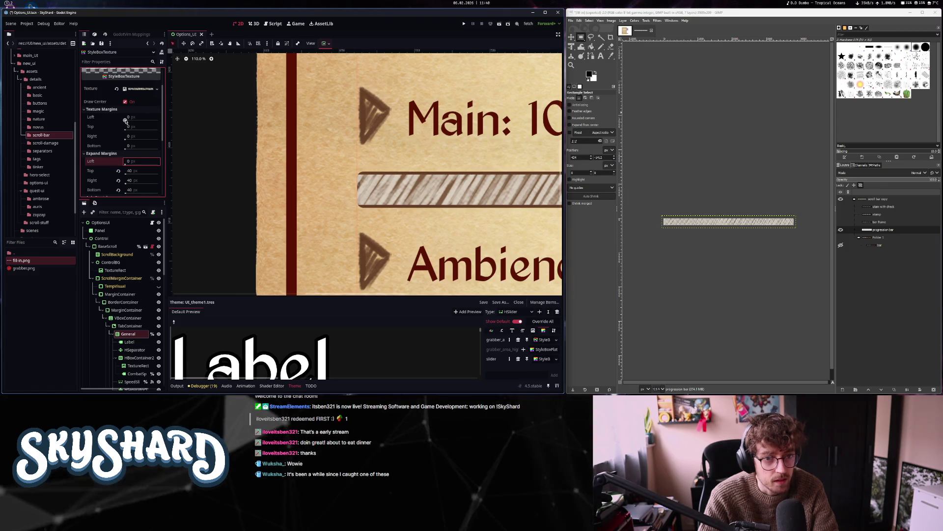
left_click_drag(125, 120, 140, 120)
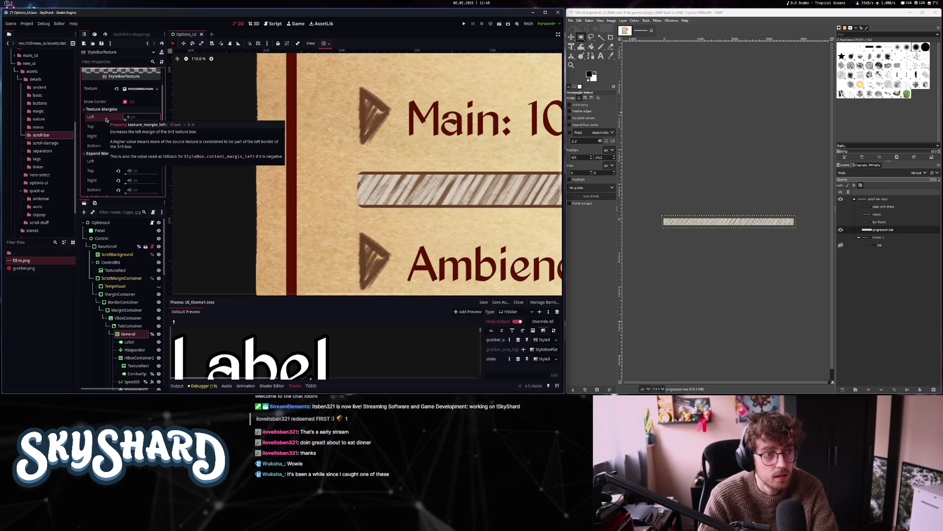
left_click(128, 101)
left_click(127, 101)
scroll(105, 170, "down", 3)
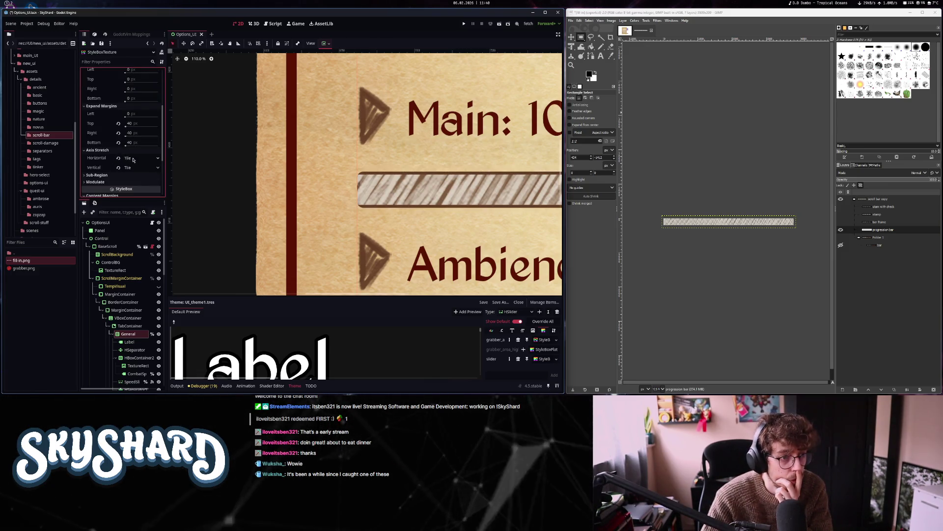
scroll(177, 165, "down", 3)
Try Stretch for Axis Stretch Vertical, then set it back to Tile
left_click(141, 168)
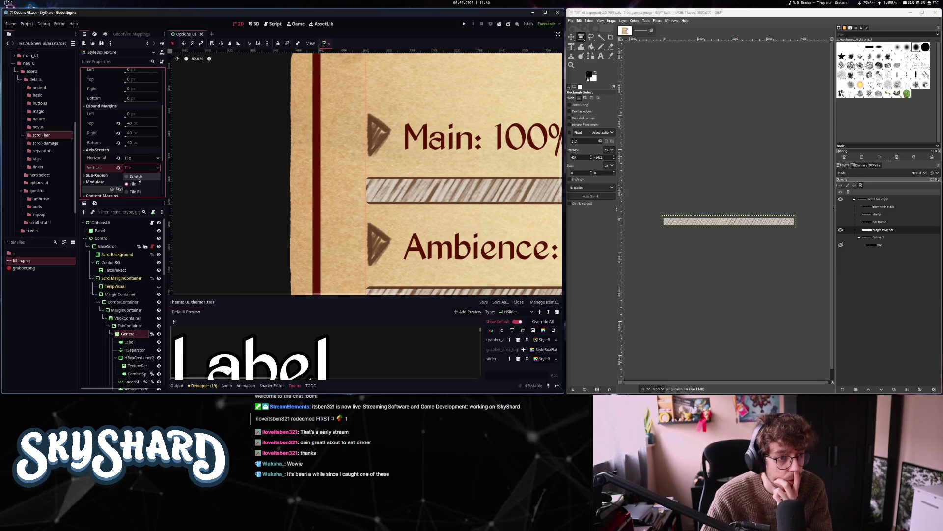
left_click(138, 179)
left_click(141, 168)
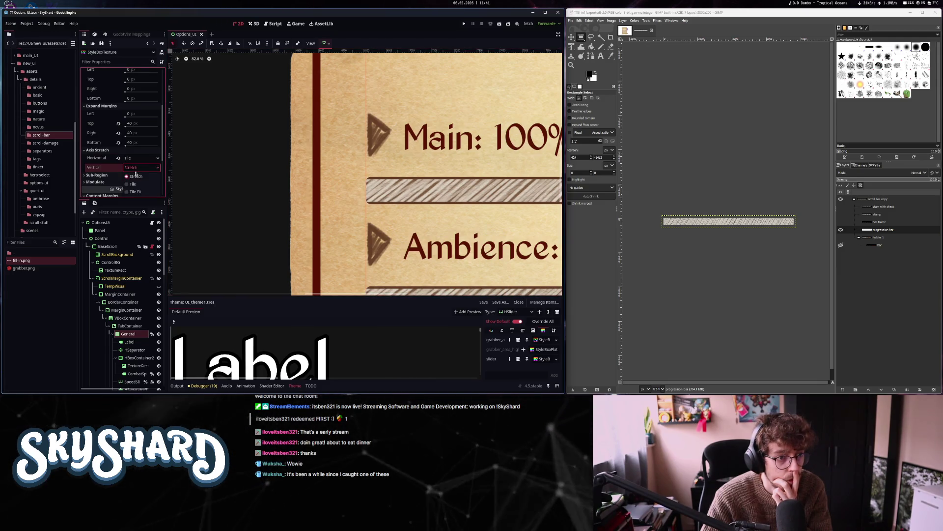
left_click(138, 185)
scroll(437, 229, "down", 5)
scroll(437, 229, "down", 4)
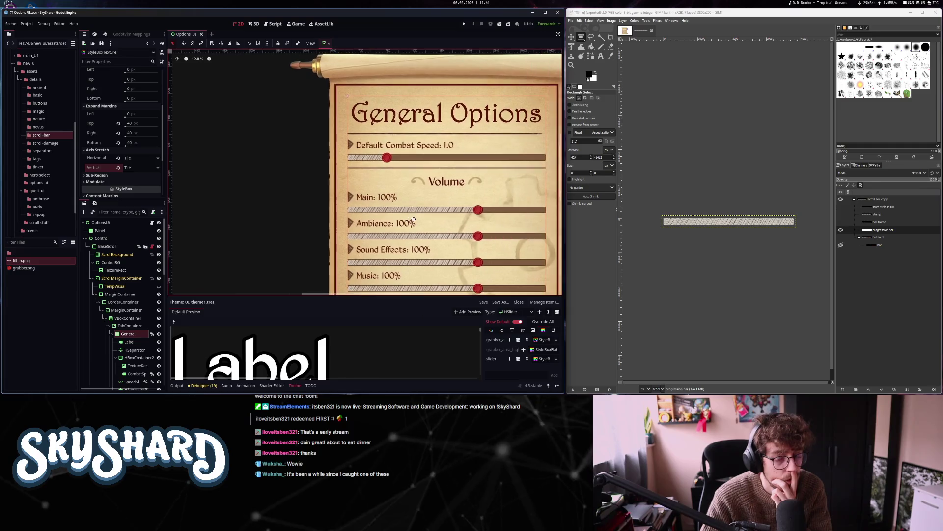
scroll(433, 214, "up", 2)
scroll(434, 215, "up", 3)
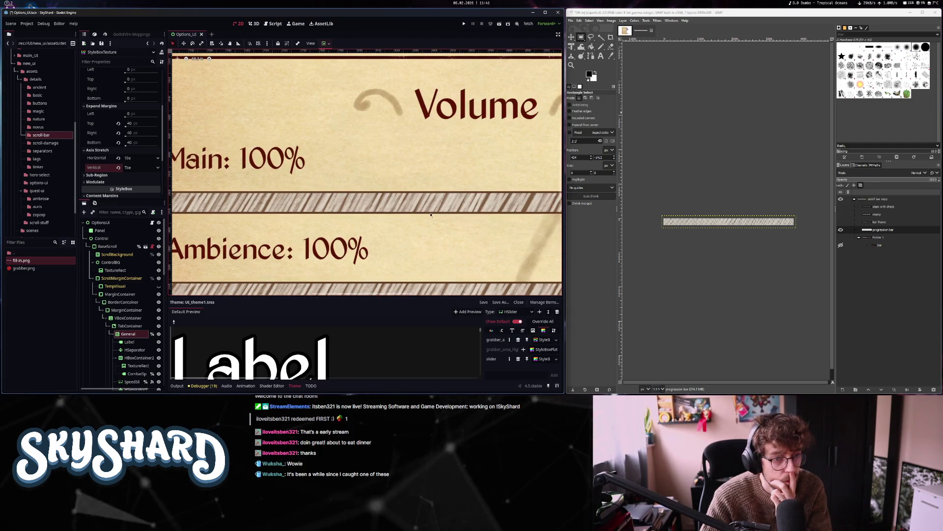
scroll(430, 215, "down", 3)
scroll(114, 152, "down", 2)
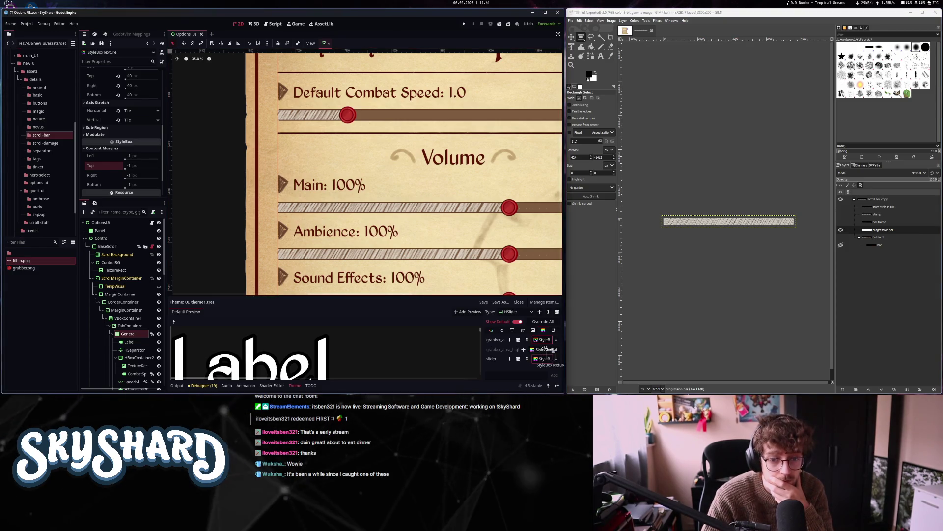
left_click(523, 349)
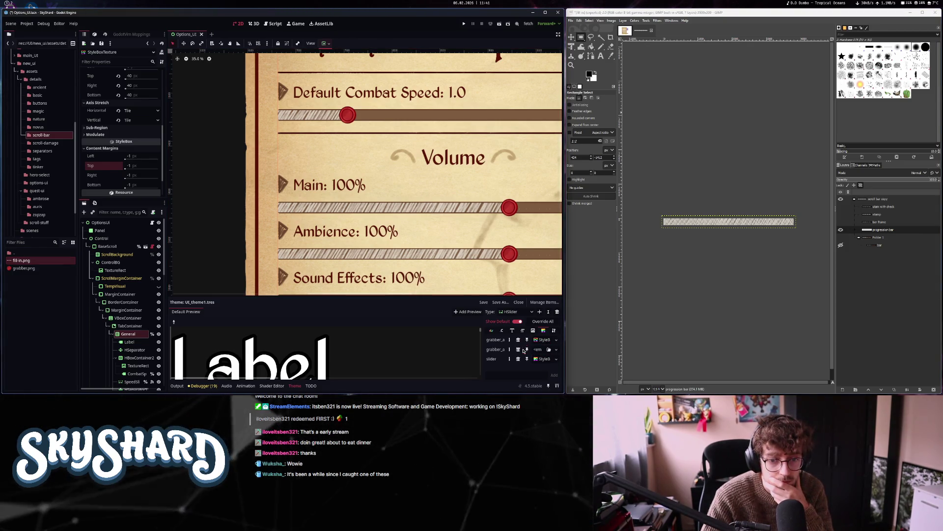
left_click_drag(540, 344, 549, 350)
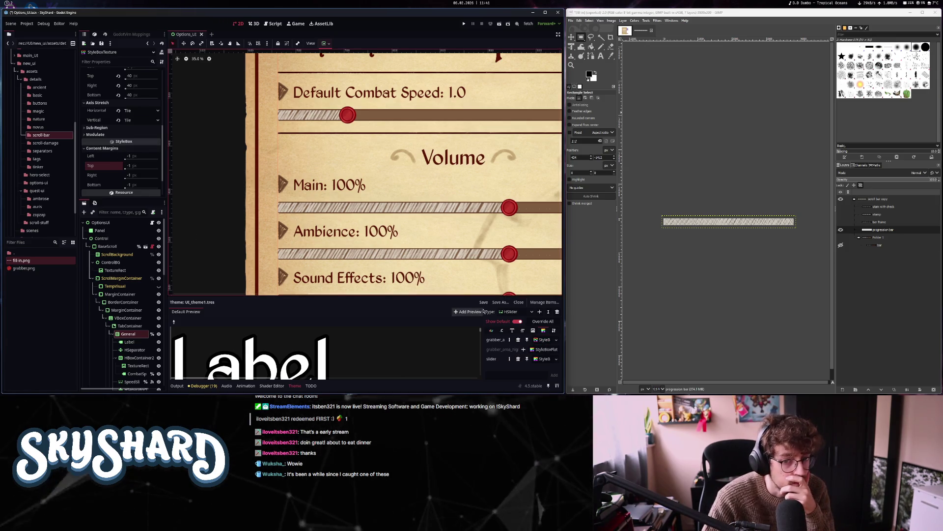
left_click(523, 349)
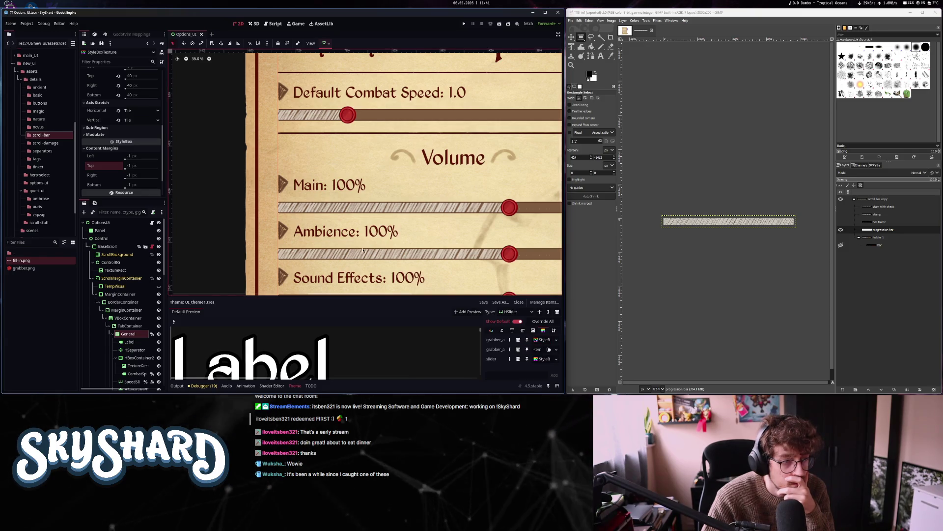
scroll(108, 158, "up", 5)
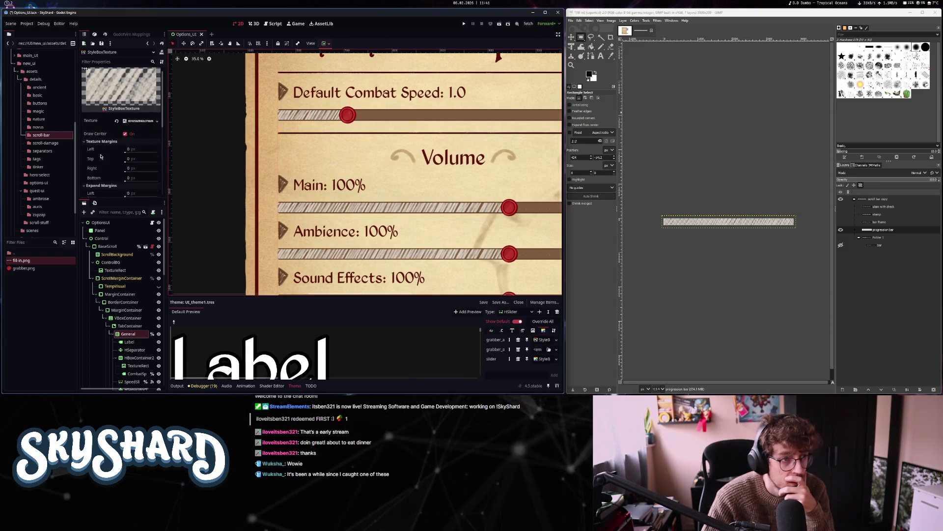
scroll(101, 159, "down", 5)
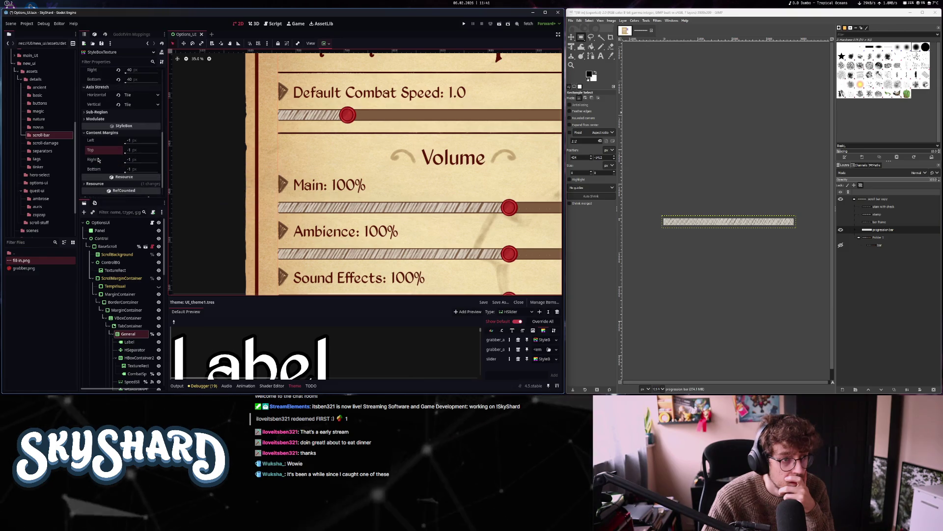
scroll(99, 160, "up", 5)
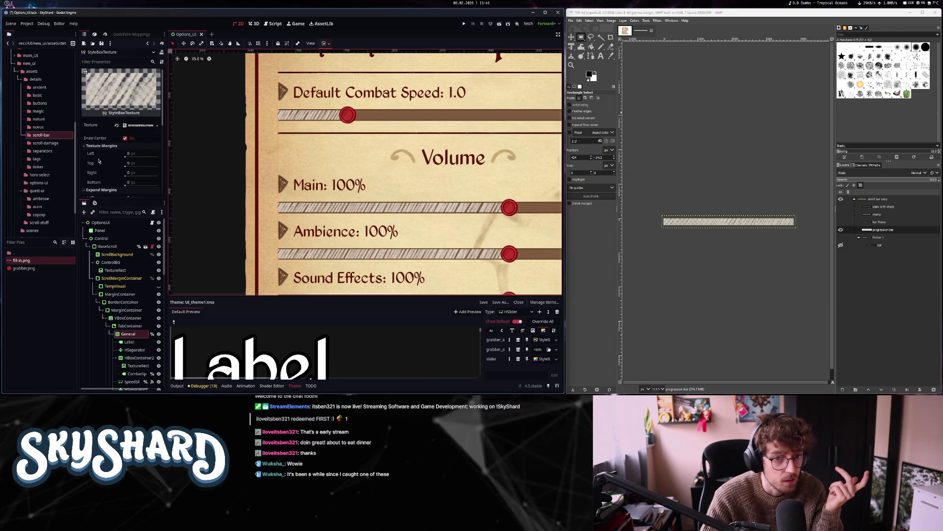
scroll(98, 150, "down", 5)
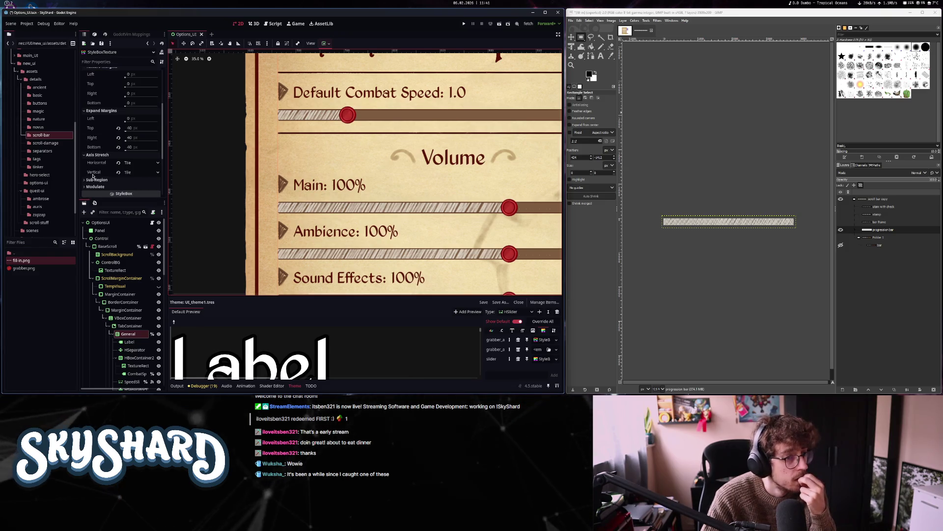
scroll(109, 142, "down", 2)
left_click(101, 132)
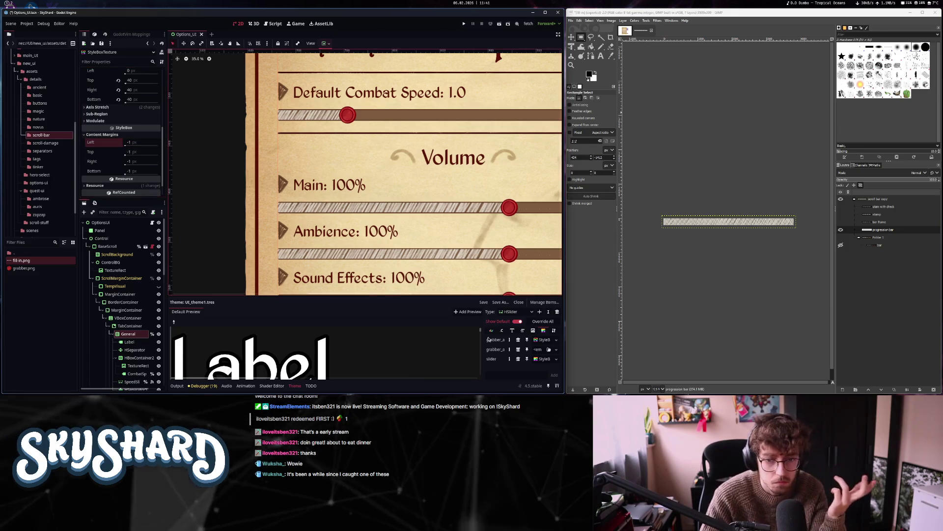
left_click(544, 359)
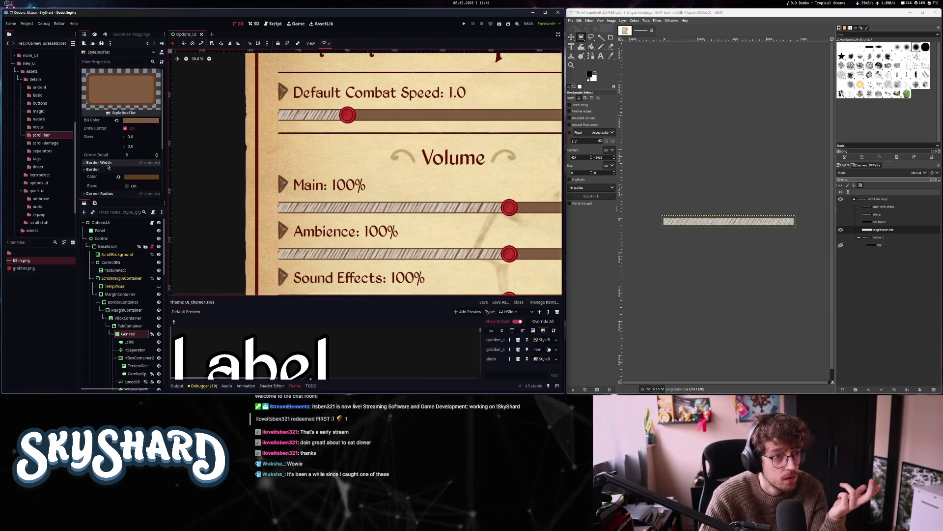
Set the brown track's expand margins to Left 9 and Top 50
scroll(105, 179, "down", 3)
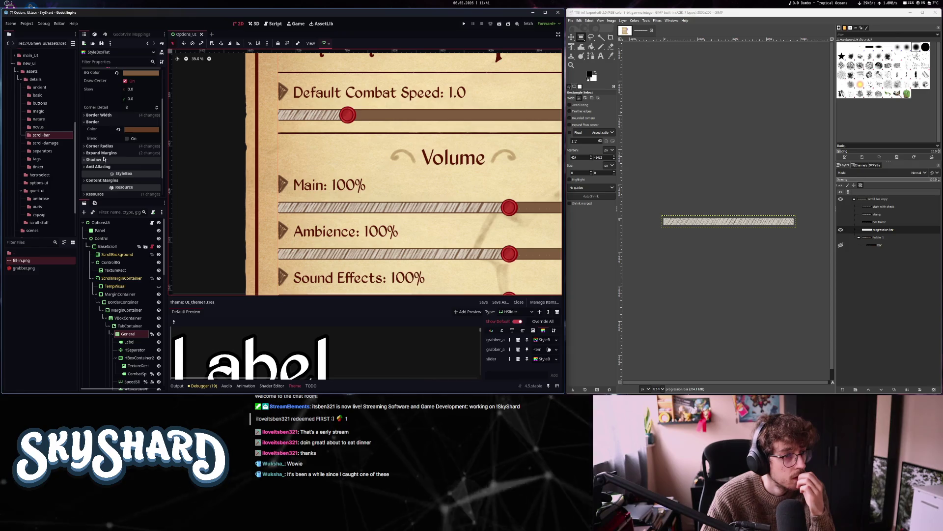
left_click(110, 152)
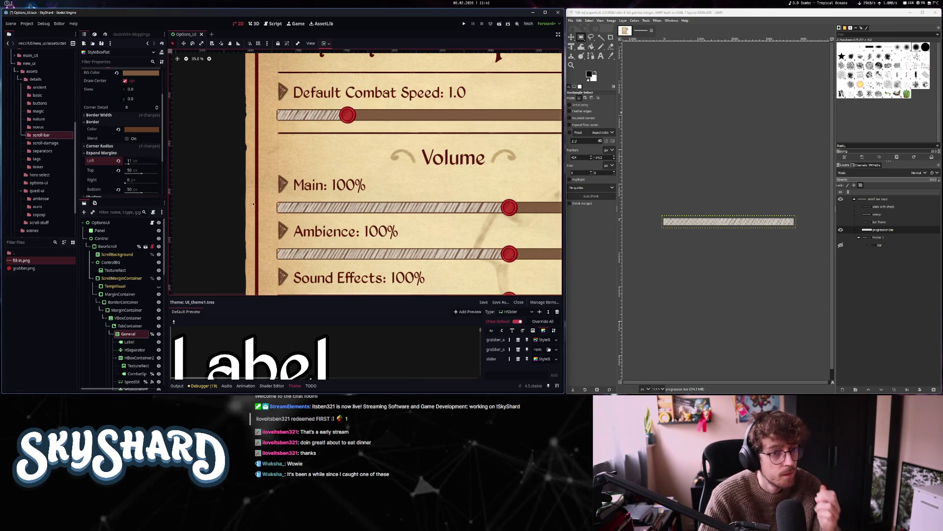
scroll(227, 187, "up", 8)
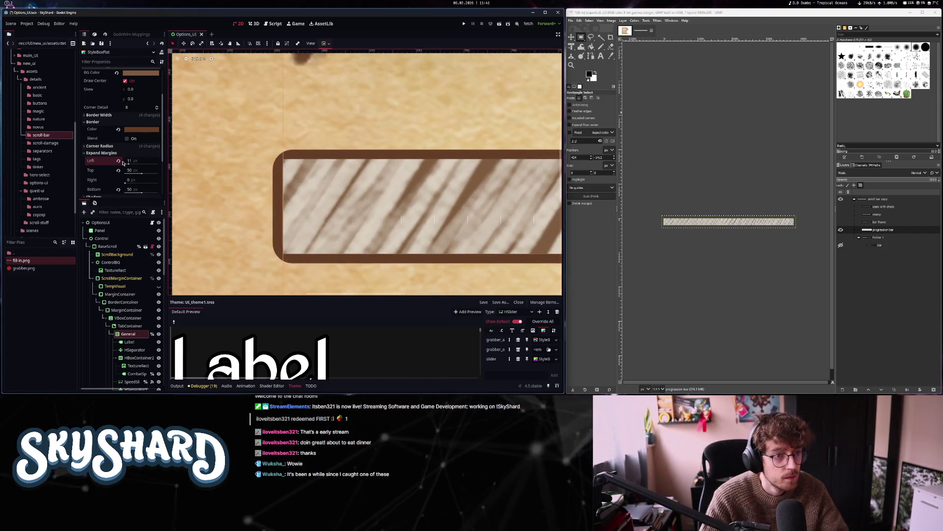
left_click_drag(129, 165, 127, 165)
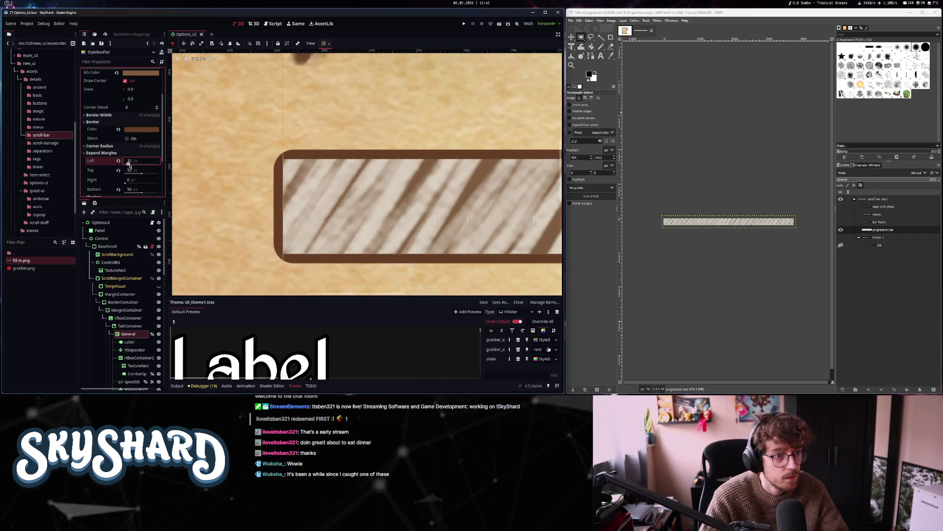
scroll(425, 257, "down", 8)
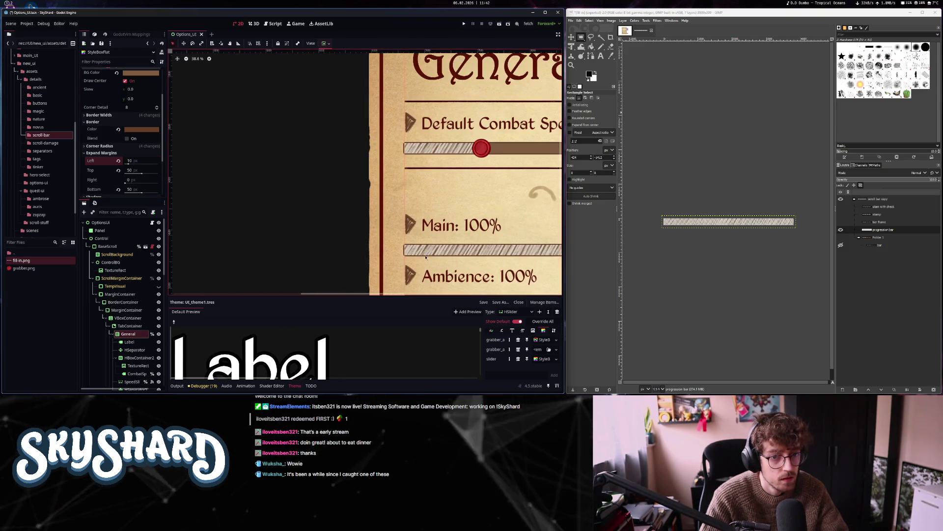
scroll(426, 257, "down", 1)
scroll(306, 241, "down", 3)
scroll(306, 241, "up", 3)
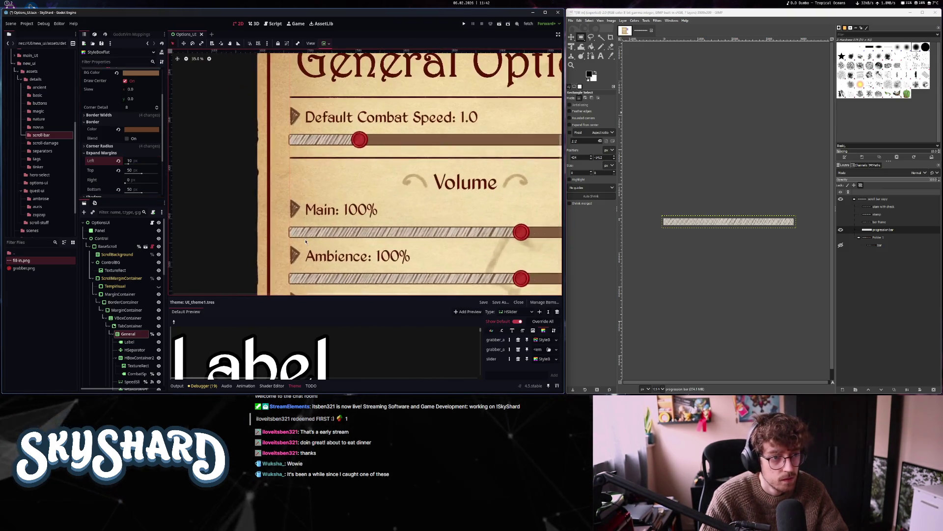
scroll(305, 241, "up", 3)
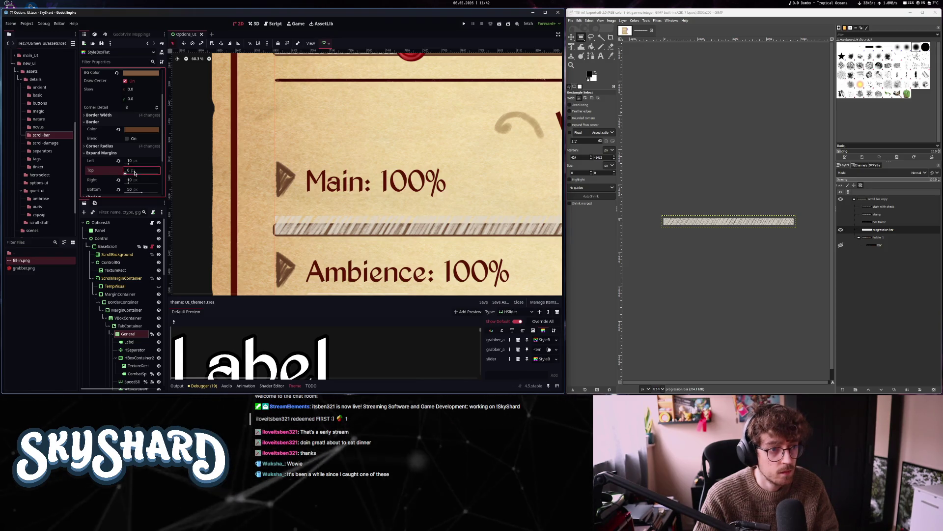
type("0")
key("Return")
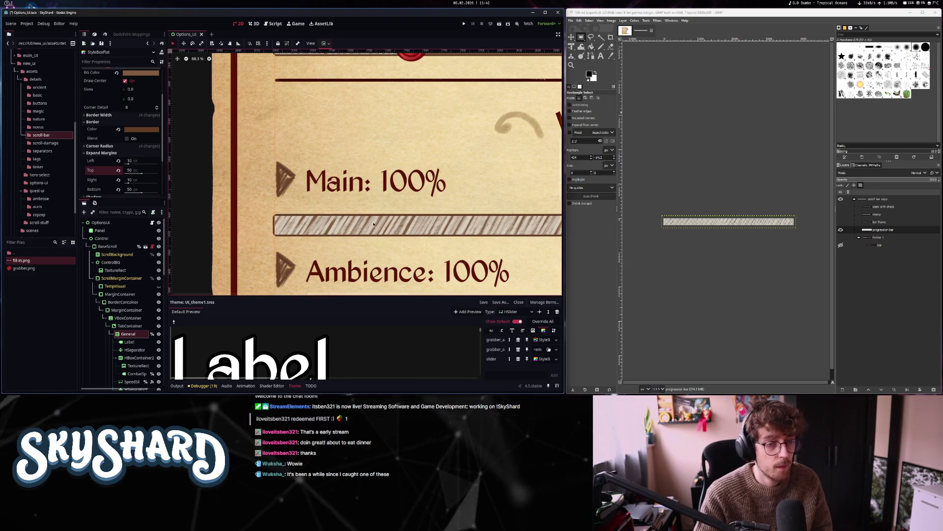
scroll(483, 269, "down", 6)
scroll(483, 268, "down", 2)
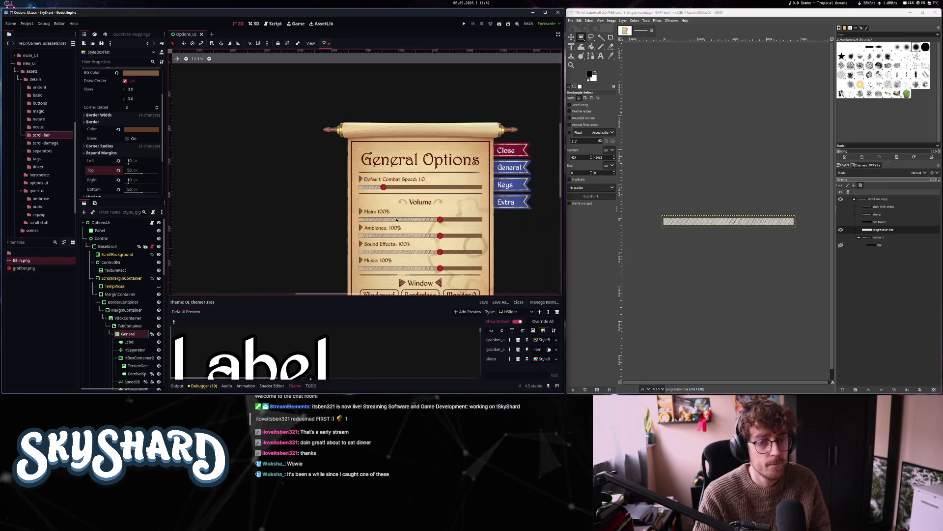
Assign the grabber StyleBox to the empty second grabber slot and run the current scene
left_click(101, 153)
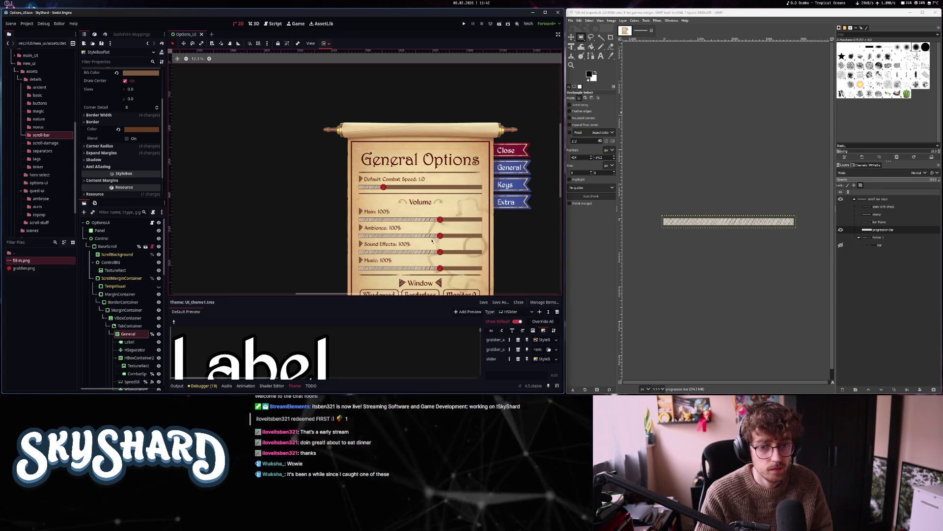
left_click_drag(544, 343, 541, 350)
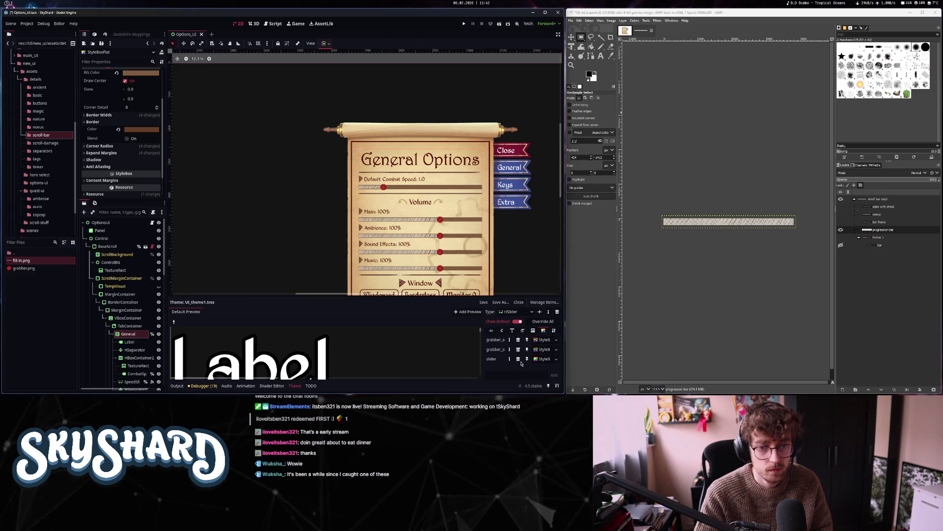
left_click(536, 262)
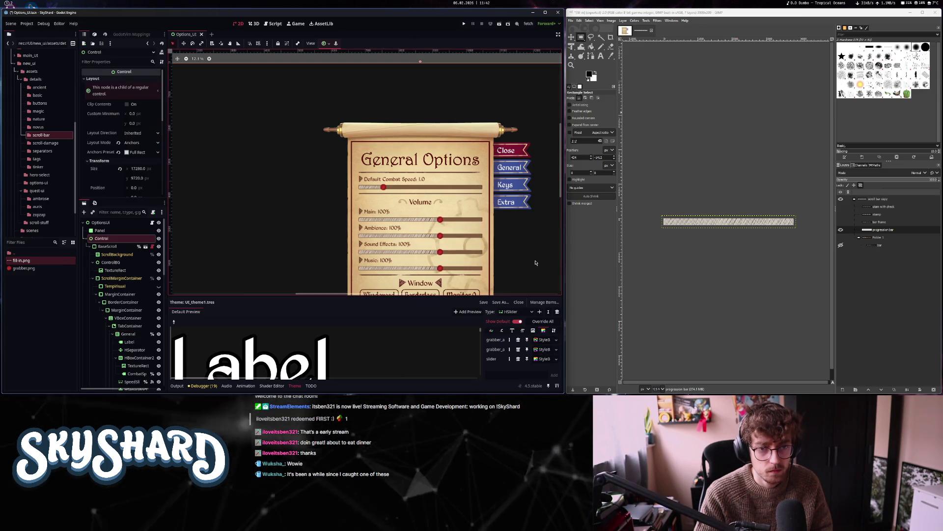
key("f")
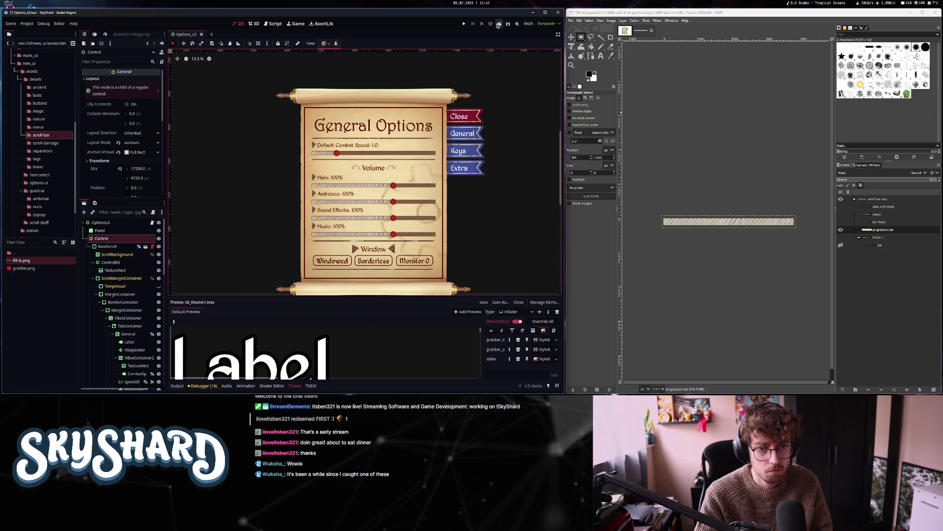
left_click(499, 23)
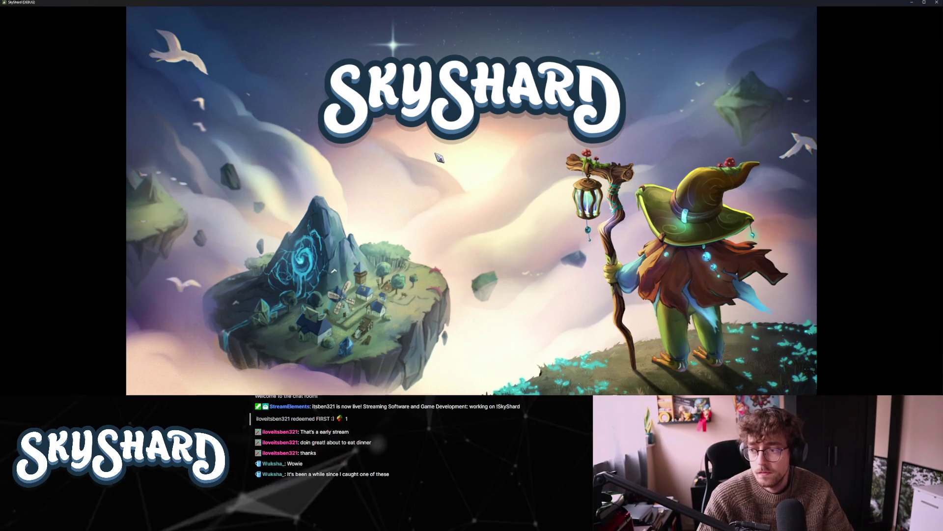
Restore the game to a window and raise Default Combat Speed from 1.0
key("super+Down")
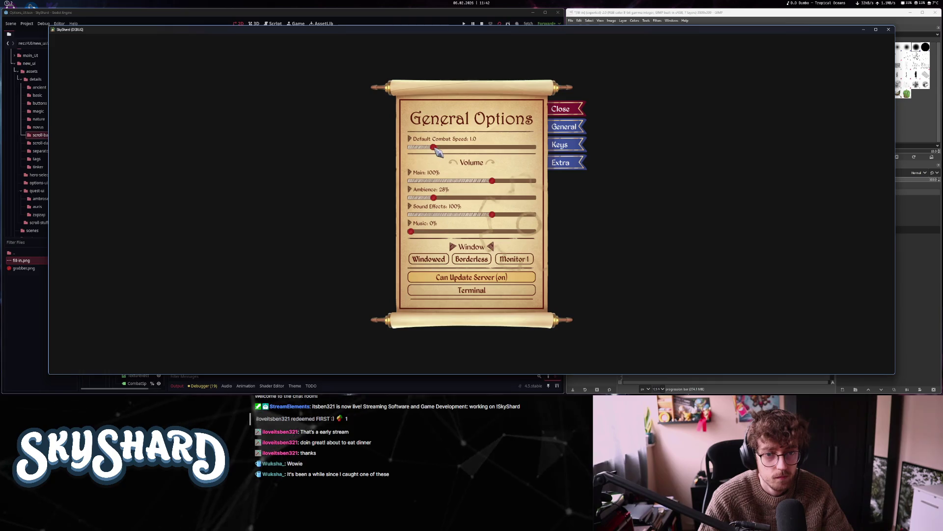
mouse_move(433, 148)
left_mouse_down()
mouse_move(482, 155)
mouse_move(463, 185)
left_mouse_up()
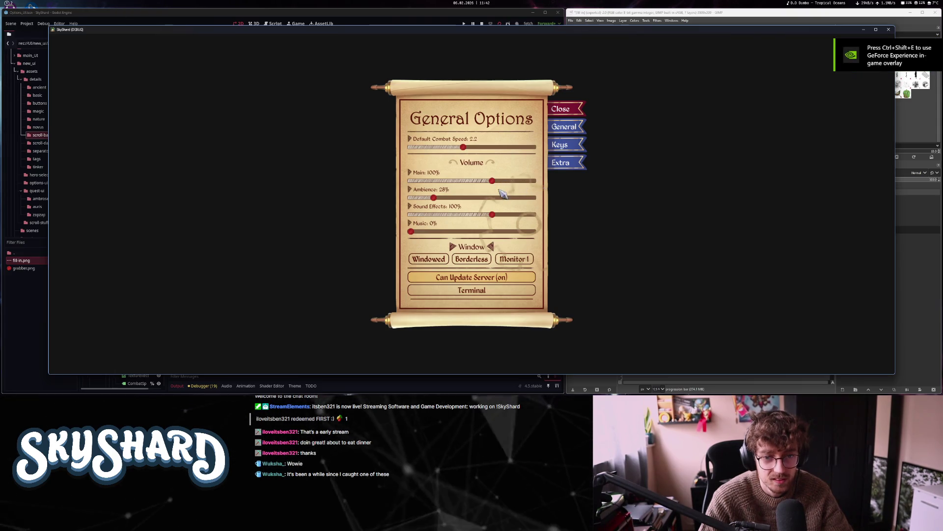
Lower Sound Effects volume, then push Music to 150% and back to 0%
mouse_move(492, 215)
left_mouse_down()
mouse_move(435, 219)
mouse_move(534, 221)
mouse_move(456, 219)
left_mouse_up()
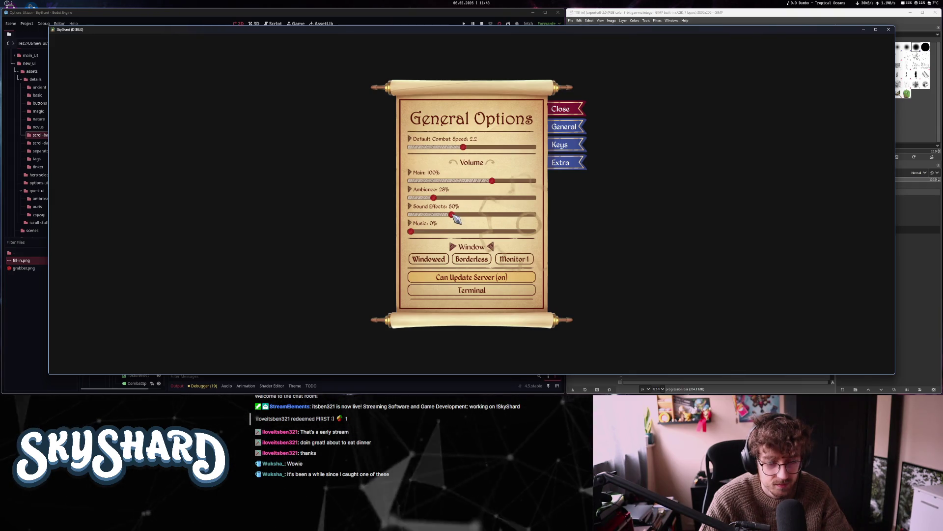
left_click_drag(415, 235, 558, 238)
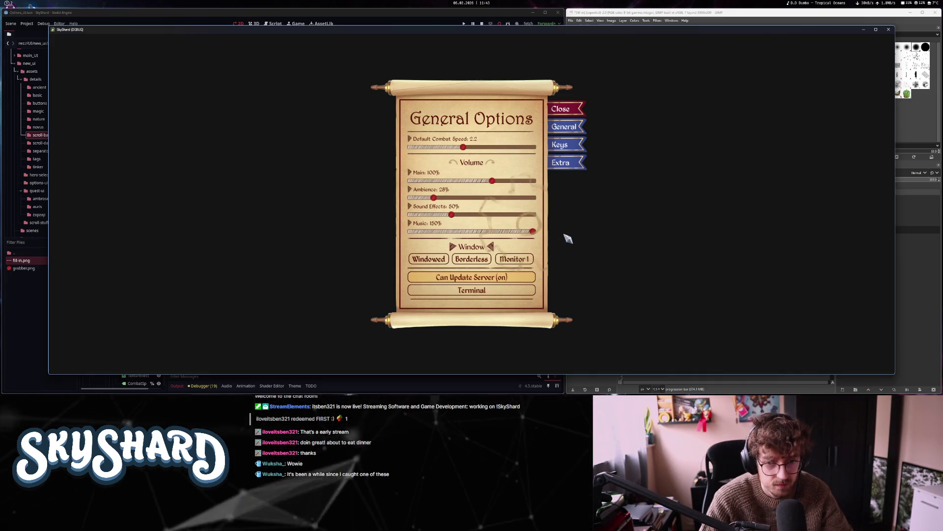
left_click_drag(568, 238, 385, 225)
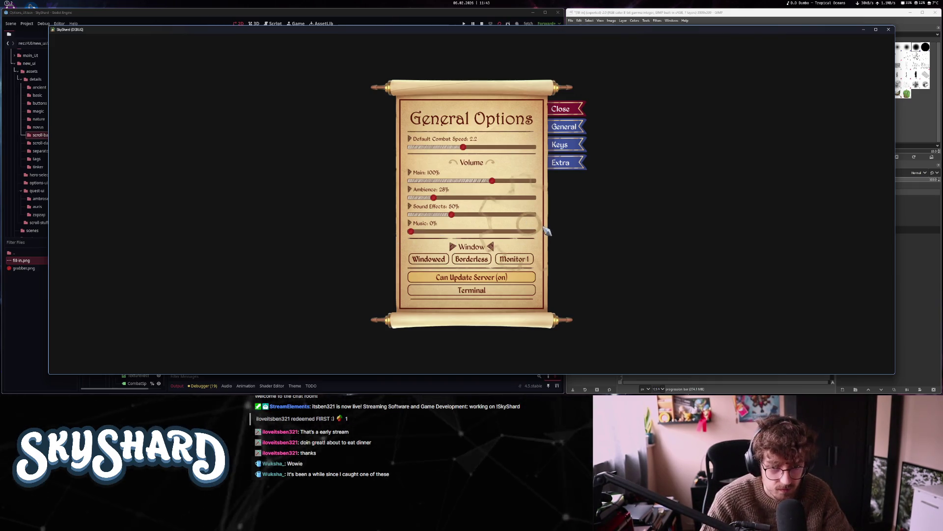
Switch to Borderless then back to Windowed, set Combat Speed to 2.2, and quit
left_click(473, 259)
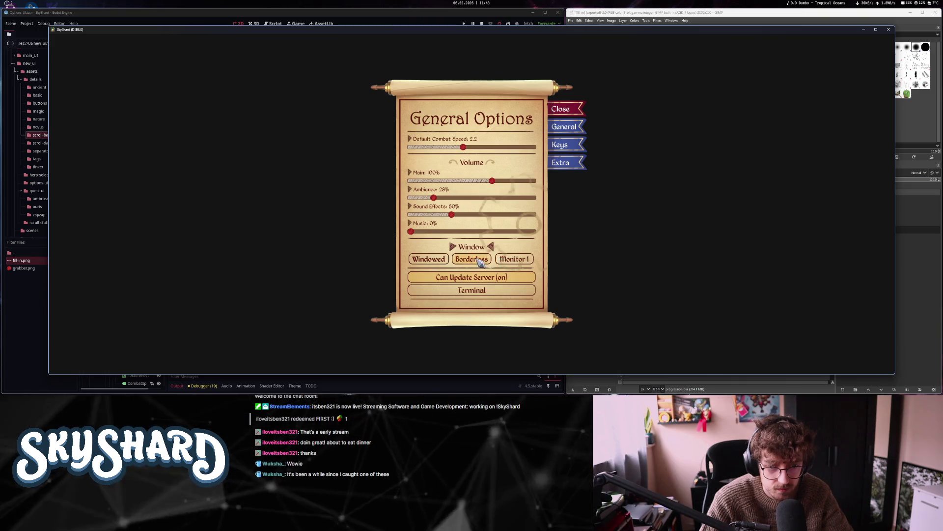
left_click(424, 260)
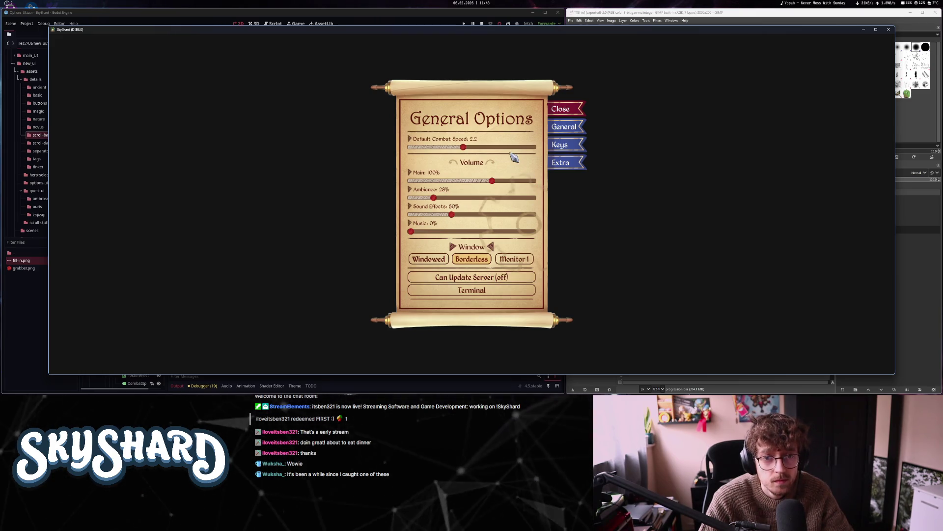
left_click_drag(468, 149, 463, 148)
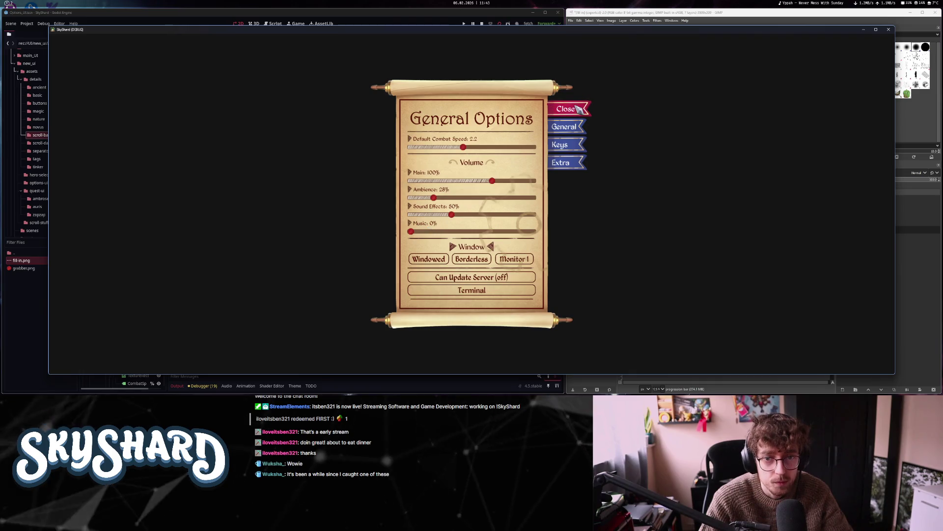
left_click(561, 108)
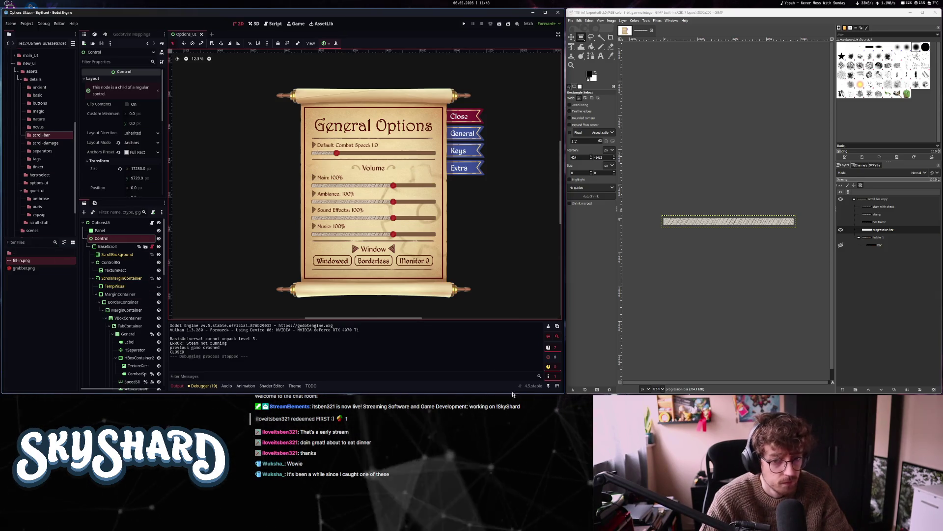
Set the ControlBG TextureRect's Mouse Filter to Ignore and save the options scene
left_click(295, 386)
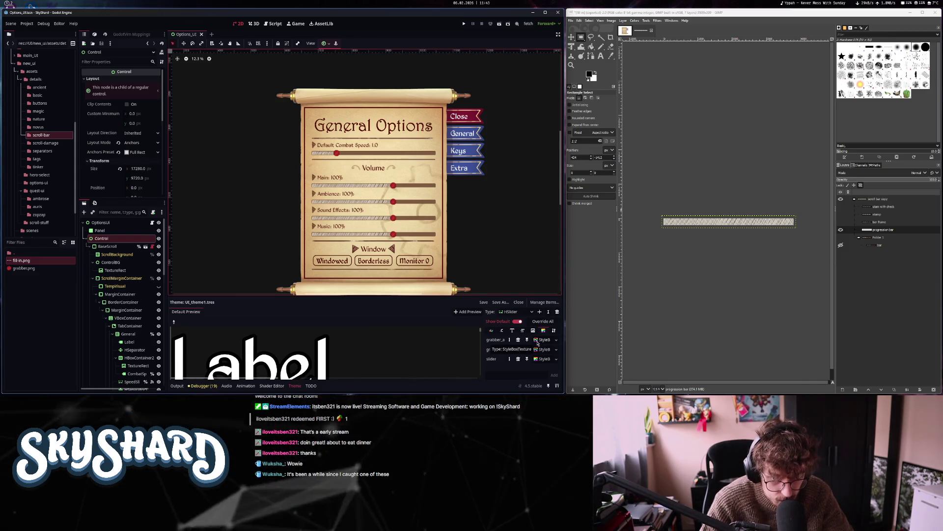
left_click(110, 262)
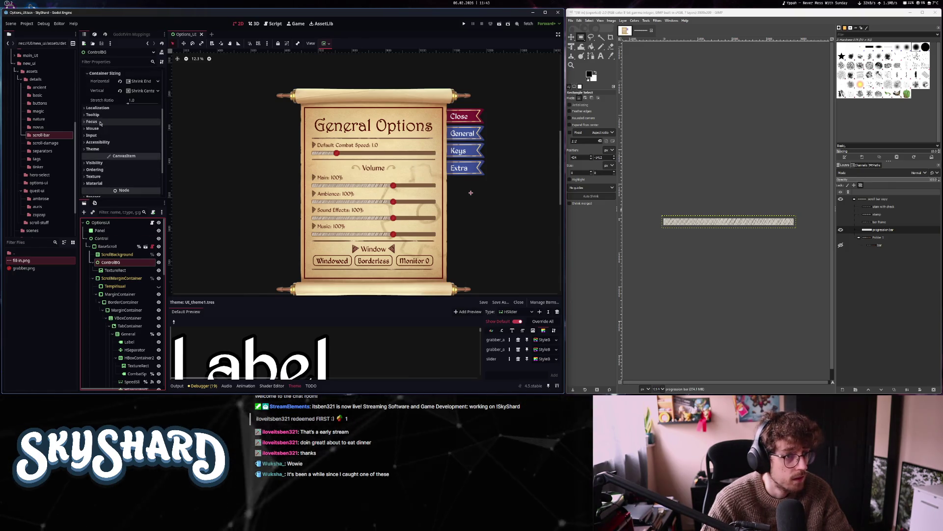
scroll(105, 152, "down", 3)
left_click(92, 128)
left_click(131, 137)
left_click(136, 161)
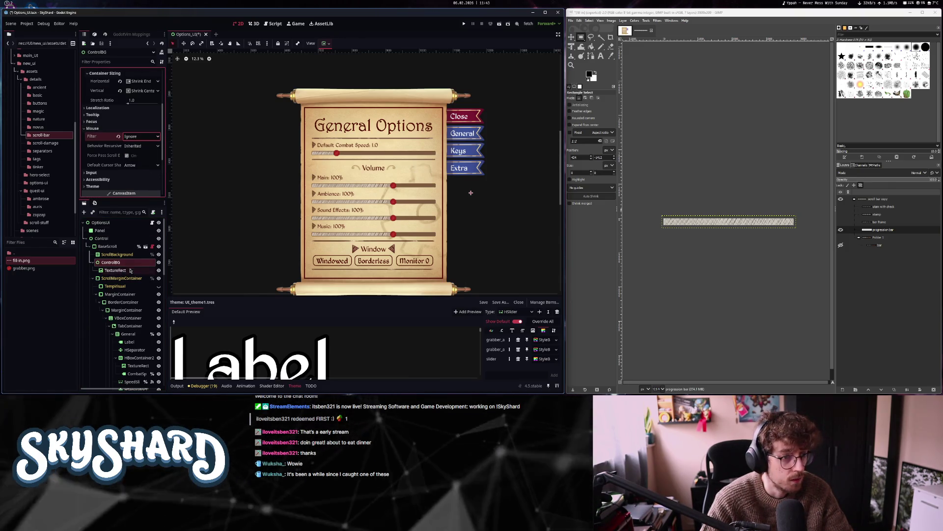
left_click(115, 269)
left_click(116, 158)
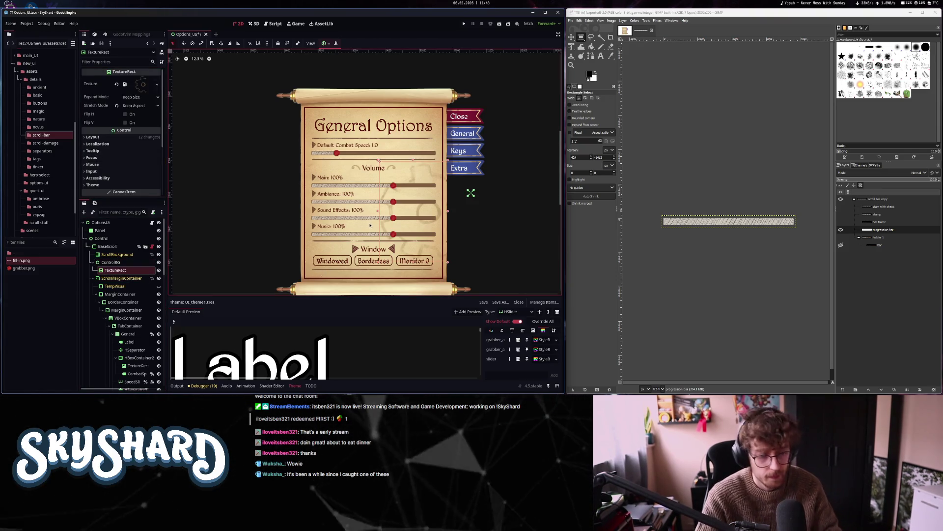
key("ctrl+s")
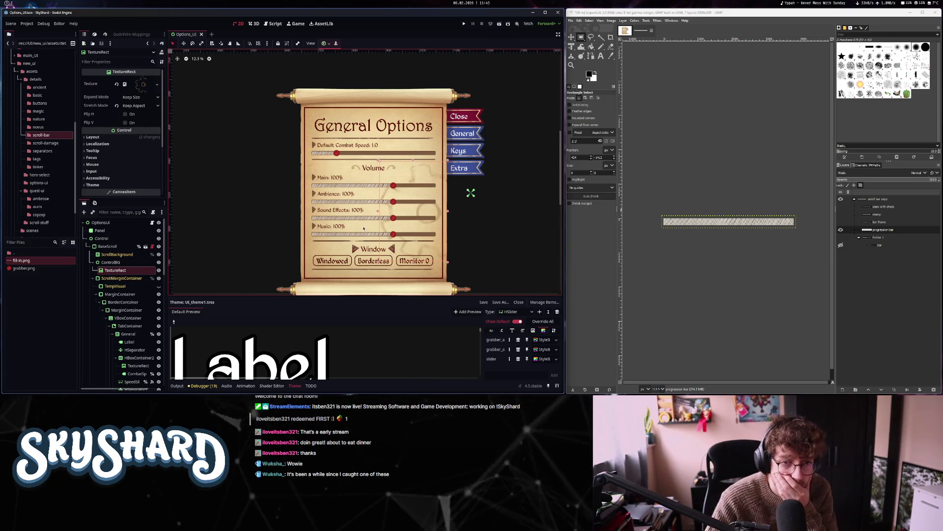
Add an empty 'tick' icon to the HSlider theme and inspect the grabber.png texture
left_click(501, 331)
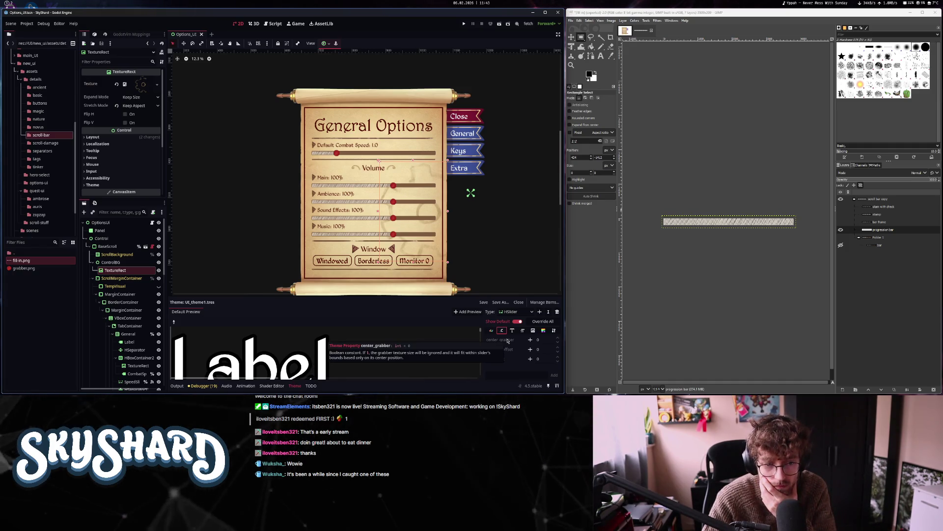
left_click(513, 331)
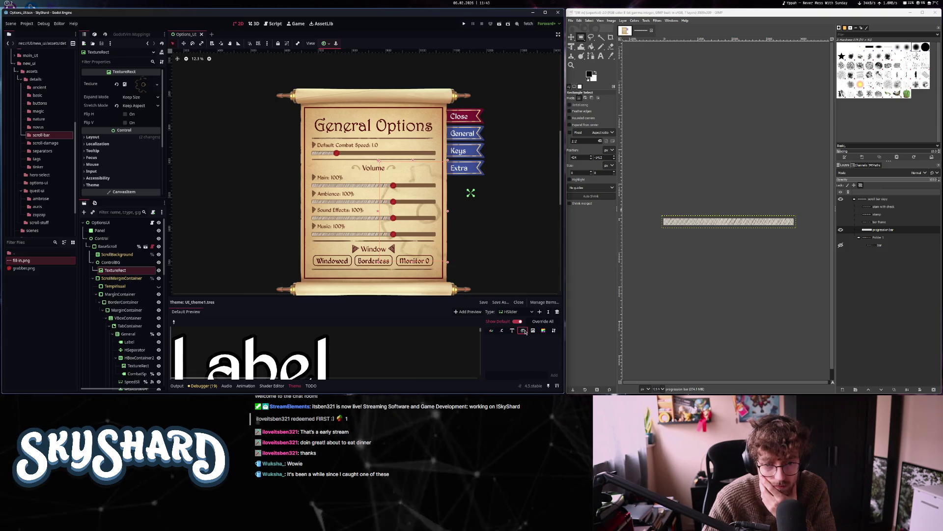
left_click(527, 360)
left_click(538, 366)
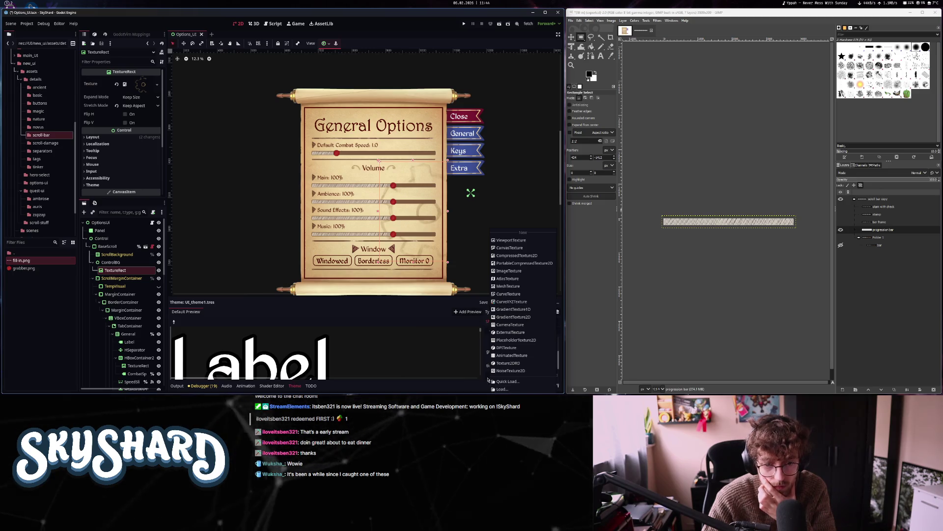
key("Escape")
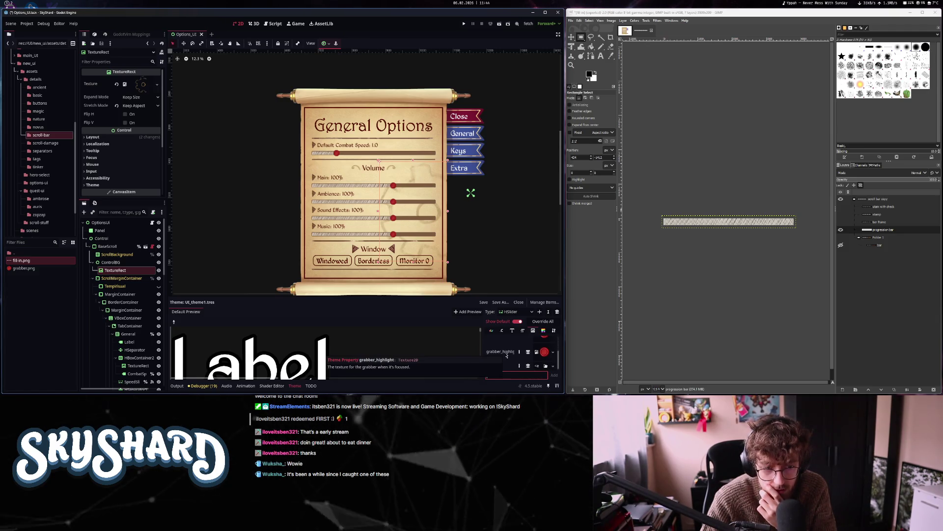
left_click(545, 351)
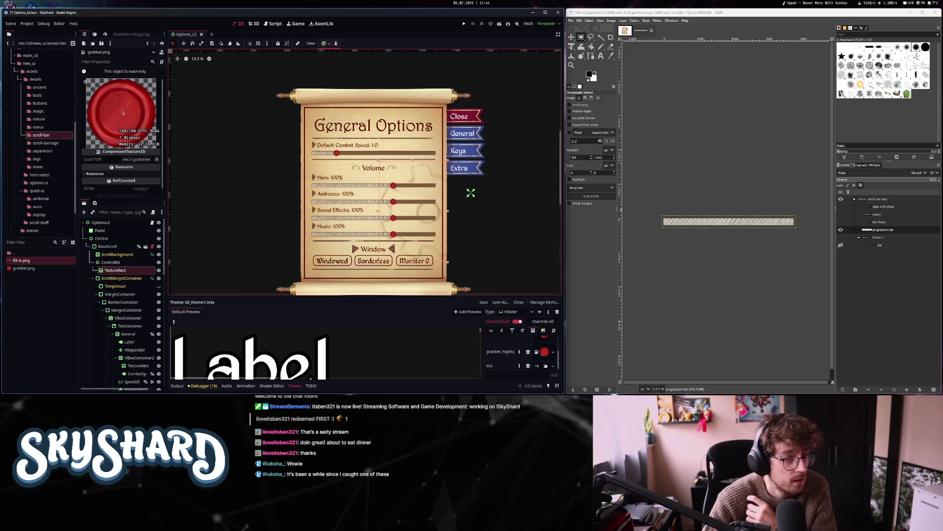
left_click(543, 331)
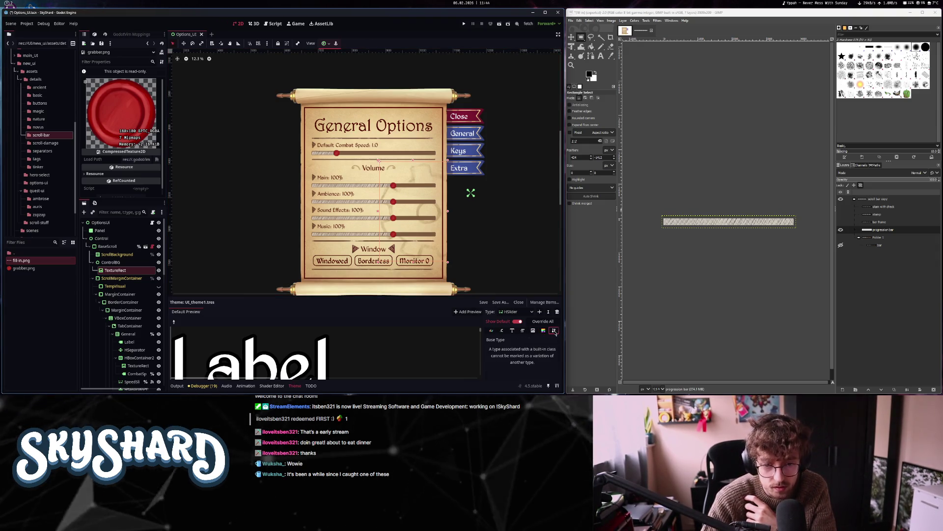
Review the HSlider theme's font, type and other item categories
scroll(374, 226, "up", 10)
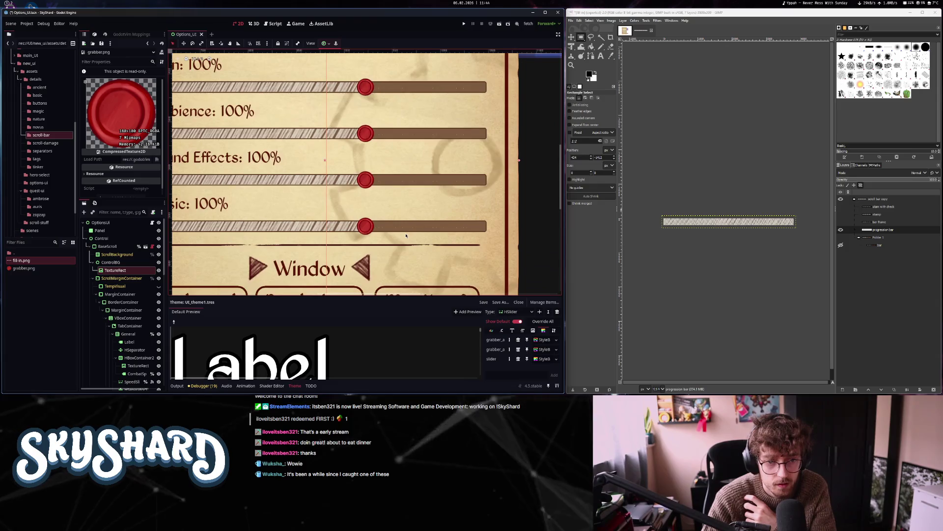
left_click(509, 331)
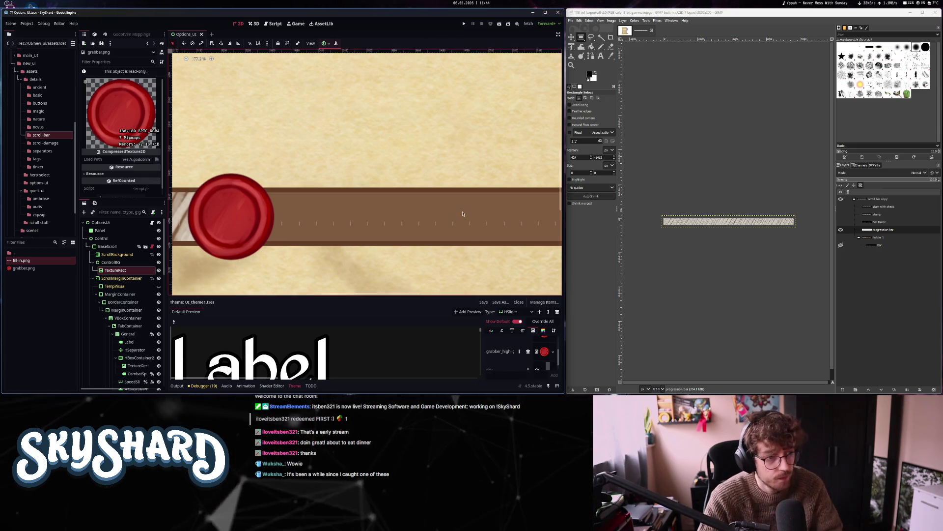
left_click(554, 330)
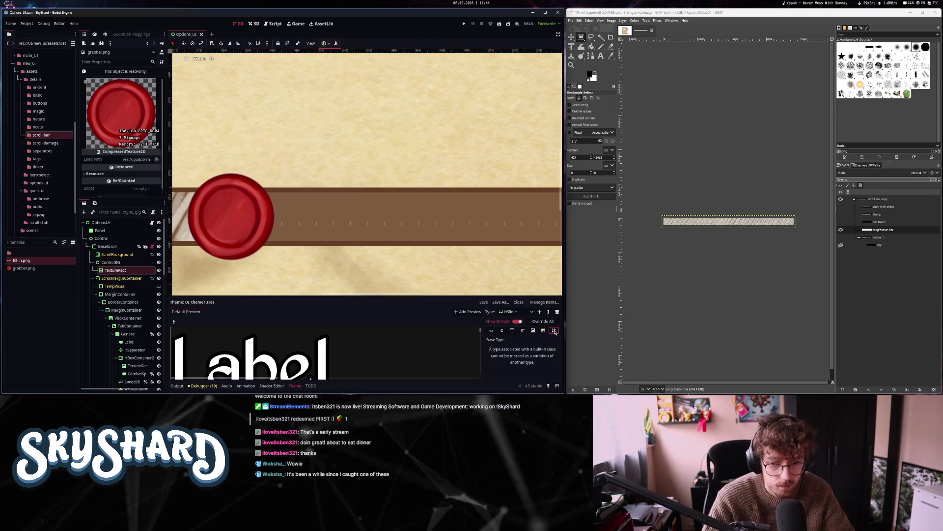
left_click(491, 331)
scroll(134, 314, "down", 5)
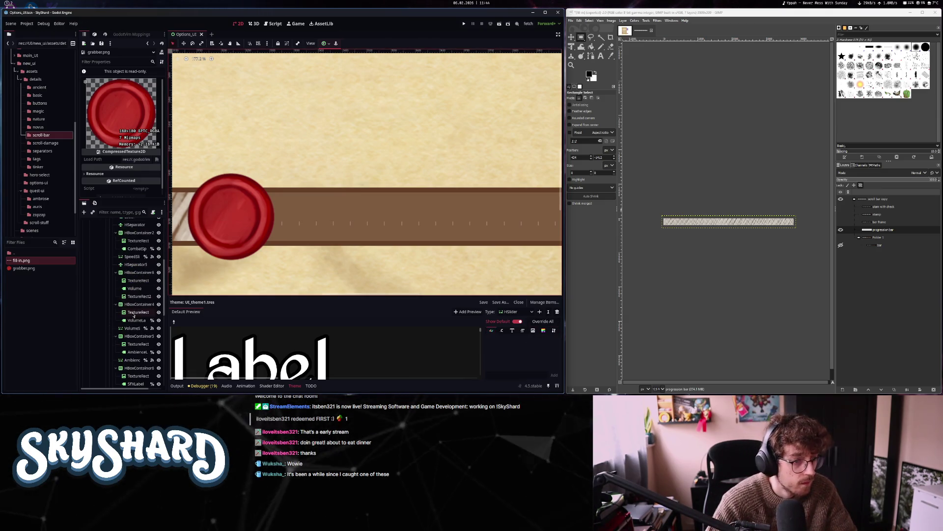
scroll(134, 315, "up", 3)
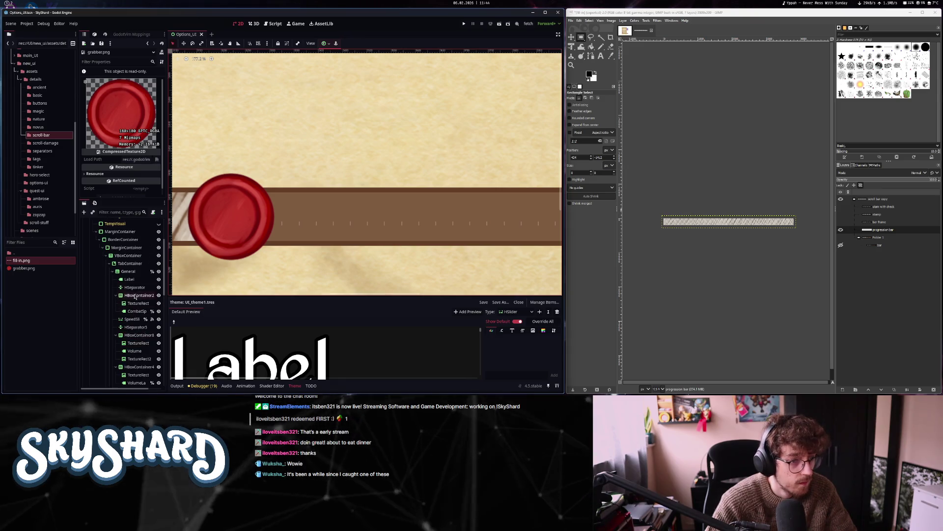
Toggle ticks on borders and reset the main volume slider's Tick Count to 0
left_click(132, 319)
scroll(288, 181, "down", 5)
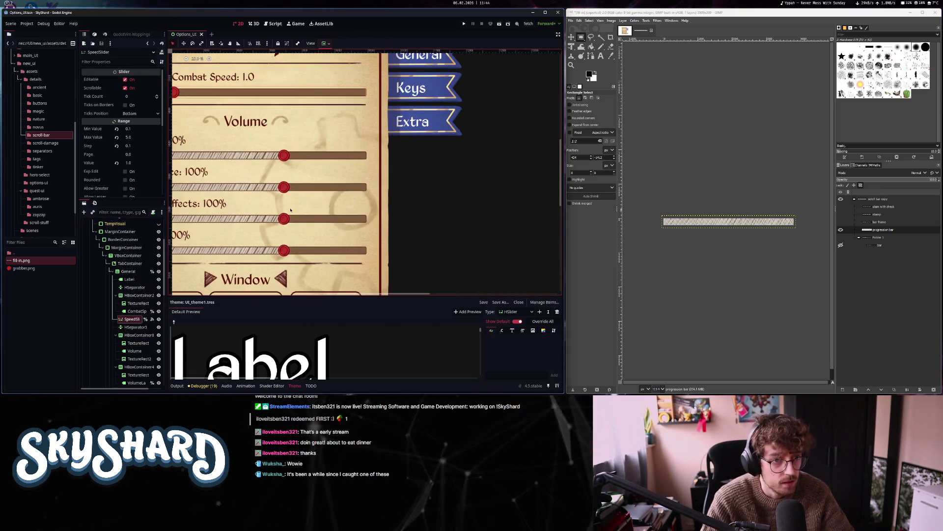
scroll(288, 181, "down", 2)
scroll(344, 177, "up", 1)
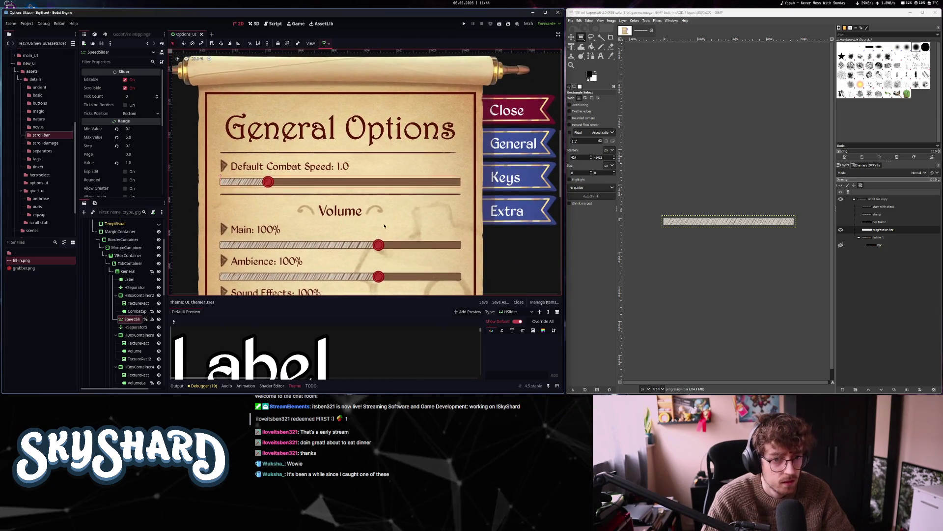
scroll(396, 175, "up", 6)
scroll(396, 174, "down", 5)
scroll(365, 210, "up", 5)
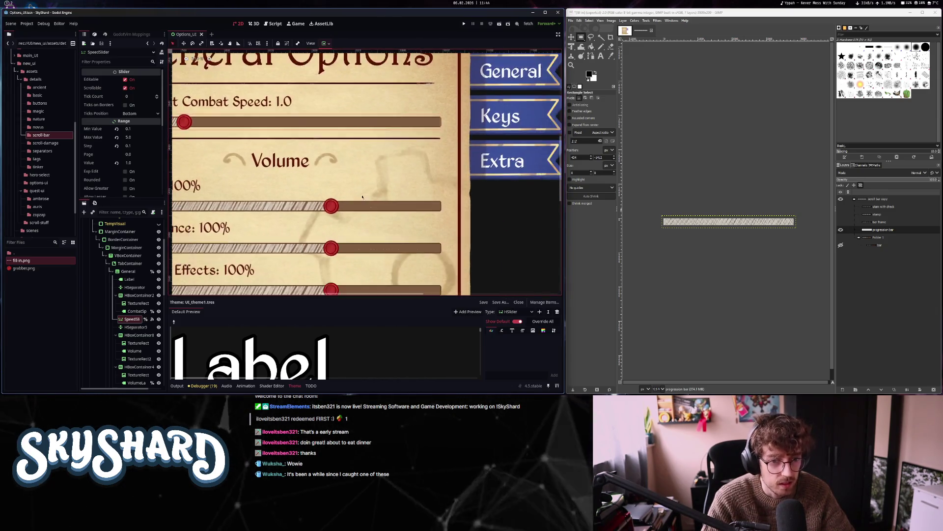
left_click(365, 209)
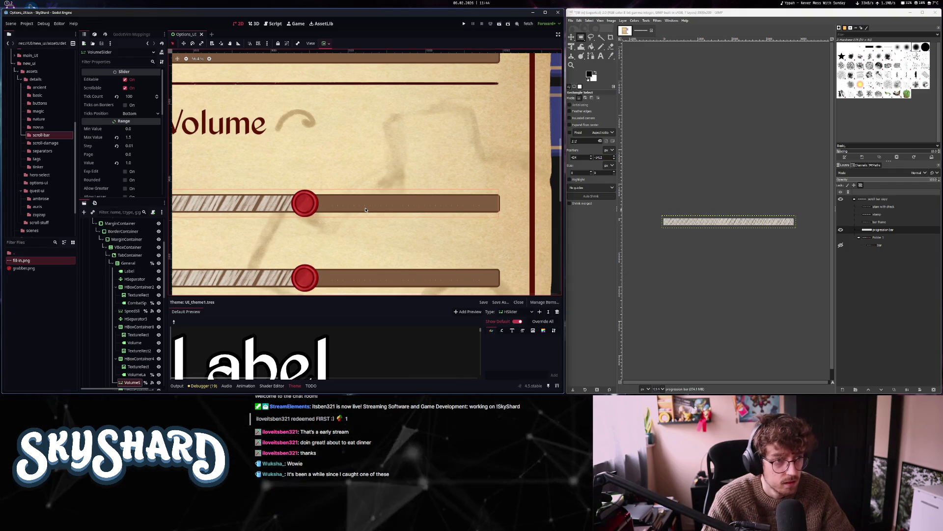
left_click(126, 105)
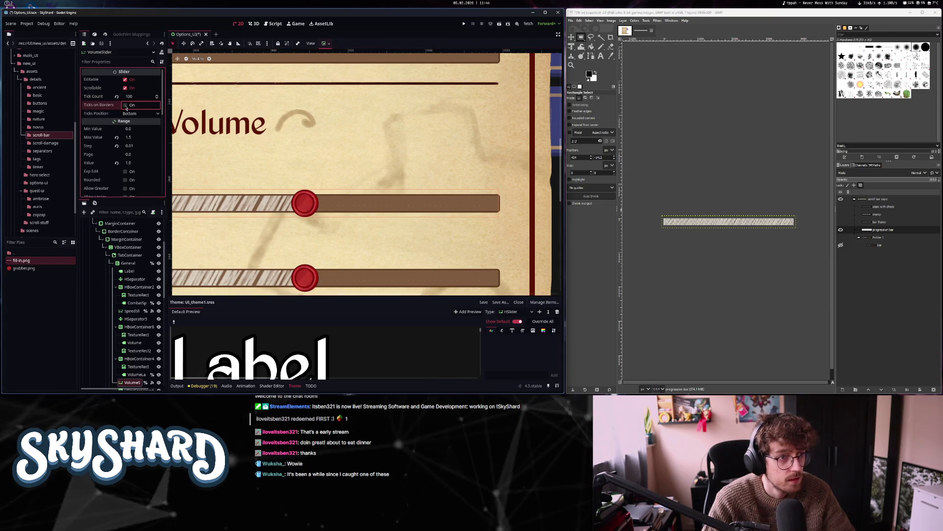
left_click(133, 311)
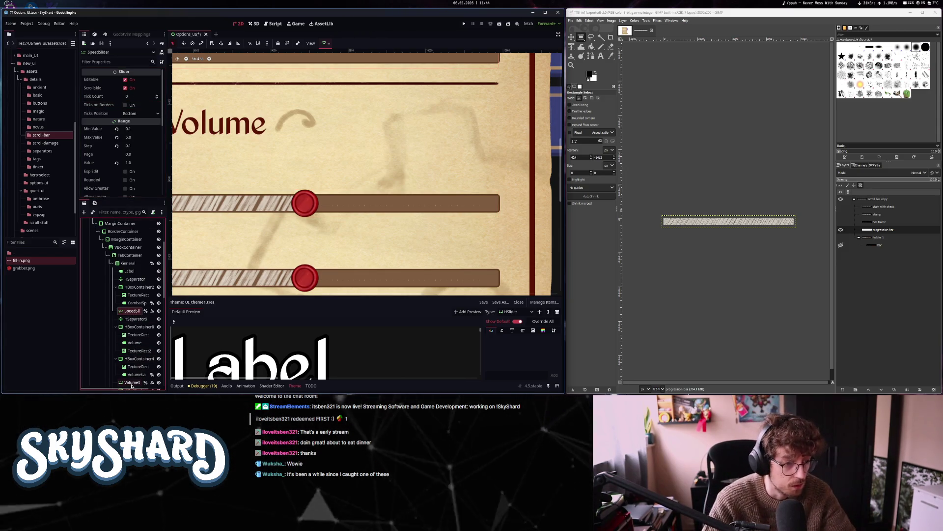
left_click(116, 96)
scroll(397, 232, "down", 2)
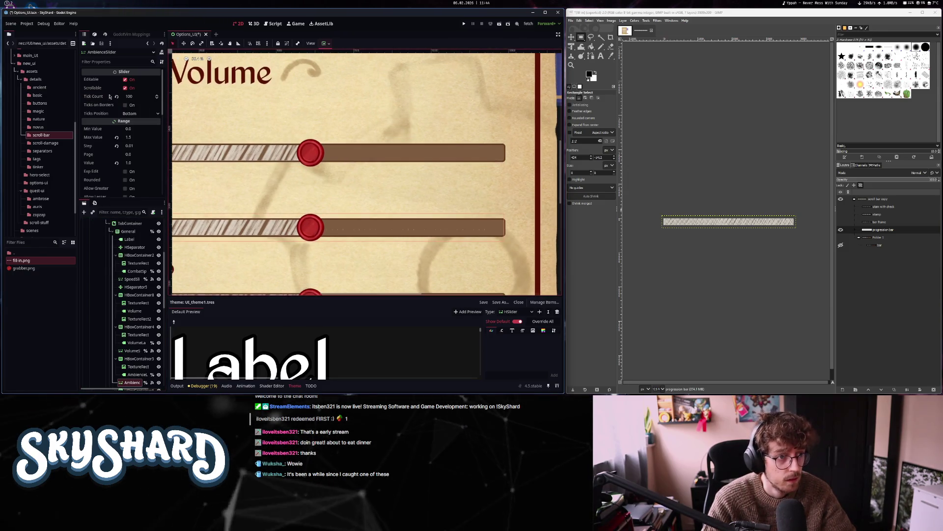
Reset the sound effects slider's Tick Count to 0, save the scene, and run the project
left_click(363, 228)
scroll(385, 98, "up", 1)
scroll(385, 97, "down", 2)
scroll(389, 224, "down", 2)
left_click(390, 209)
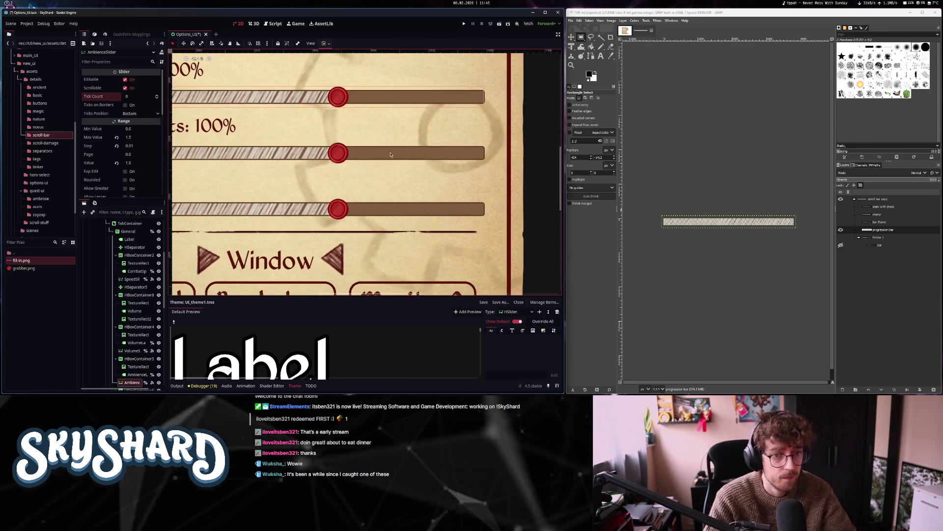
left_click(116, 96)
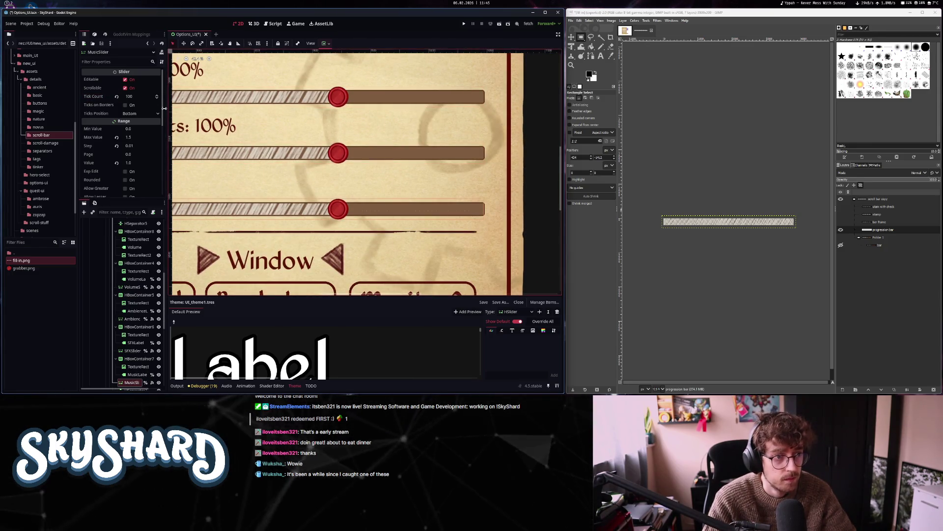
scroll(226, 190, "down", 1)
left_click(226, 190)
scroll(226, 191, "down", 1)
key("ctrl+s")
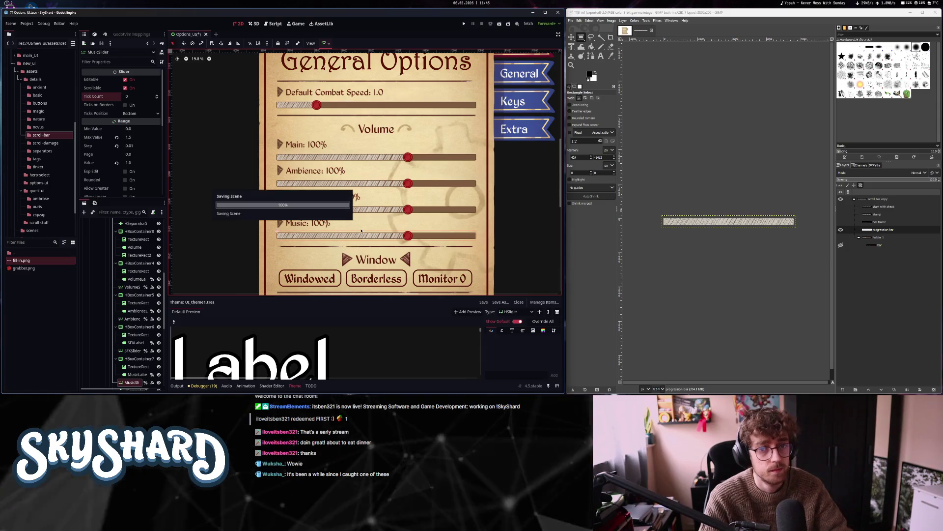
left_click(499, 24)
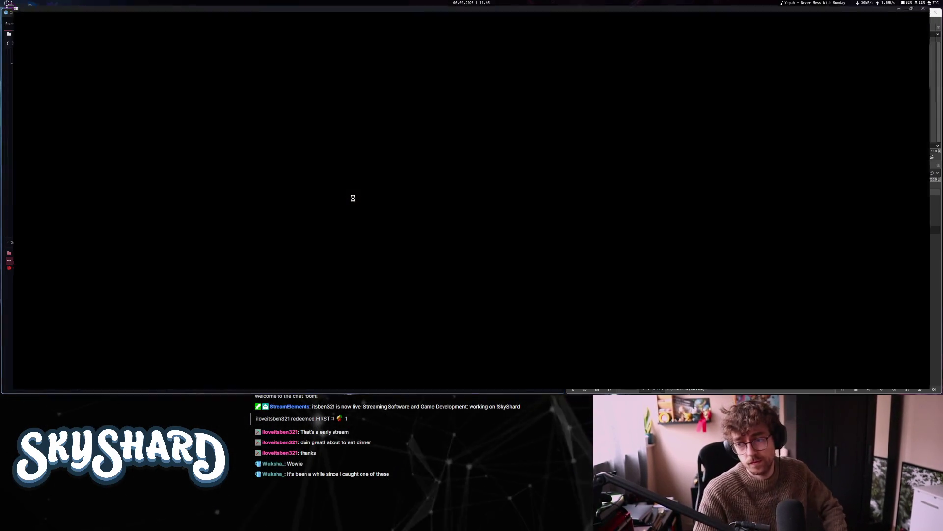
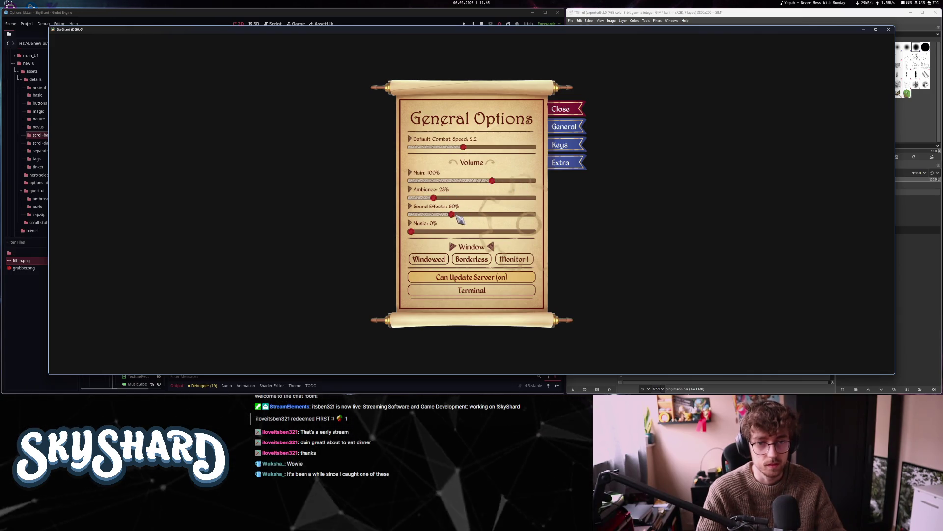
Raise Sound Effects to 91%, close the SkyShard test run, and select ControlBG
left_click_drag(456, 216, 485, 215)
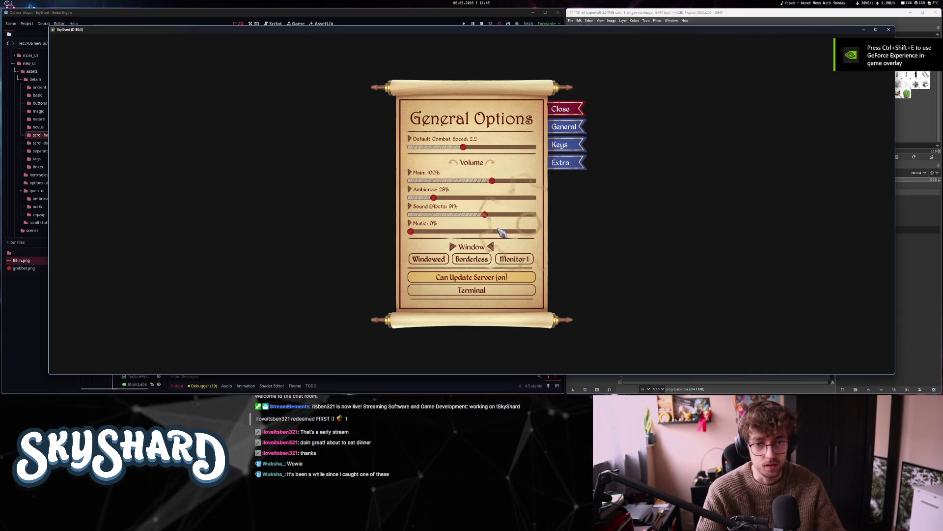
left_click(570, 115)
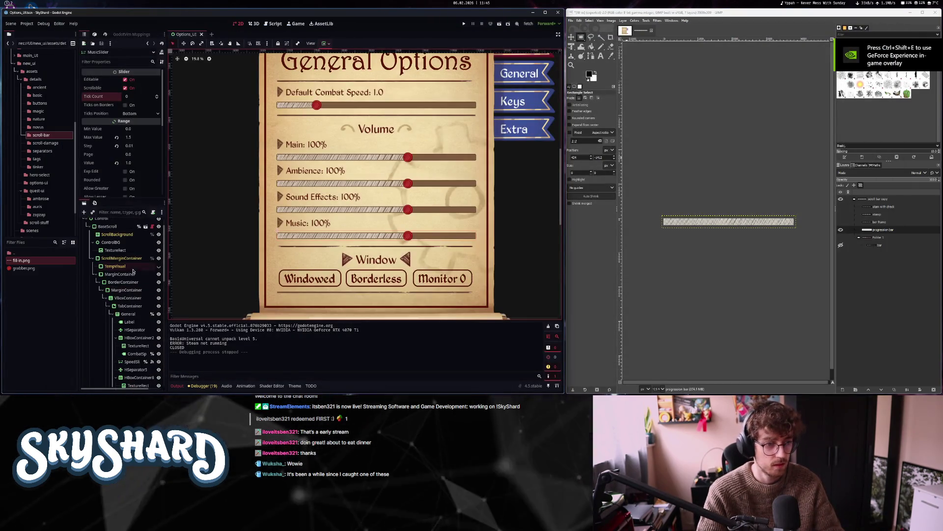
scroll(133, 270, "up", 10)
left_click(111, 243)
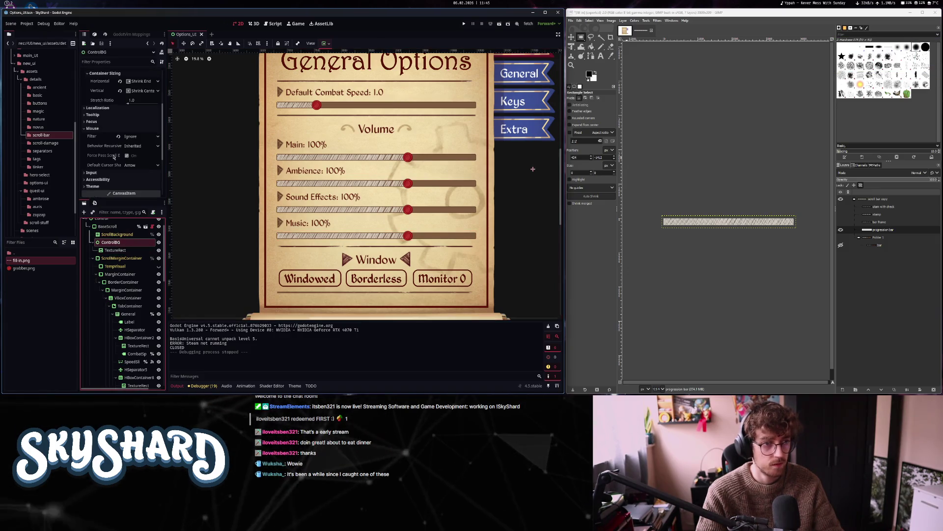
Set the ControlBG TextureRect's mouse filter to Ignore and save the scene
left_click(115, 250)
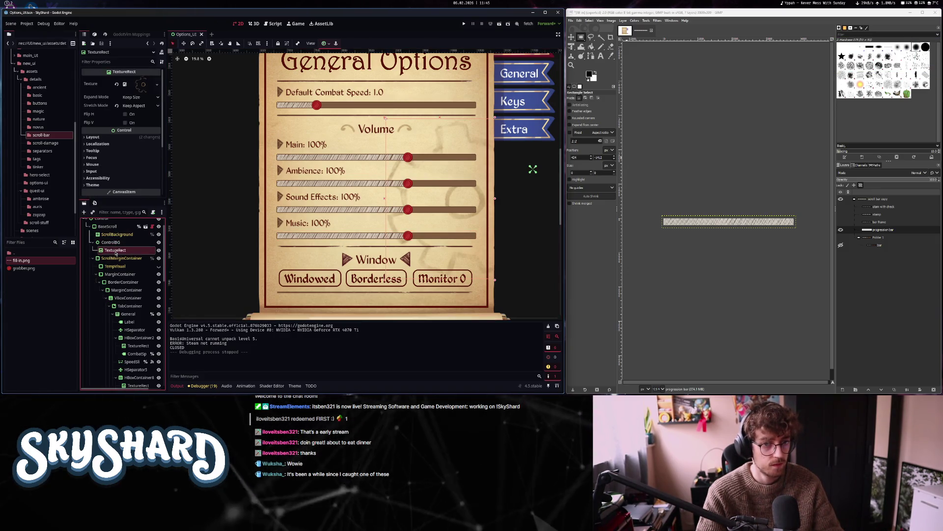
left_click(108, 164)
left_click(134, 197)
key("ctrl+s")
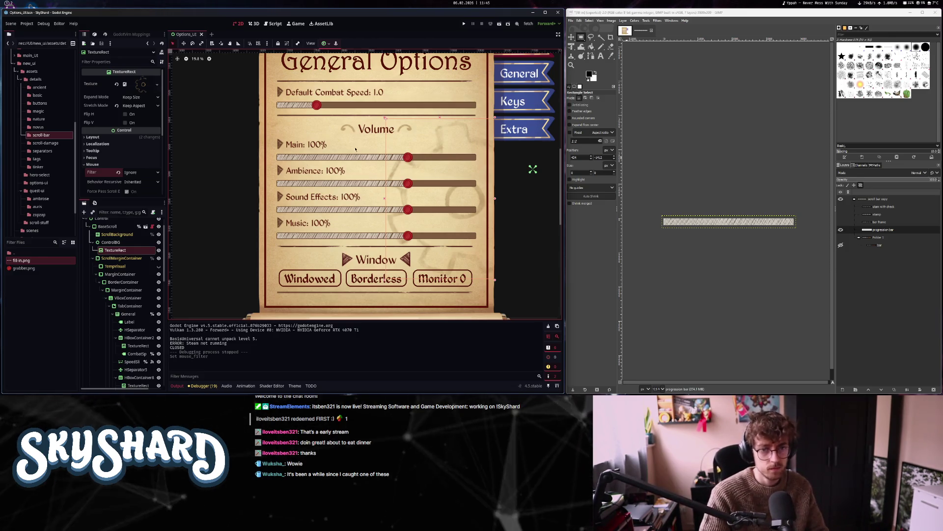
Select ControlBG and run the project to test the options menu
scroll(415, 165, "up", 3)
scroll(415, 165, "up", 1)
scroll(495, 184, "down", 5)
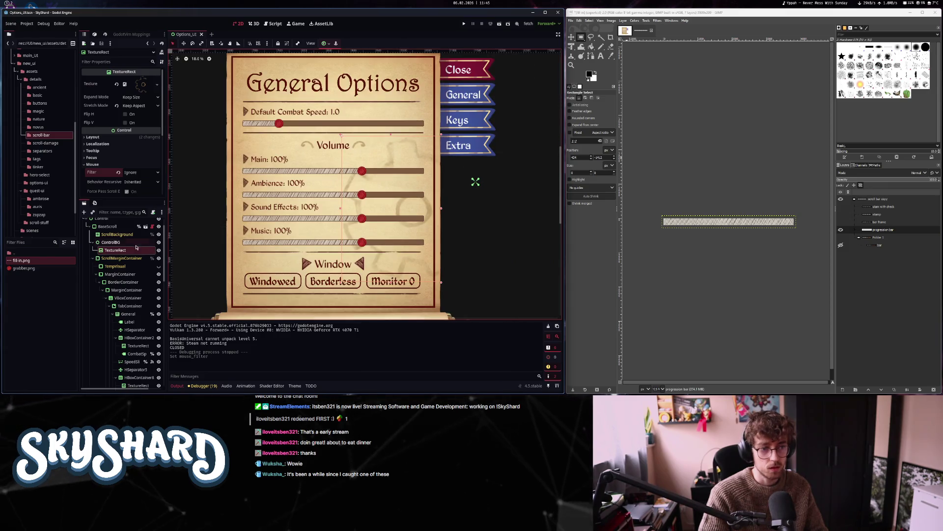
left_click(132, 243)
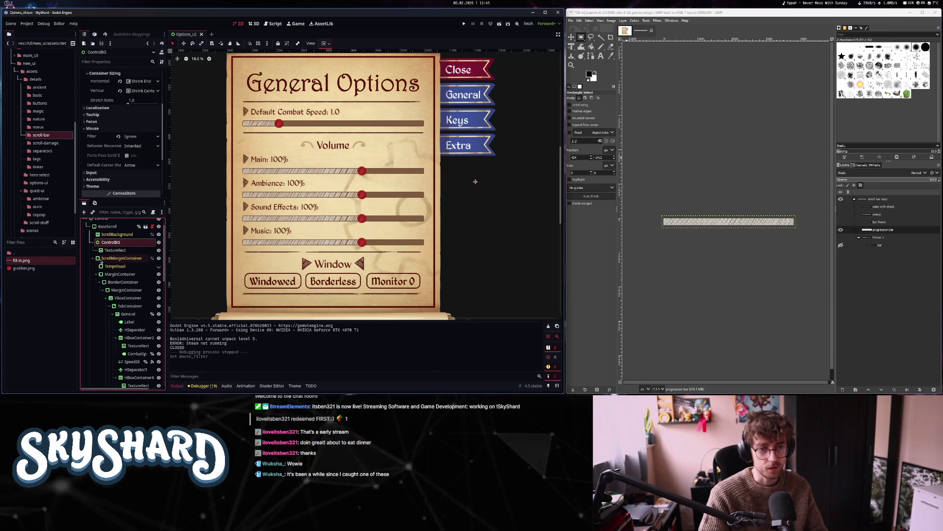
left_click(500, 24)
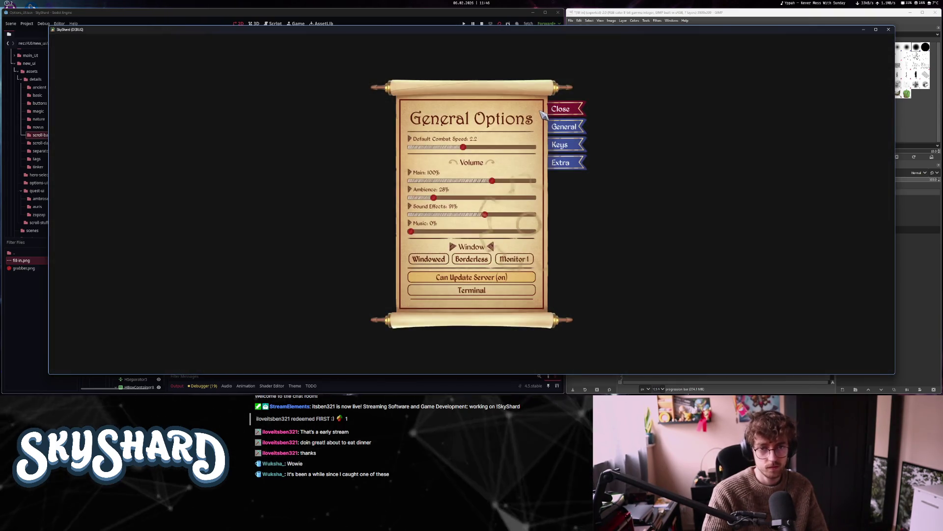
In the running game, try the Close tab, nudge Main volume to 105%, then close the game
left_click(565, 112)
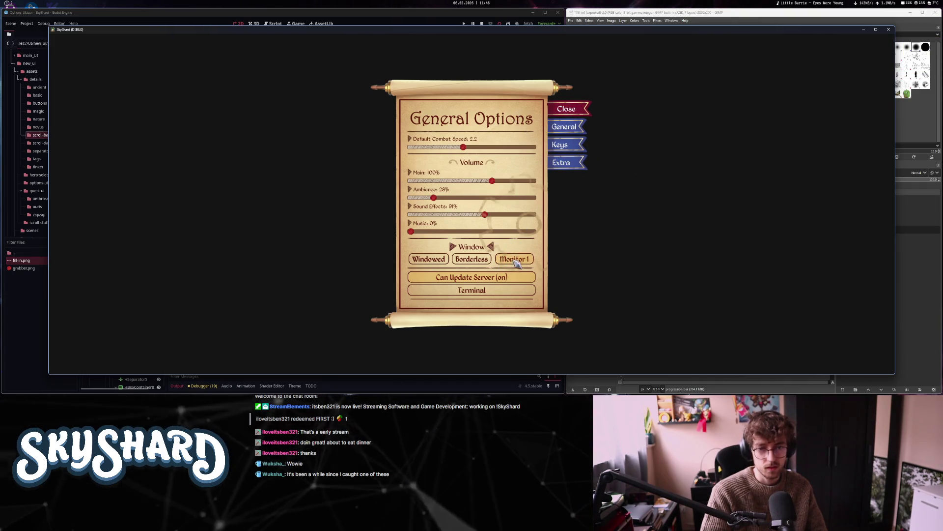
left_click(497, 180)
scroll(484, 231, "up", 1)
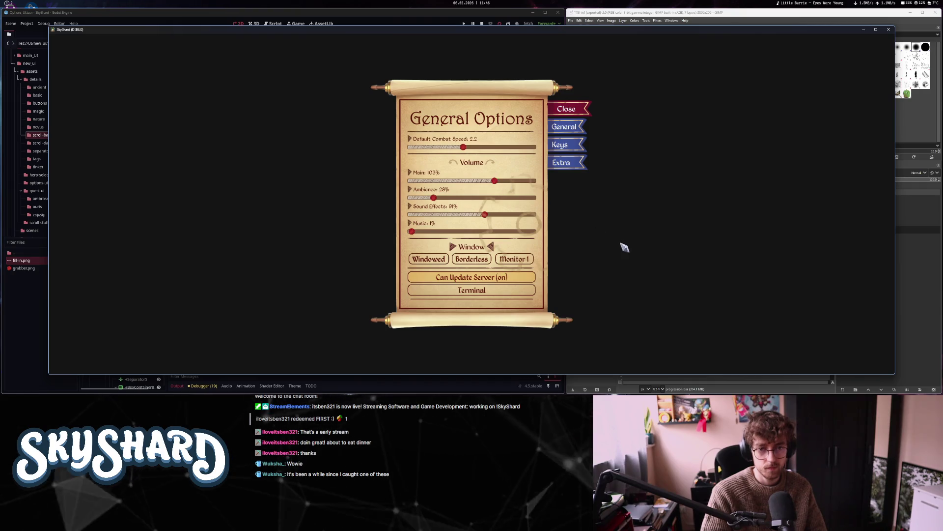
left_click(587, 105)
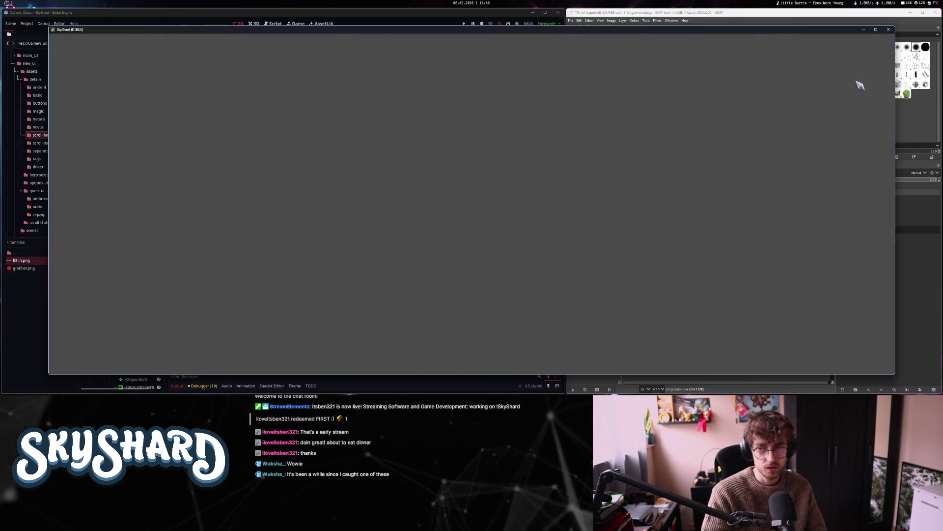
left_click(888, 29)
left_click(121, 244)
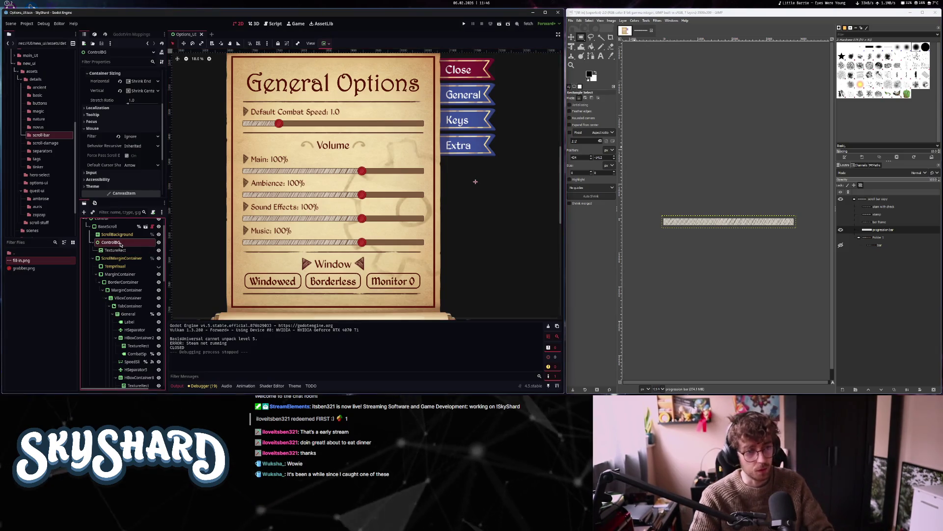
With the Keybind Options mockup shown, expand TabContainer and make the Keybinds node visible and selected
left_click(647, 31)
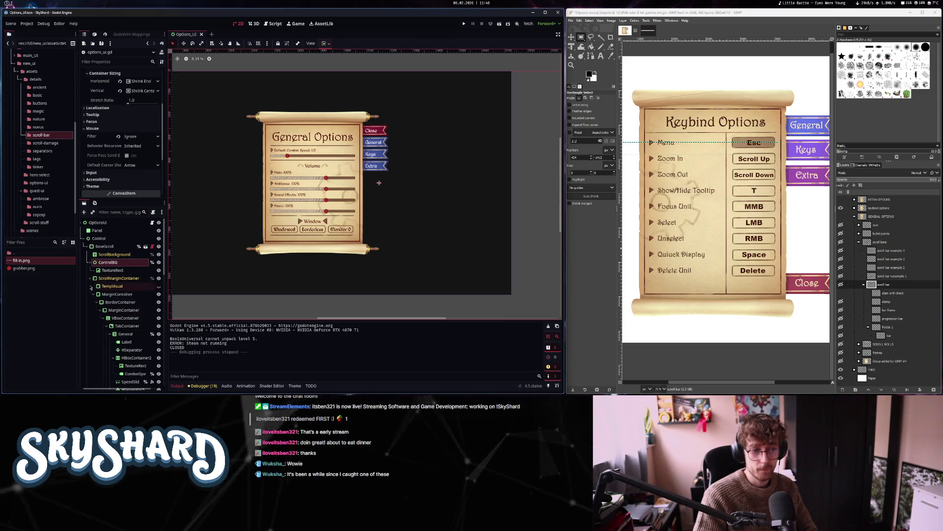
left_click(111, 325)
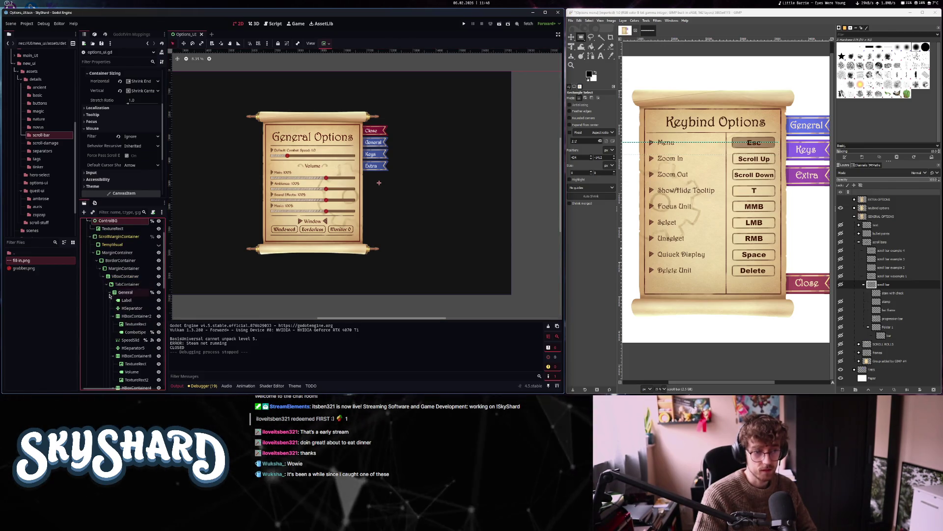
left_click(110, 327)
left_click(126, 321)
left_click(158, 322)
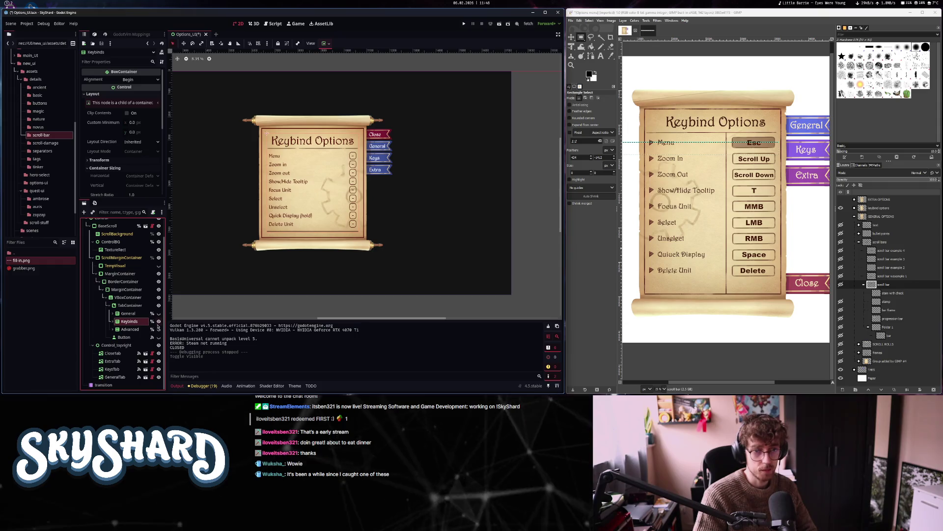
Set the BorderContainer's minimum size to 4700 wide and 5200 tall, rechecking the Keybinds preview
left_click(127, 306)
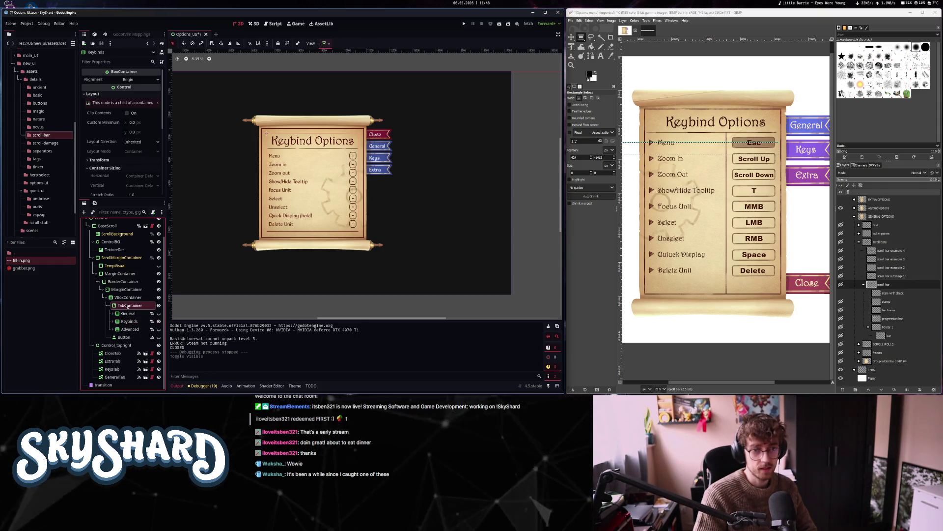
left_click(124, 281)
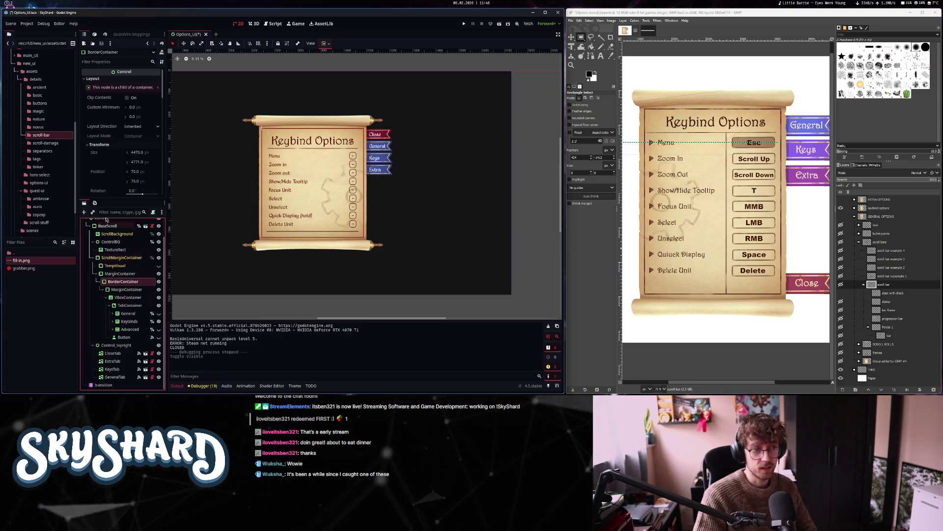
left_click(137, 108)
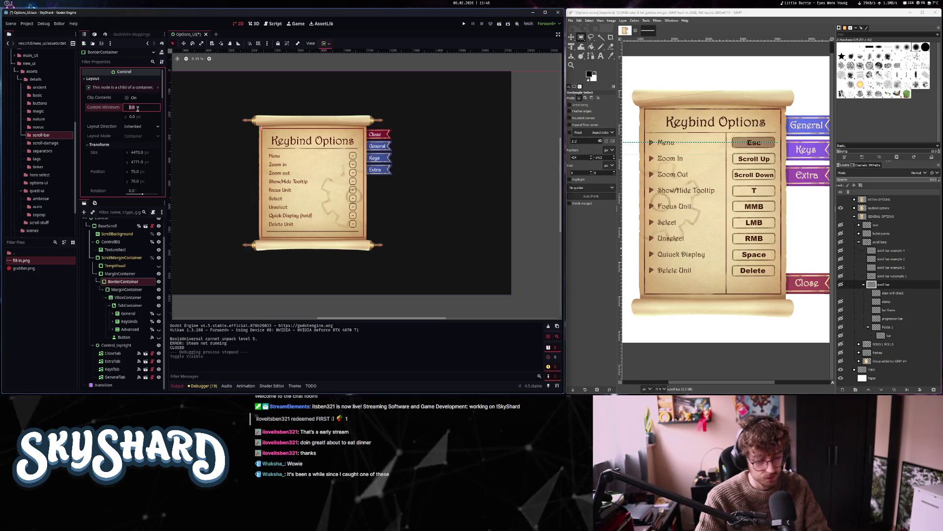
type("470")
key("Return")
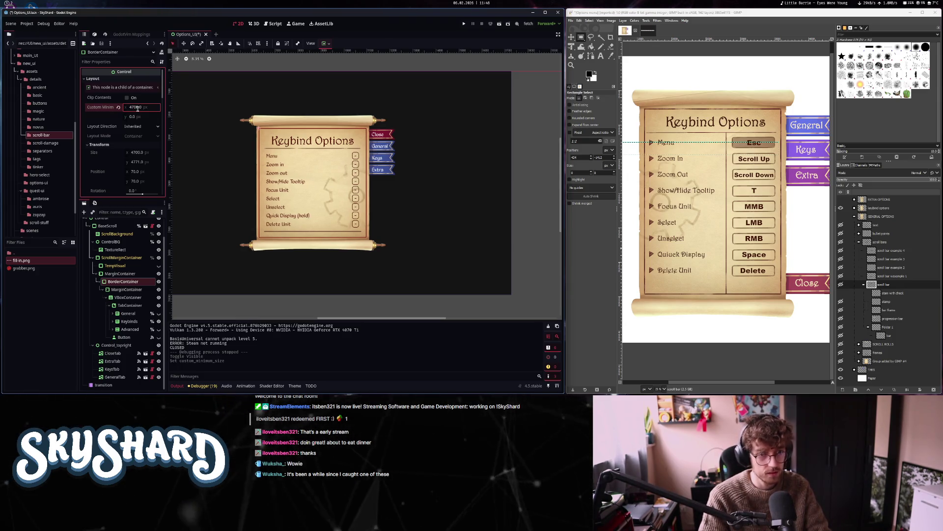
left_click(137, 118)
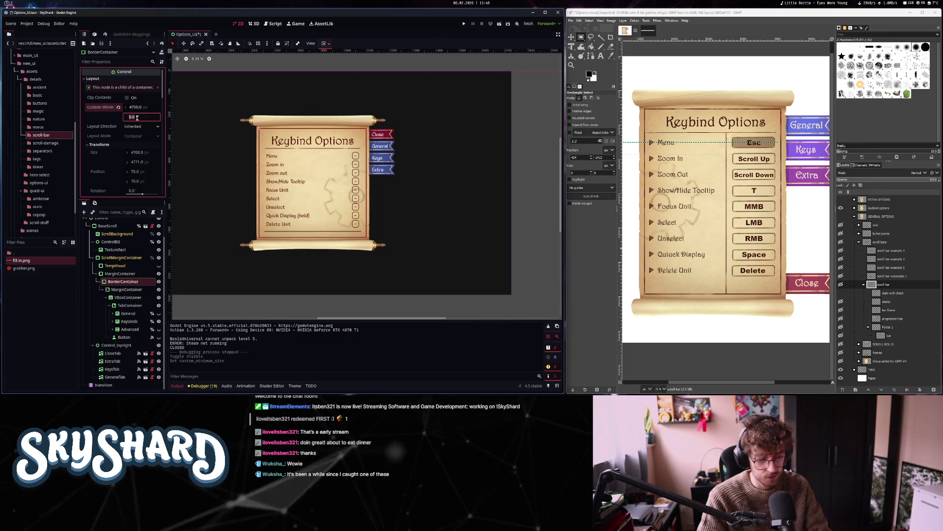
type("3")
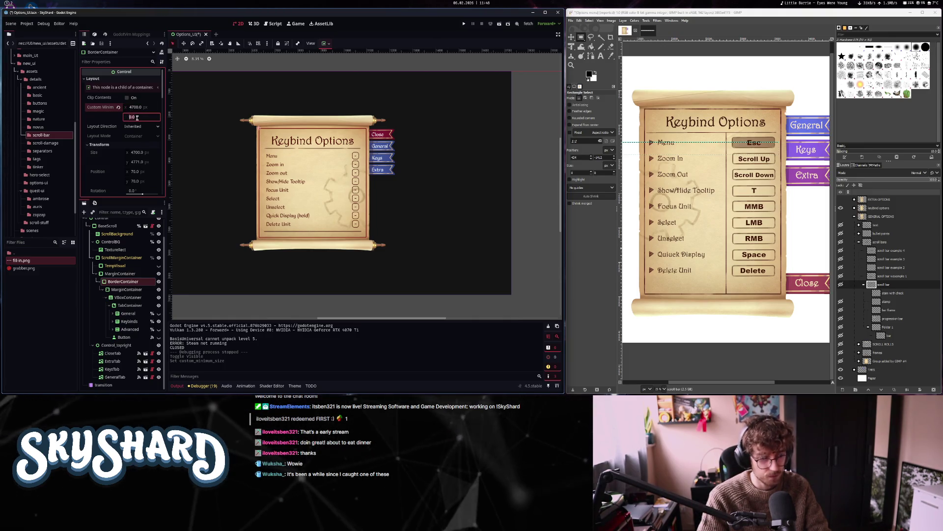
type("000")
key("Return")
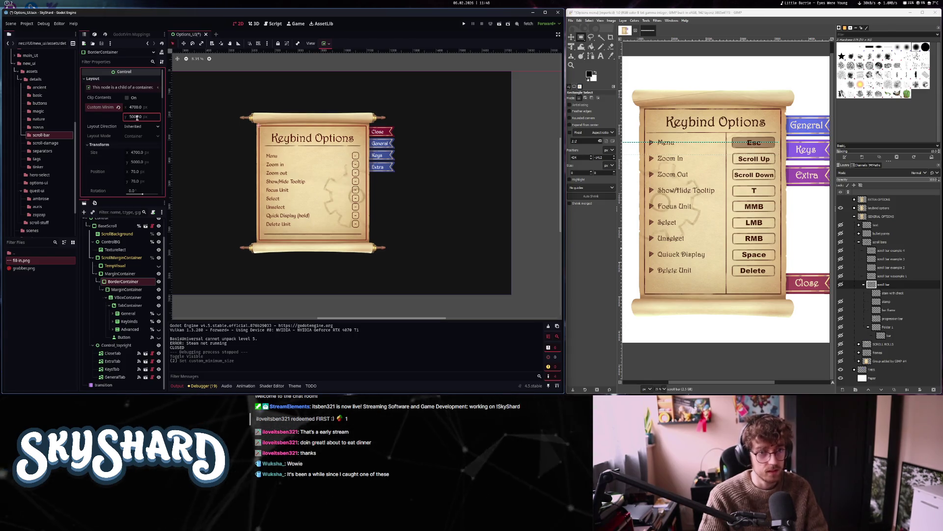
left_click(158, 321)
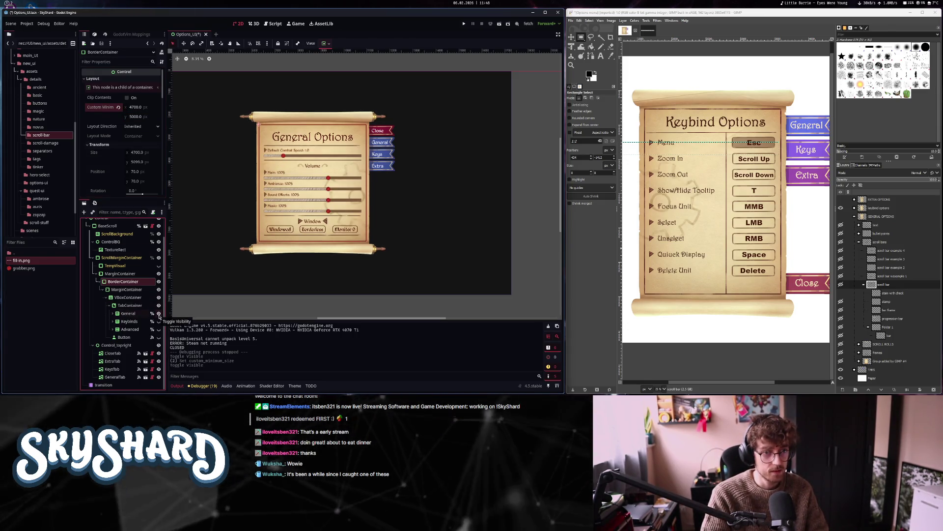
left_click(158, 322)
left_click(138, 117)
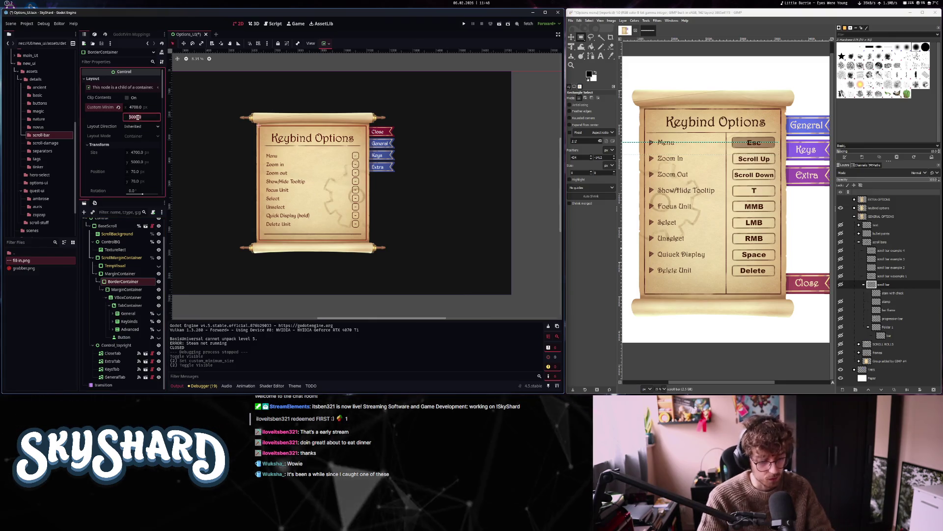
key("Return")
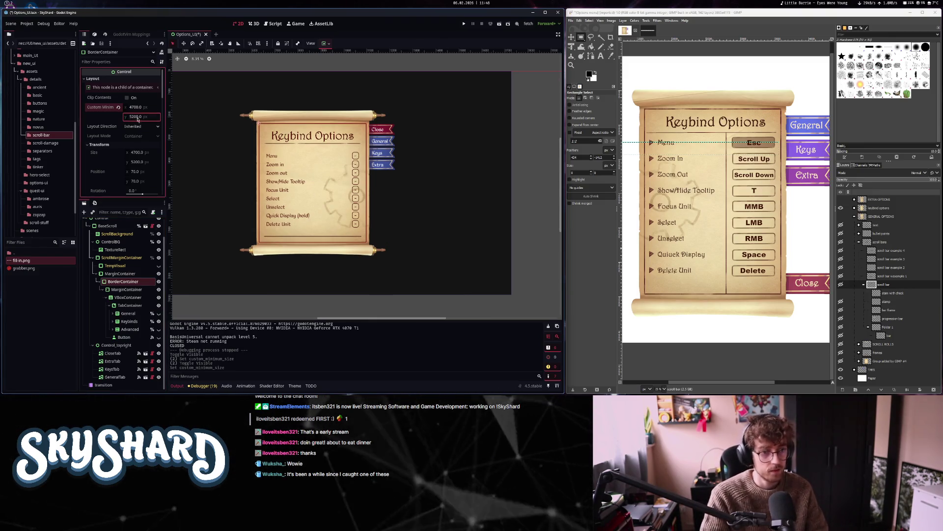
Preview the General, Keybinds and Extra Options pages in turn, ending zoomed in on Keybind Options
left_click(158, 313)
left_click(158, 314)
left_click(158, 313)
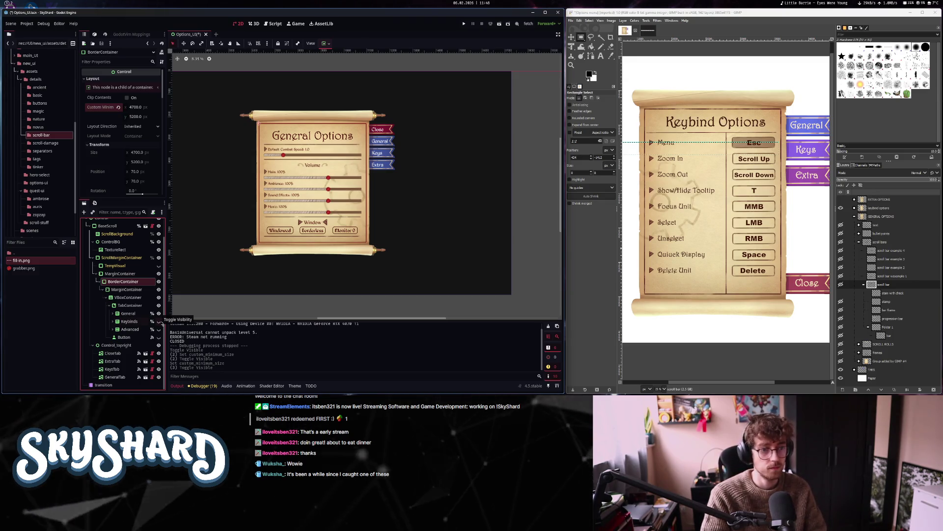
left_click(159, 322)
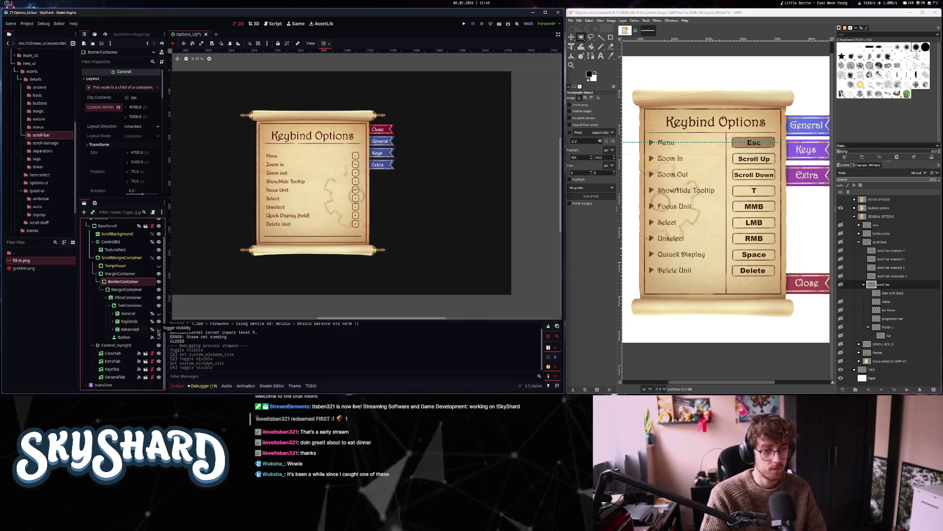
left_click(158, 330)
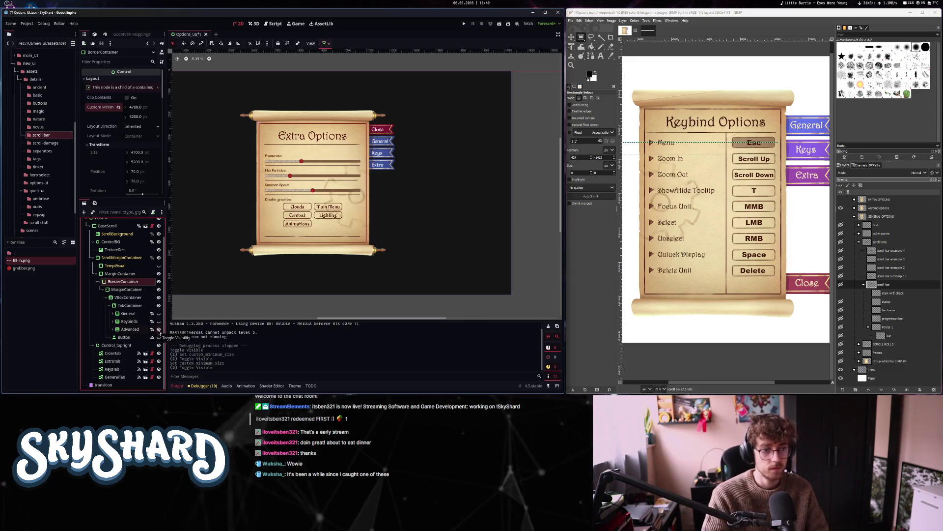
left_click(158, 322)
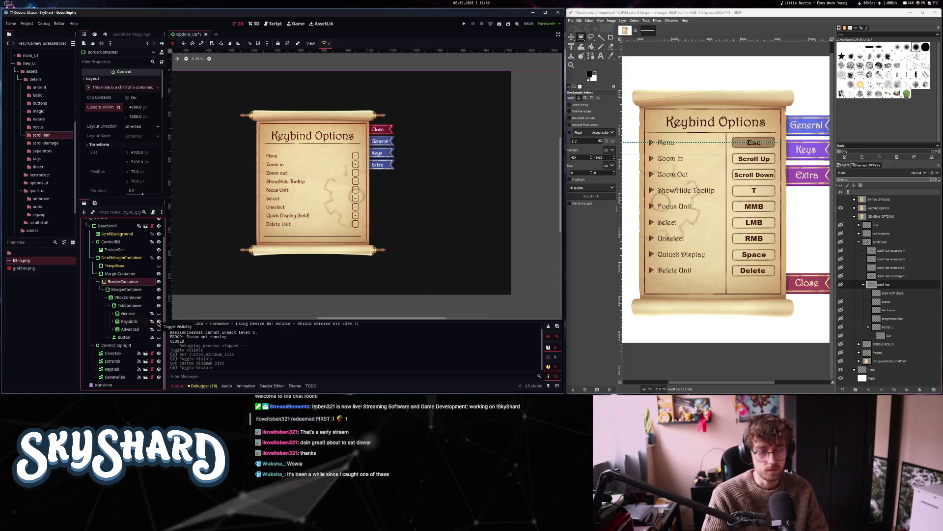
scroll(399, 206, "up", 2)
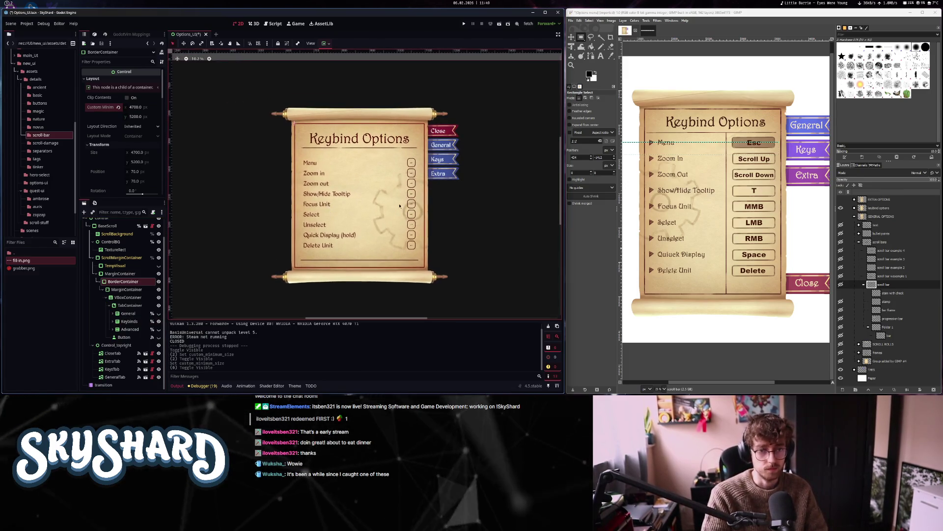
scroll(399, 206, "up", 2)
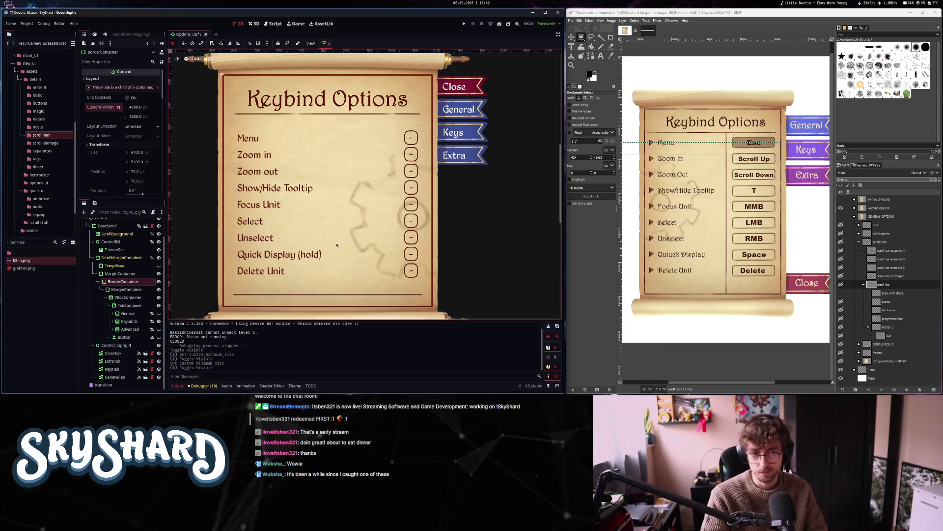
Add an HBoxContainer at the top of the keybind GridContainer with separation 50
left_click(249, 139)
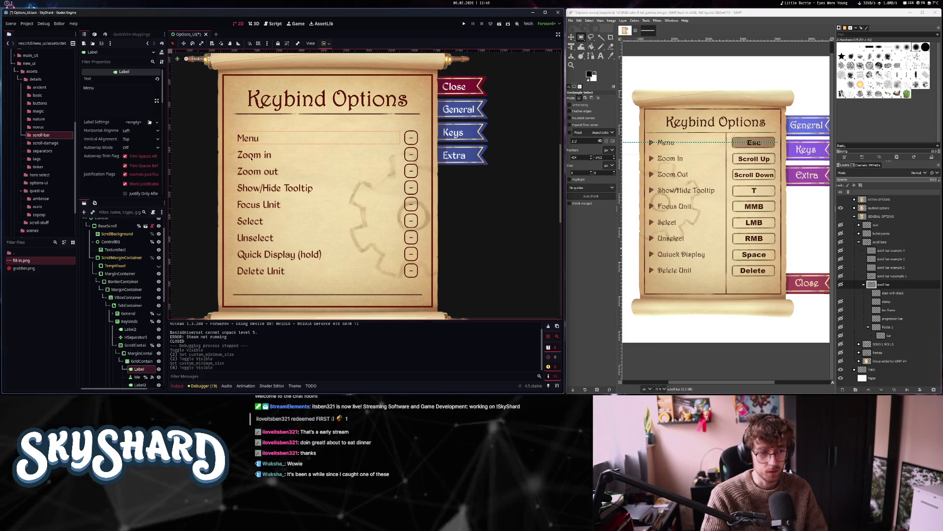
scroll(133, 260, "down", 5)
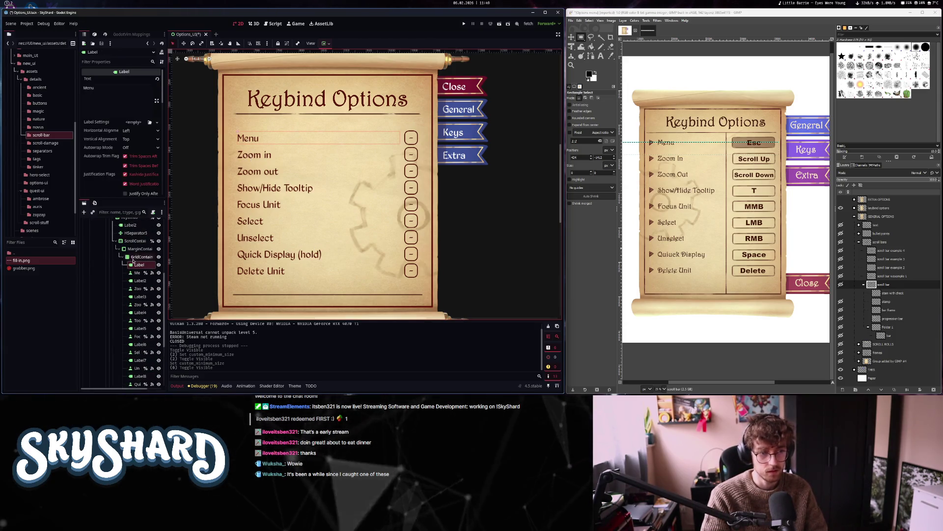
left_click(140, 257)
key("ctrl+a")
type("vbo")
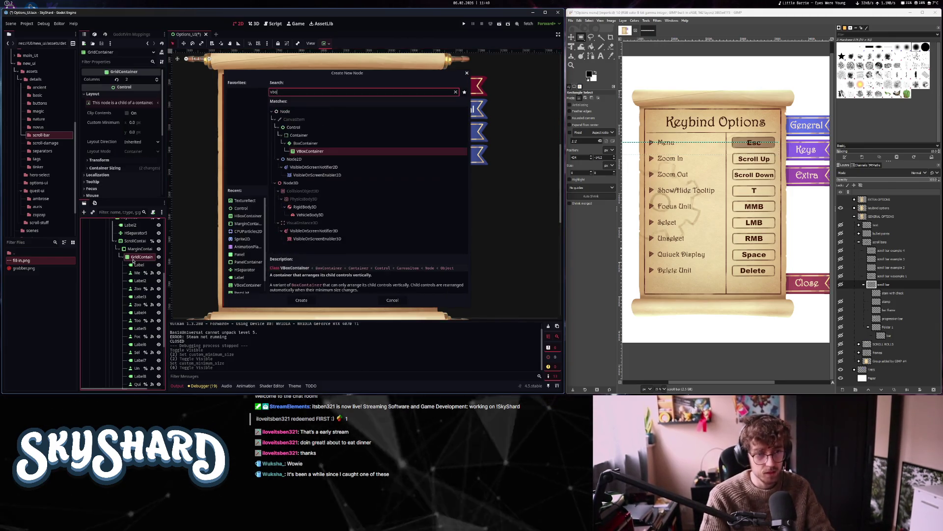
key("BackSpace")
key("BackSpace")
key("BackSpace")
type("hbo")
key("Return")
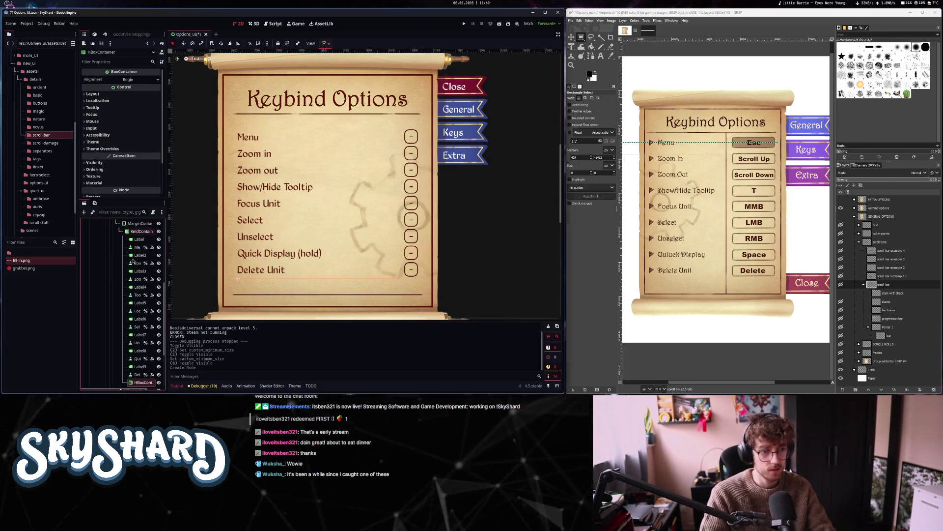
left_click_drag(141, 380, 138, 235)
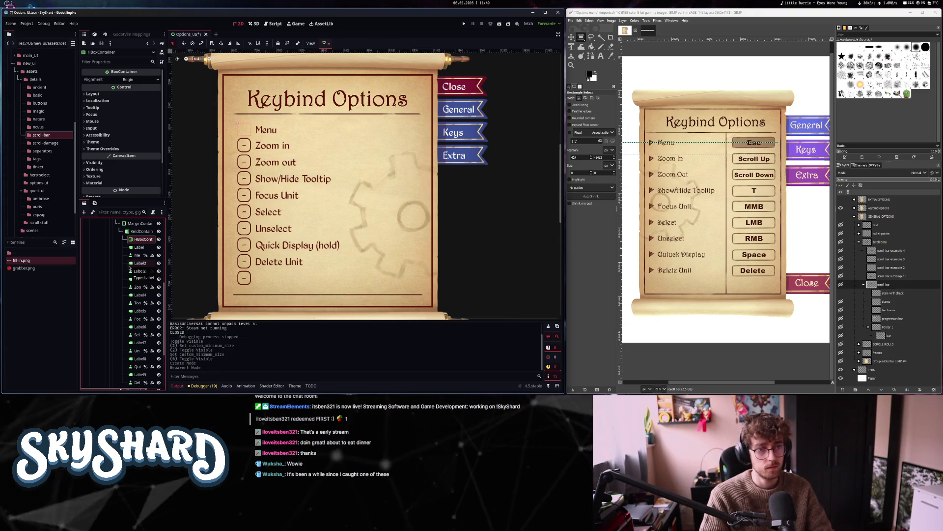
left_click(109, 147)
key("Return")
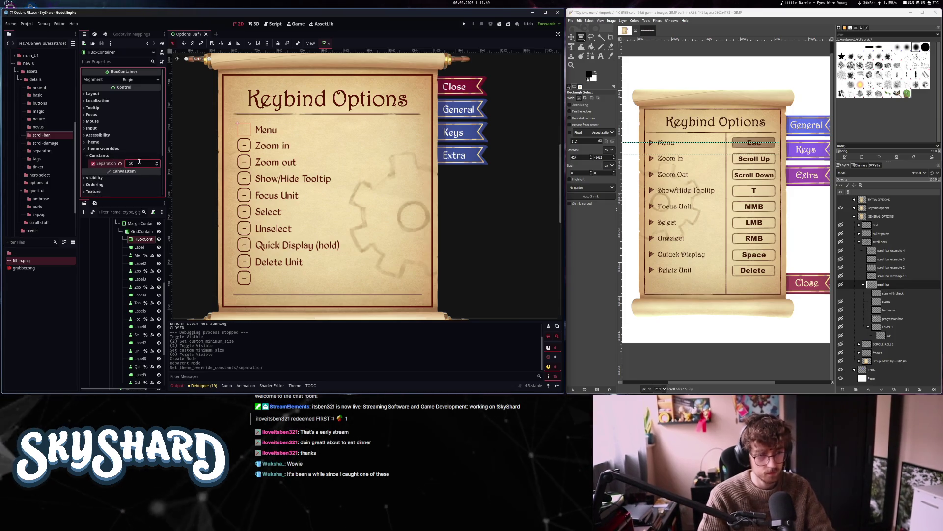
Add a TextureRect inside the new row container
left_click(143, 231)
key("ctrl+a")
key("Escape")
left_click(144, 239)
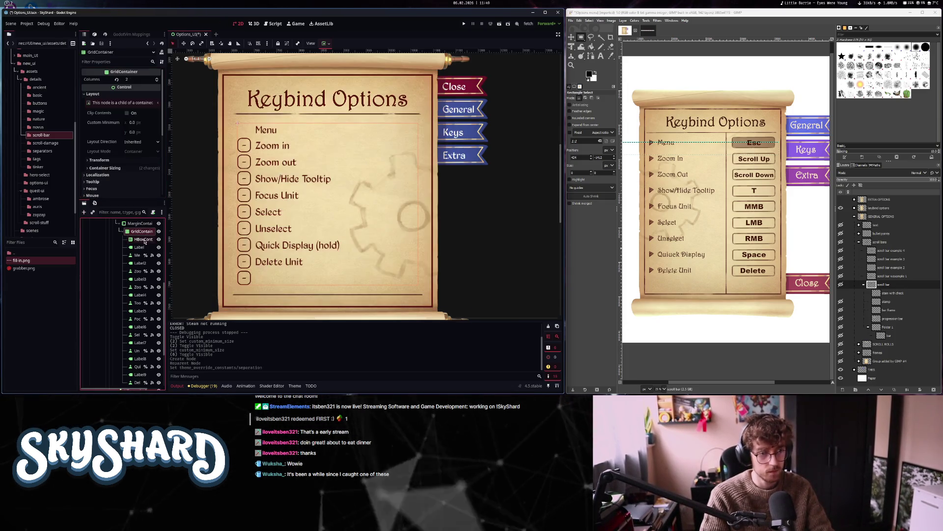
key("ctrl+a")
type("texturer")
key("Return")
double_click(140, 247)
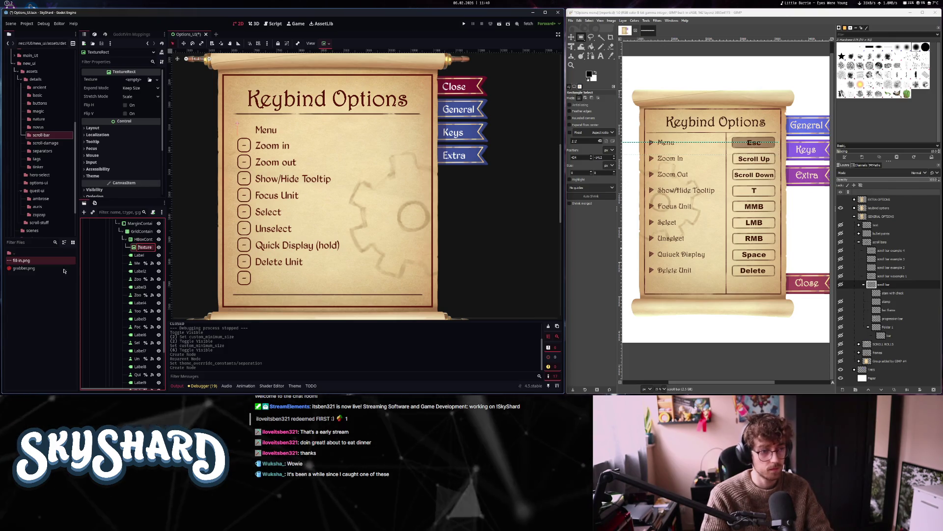
Give the TextureRect little-arrow.png with Fit Width Proportional expand and Keep Aspect stretch
left_click(35, 78)
scroll(30, 314, "down", 1)
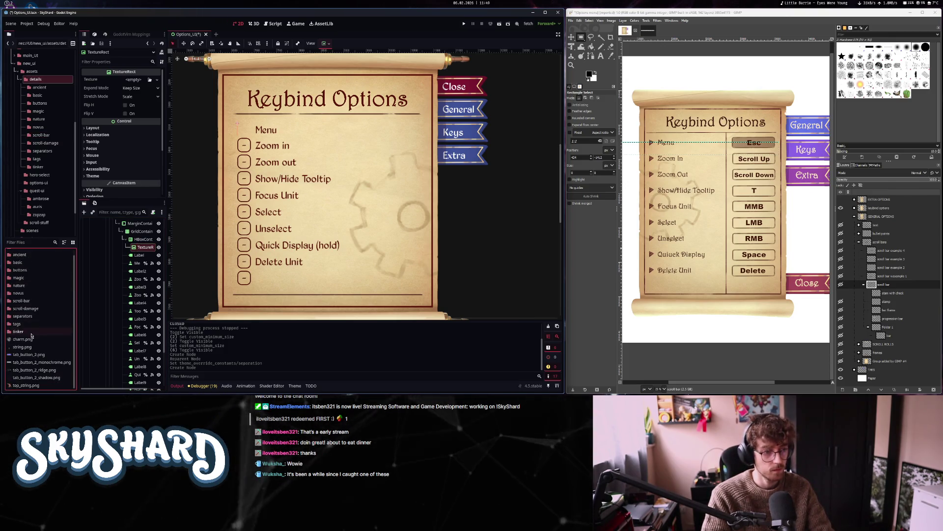
scroll(33, 333, "up", 1)
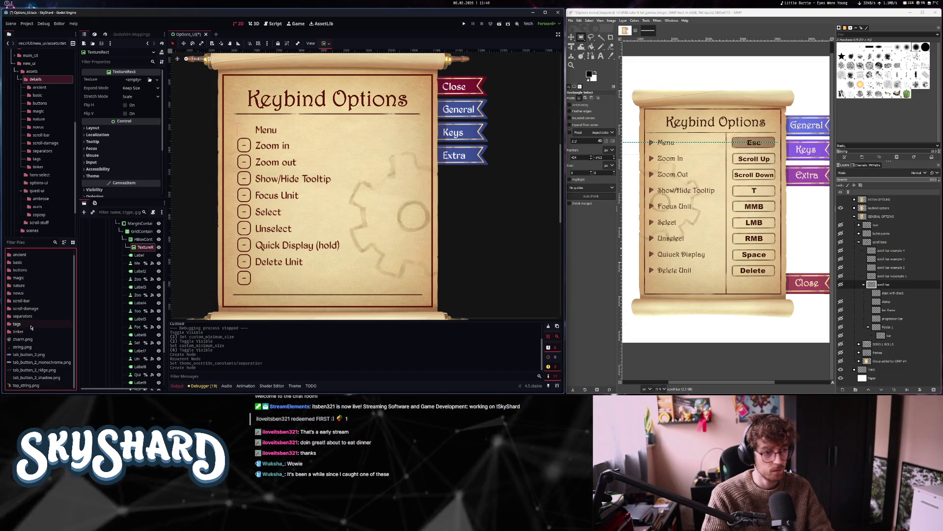
double_click(23, 254)
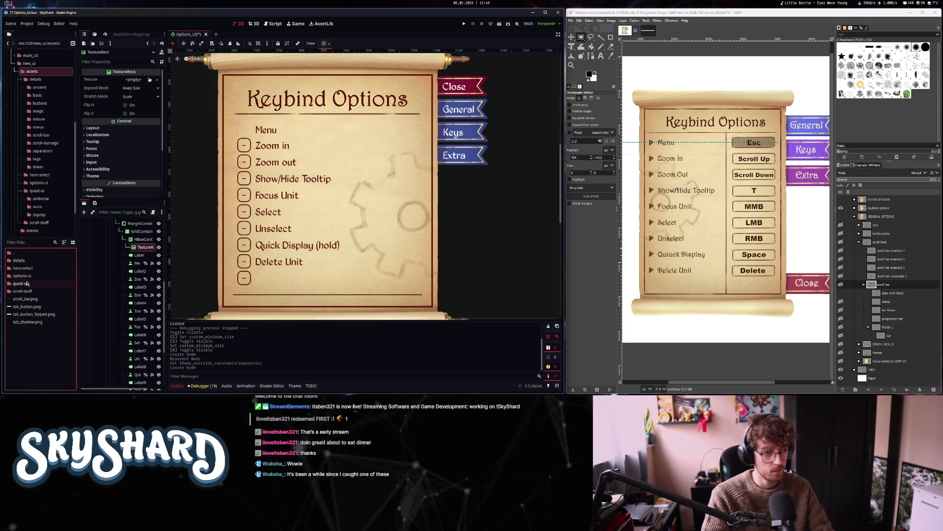
double_click(22, 276)
mouse_move(27, 270)
left_mouse_down()
mouse_move(74, 295)
mouse_move(137, 80)
left_mouse_up()
left_click(140, 97)
left_click(143, 129)
left_click(141, 106)
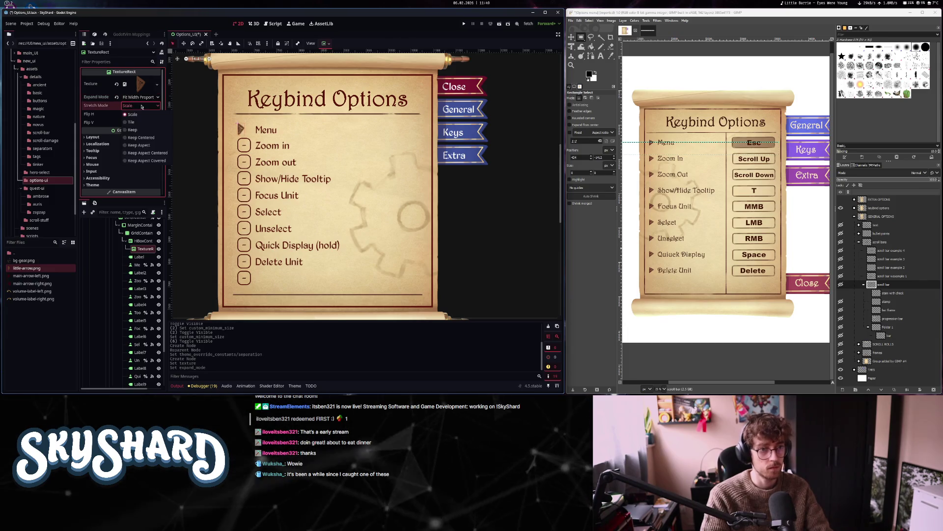
left_click(139, 145)
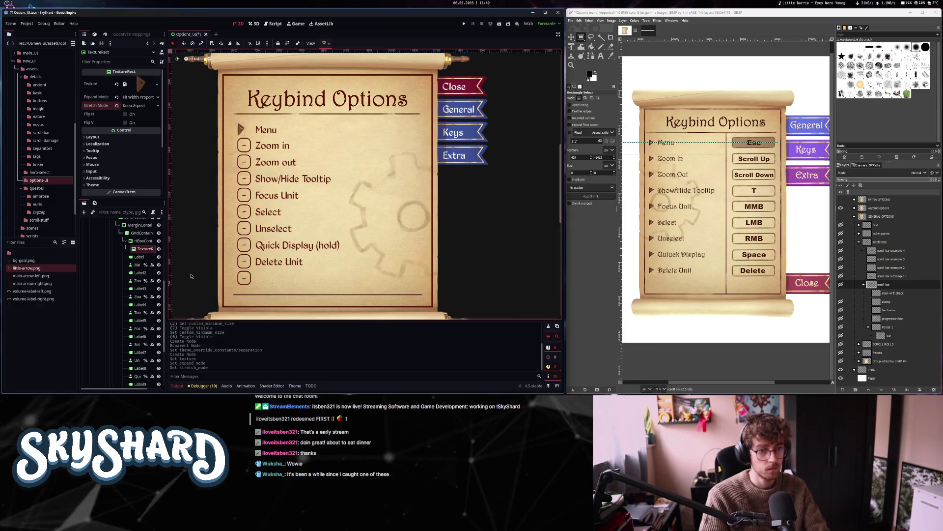
Duplicate the arrow row and move the Menu and Zoom in labels into their rows
left_click(140, 241)
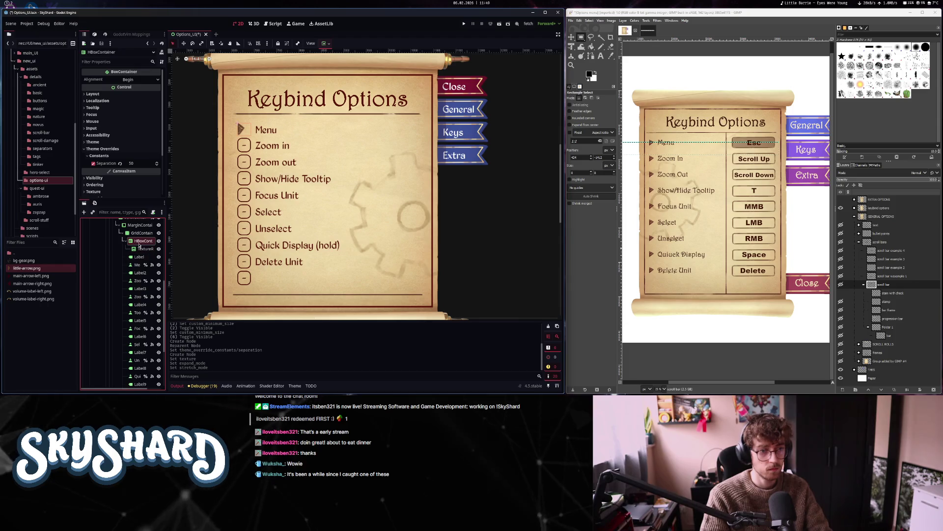
key("ctrl+d")
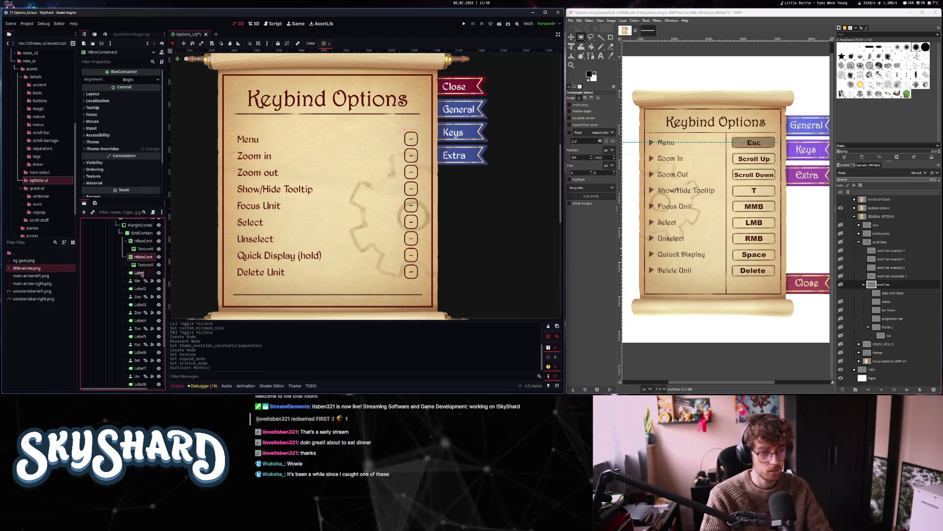
left_click_drag(146, 255, 146, 251)
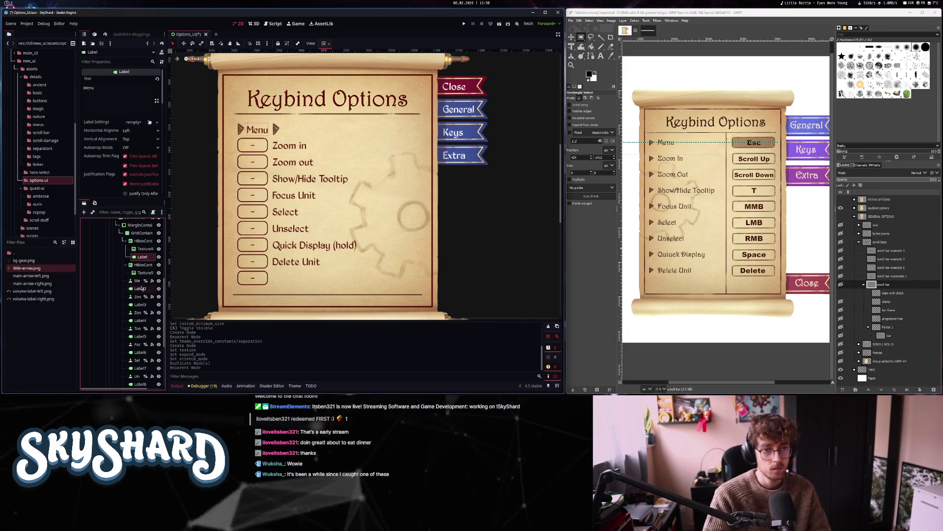
left_click(144, 265)
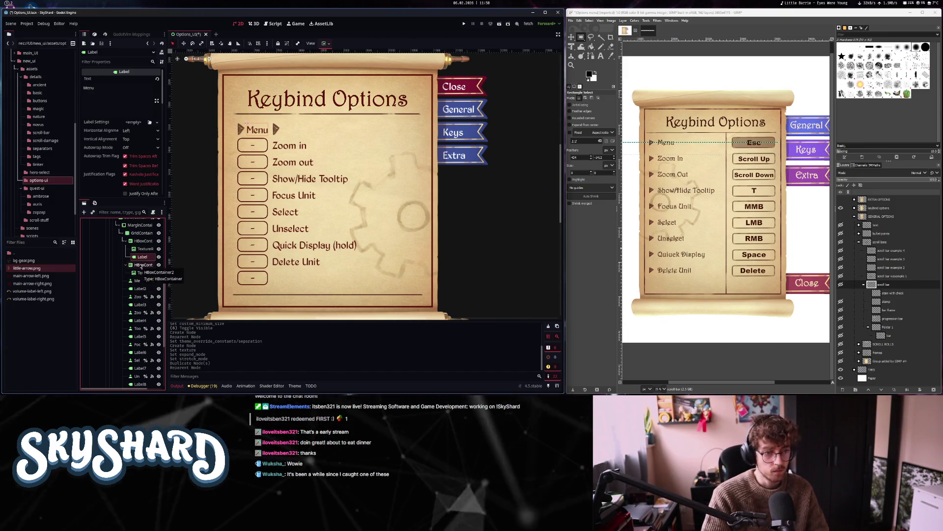
key("ctrl+d")
key("ctrl+d")
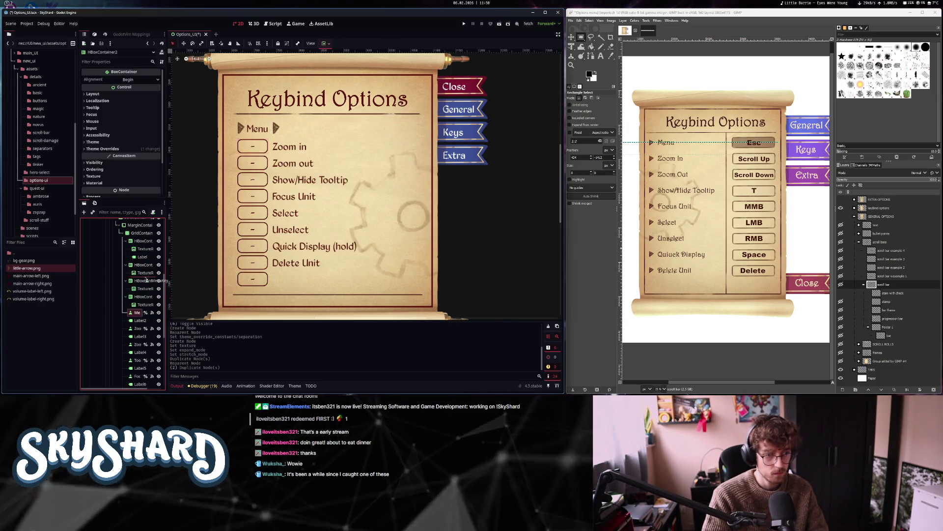
left_click_drag(139, 314, 145, 279)
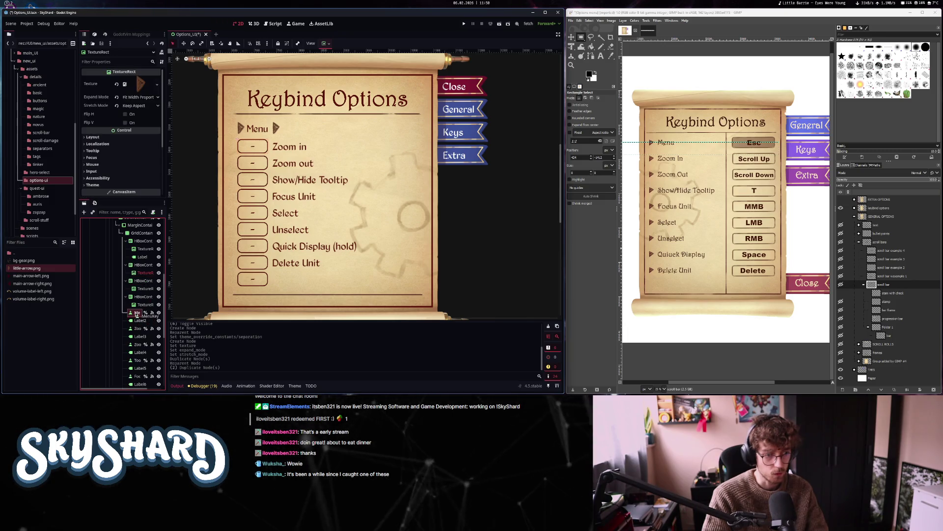
left_click_drag(137, 314, 138, 316)
left_click_drag(145, 273, 146, 279)
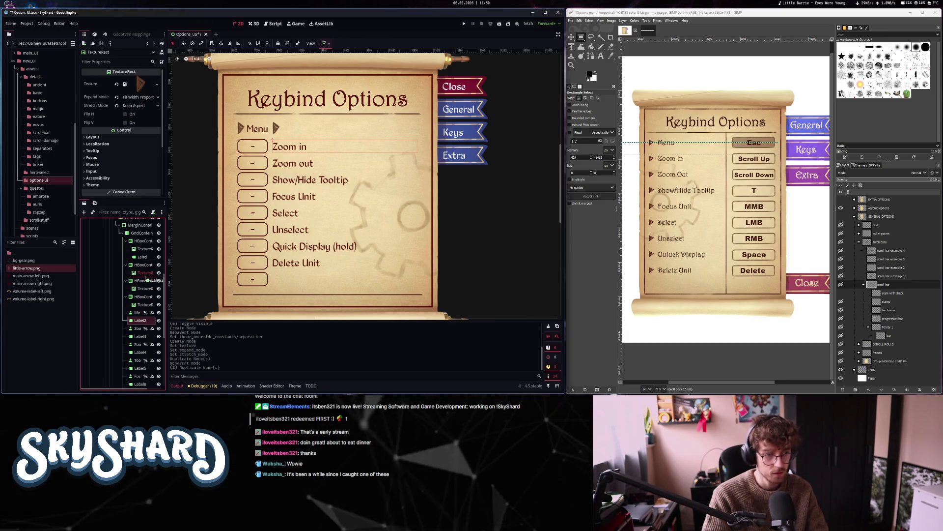
left_click_drag(144, 279, 139, 324)
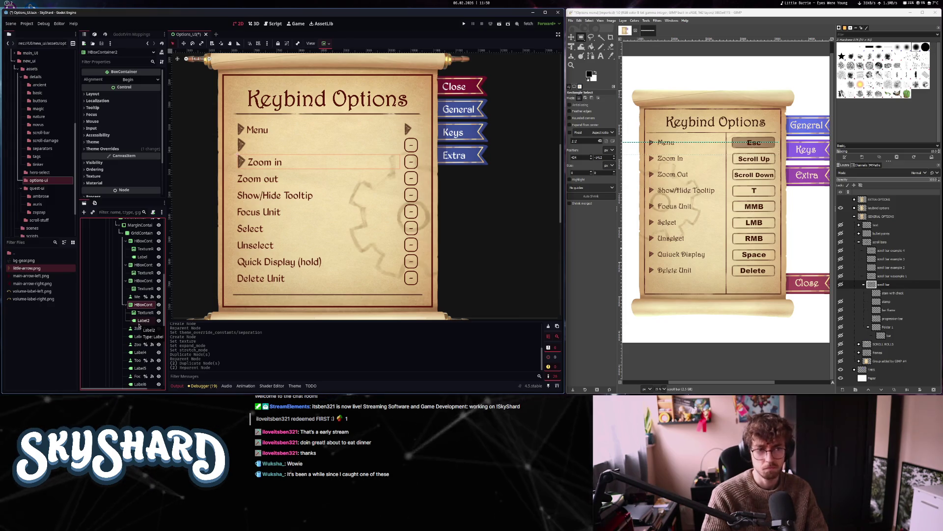
Duplicate more arrow rows and move the Zoom out, Show/Hide Tooltip and Focus Unit labels into them
left_click_drag(141, 266, 142, 336)
left_click_drag(141, 266, 142, 346)
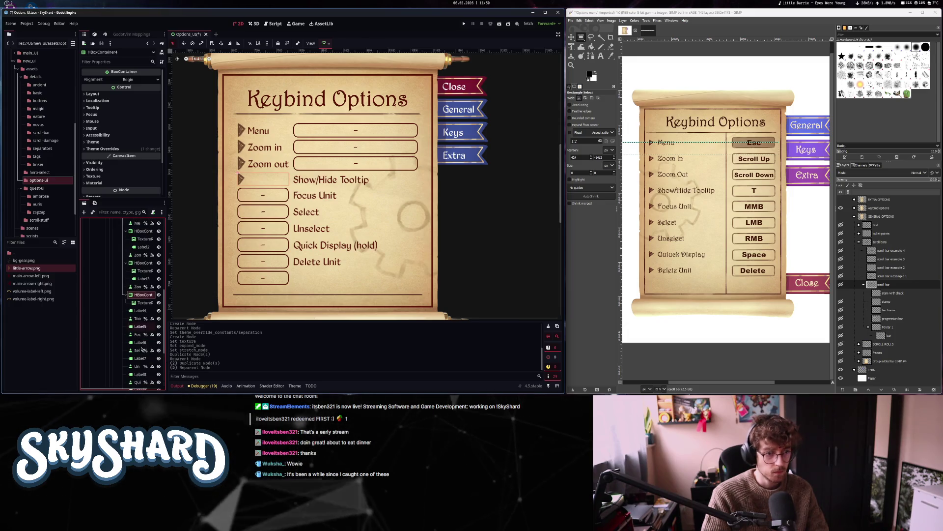
key("ctrl+d")
left_click_drag(145, 310, 143, 338)
key("ctrl+d")
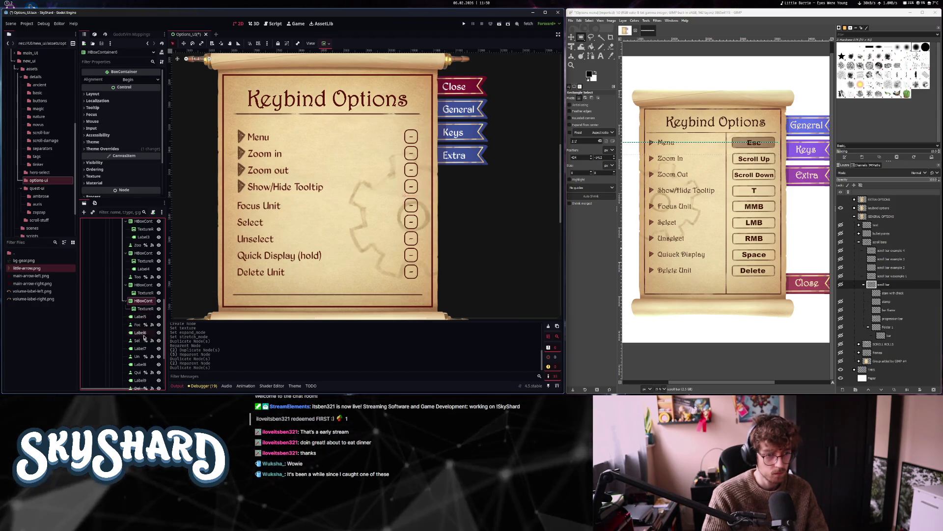
mouse_move(140, 317)
left_mouse_down()
mouse_move(146, 297)
mouse_move(141, 333)
left_mouse_up()
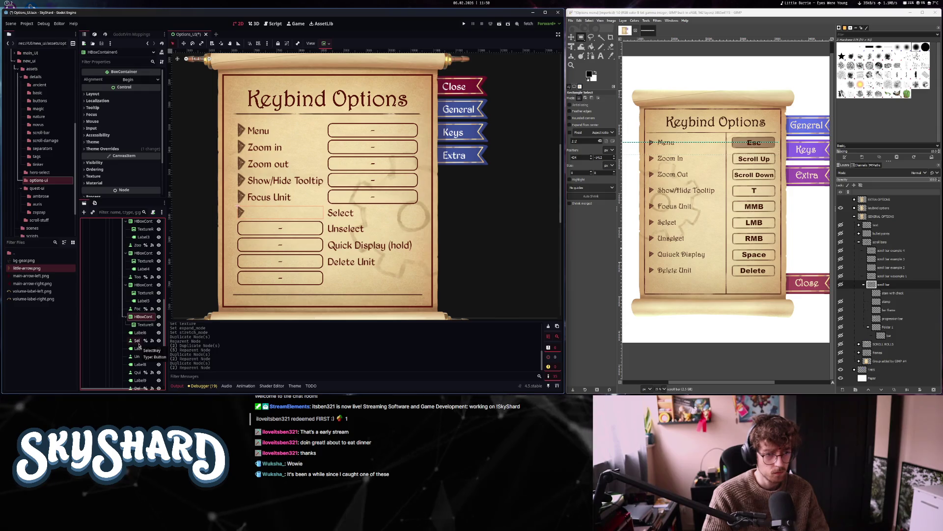
scroll(135, 280, "up", 3)
Inspect the Menu row's separation and layout, toggling Horizontal Expand on and back off
left_click(143, 240)
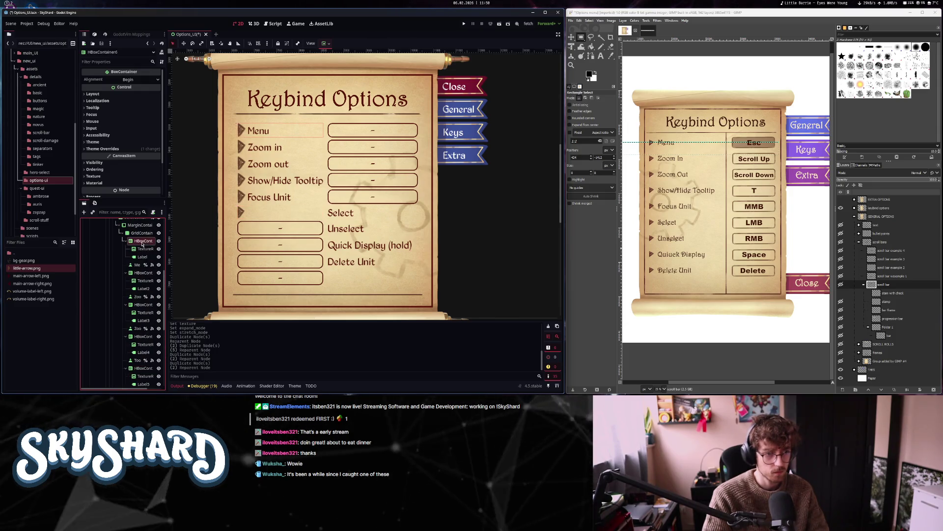
left_click(98, 147)
left_click(92, 94)
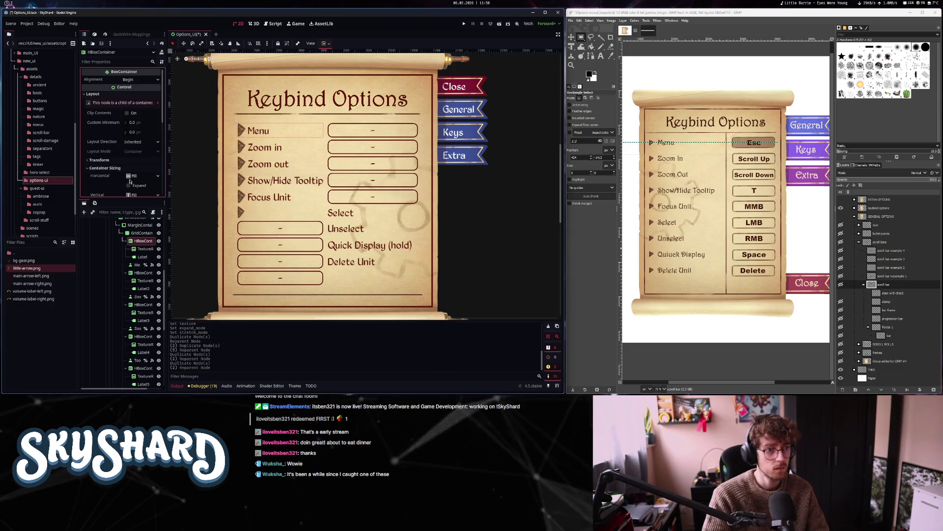
left_click(128, 186)
left_click(129, 185)
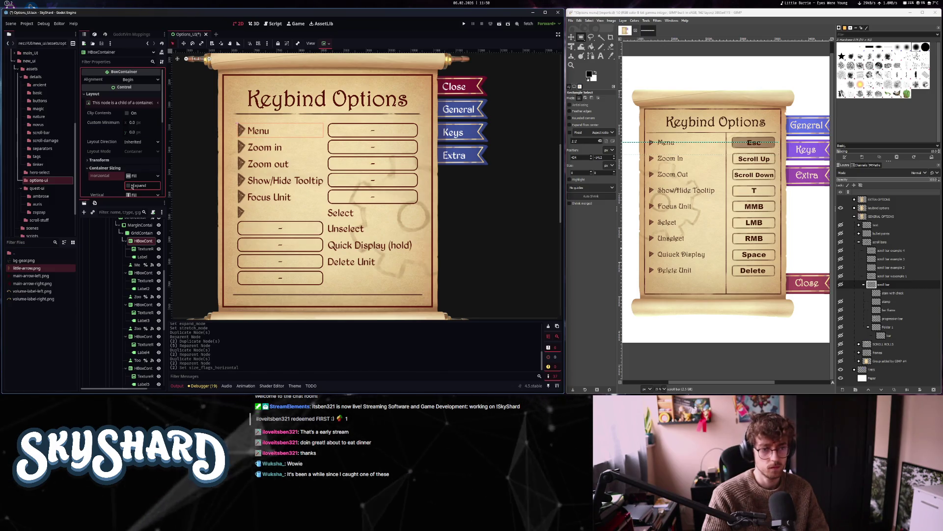
scroll(138, 355, "down", 5)
Duplicate rows and move the Select, Unselect and Quick Display (hold) labels into them
left_click_drag(142, 291, 143, 287)
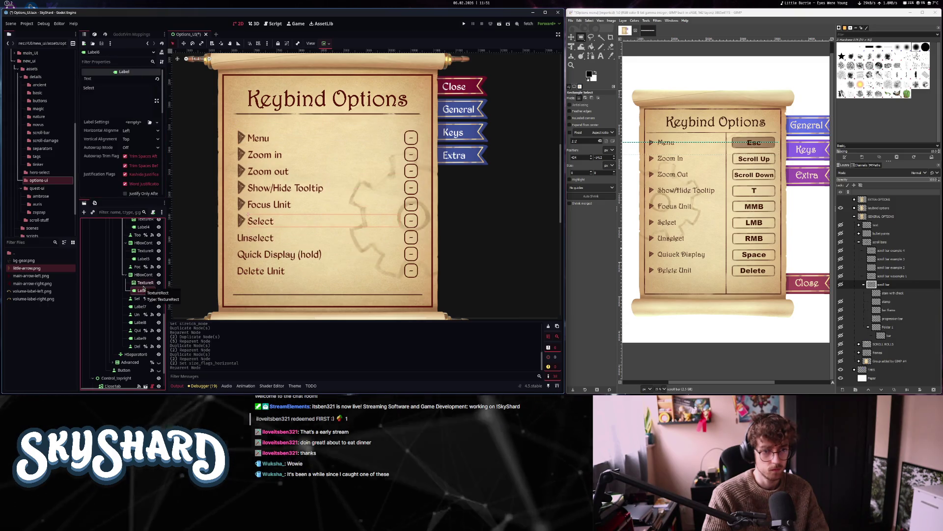
key("ctrl+z")
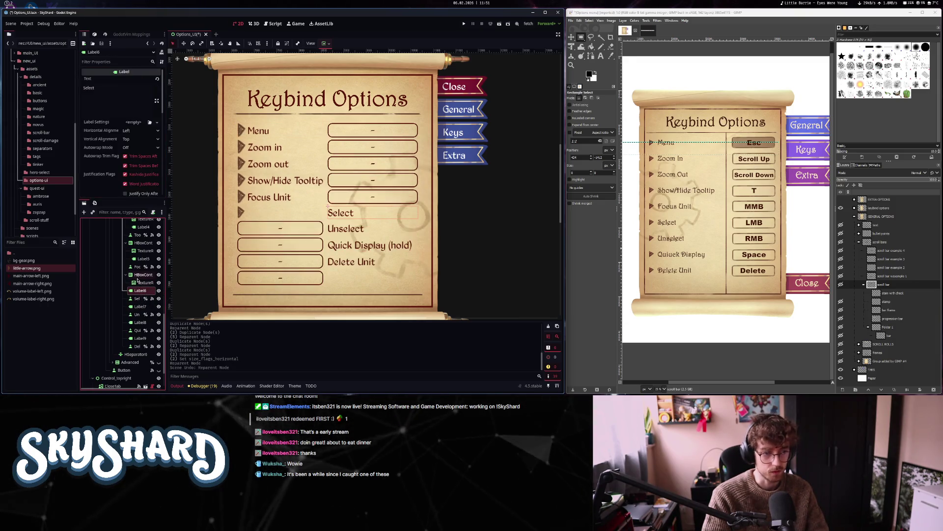
key("ctrl+d")
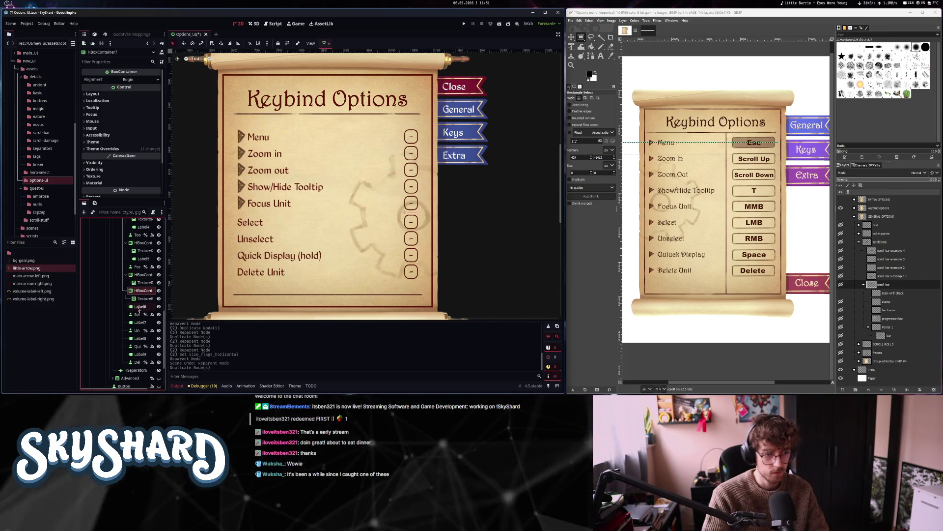
left_click_drag(144, 306, 145, 288)
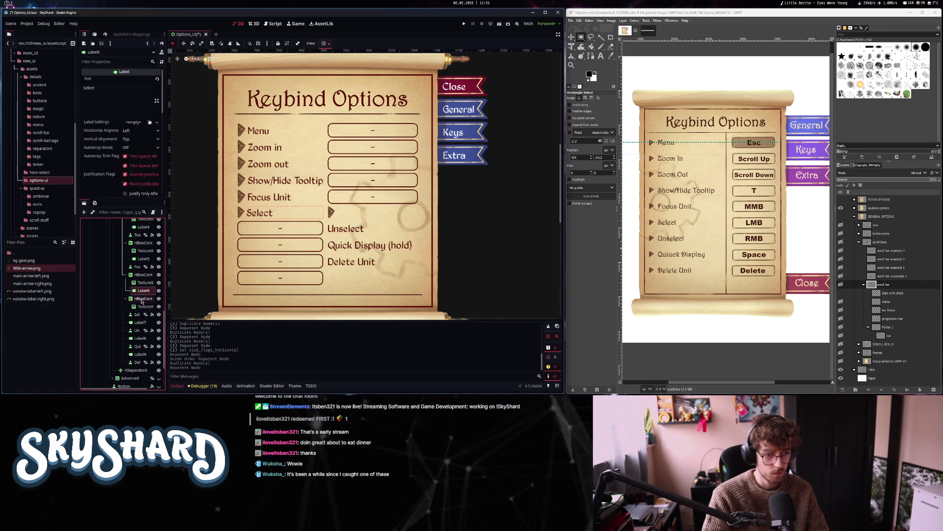
key("ctrl+d")
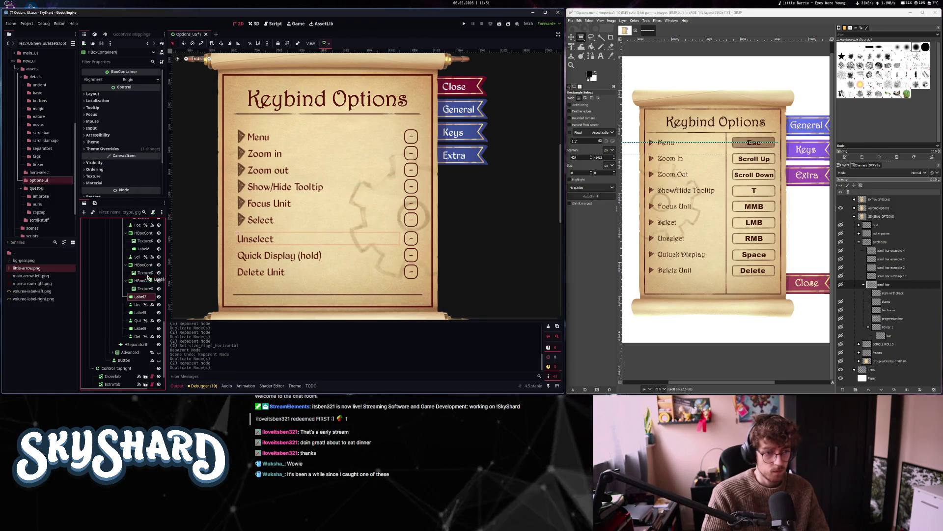
left_click_drag(148, 277, 148, 278)
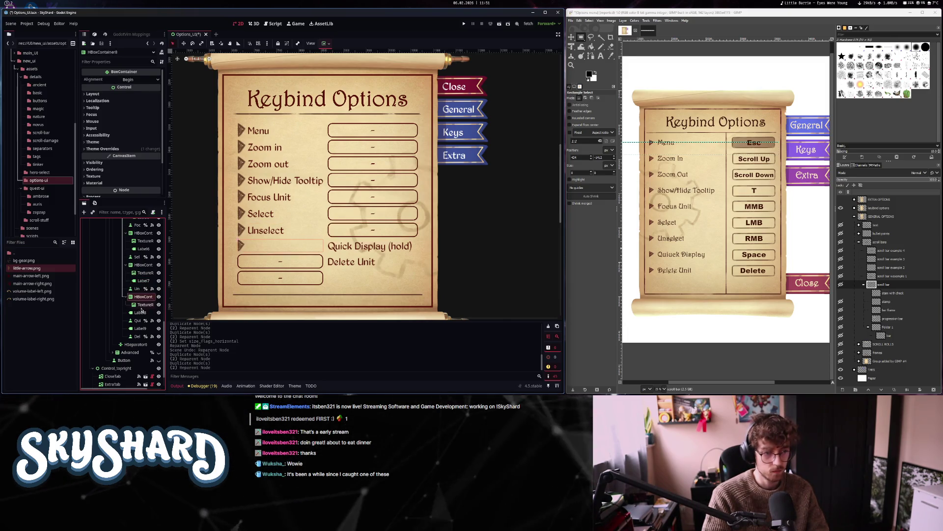
key("ctrl+d")
left_click_drag(142, 328, 146, 326)
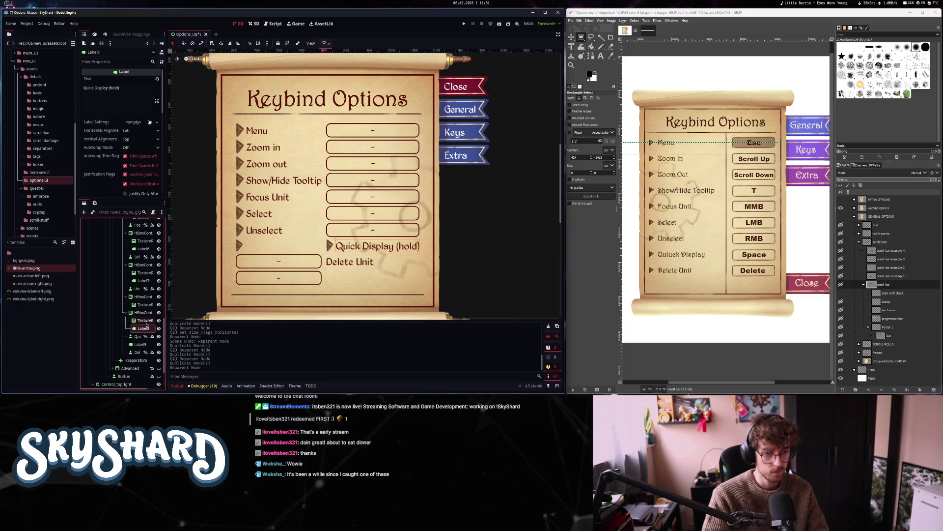
Add a final arrow row holding the Delete Unit label and check its key button
left_click(145, 297)
key("ctrl+d")
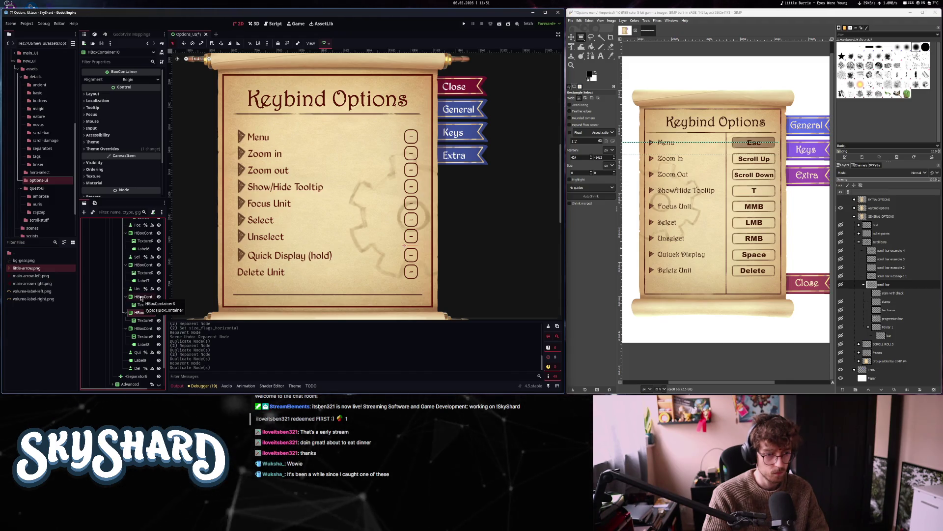
key("ctrl+z")
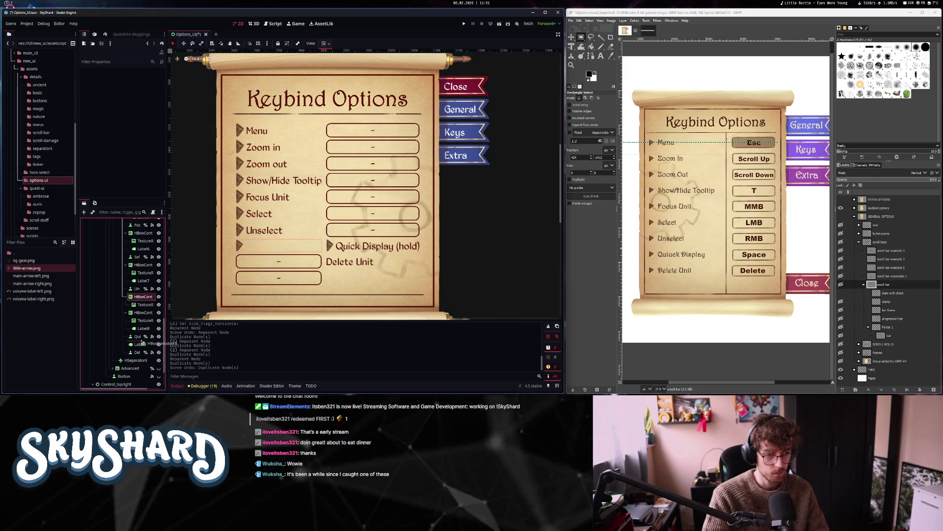
left_click_drag(141, 341, 146, 341)
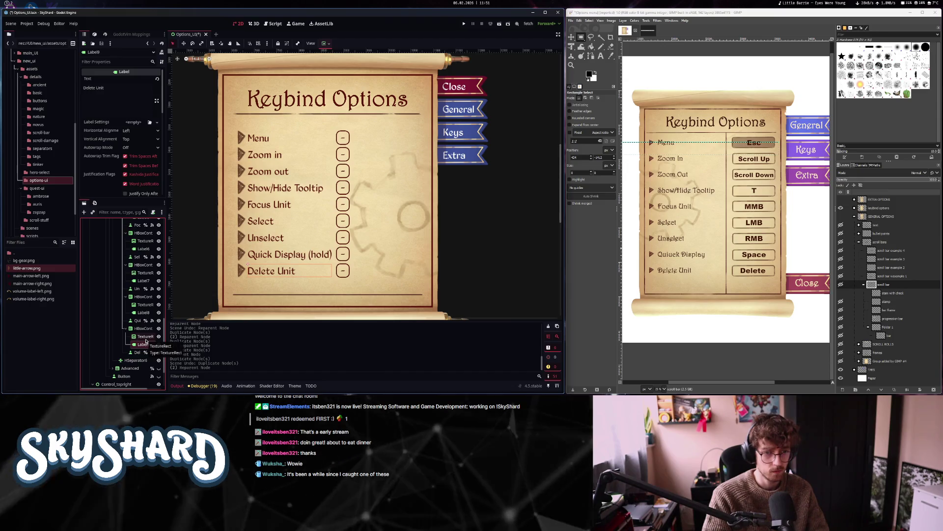
left_click(137, 353)
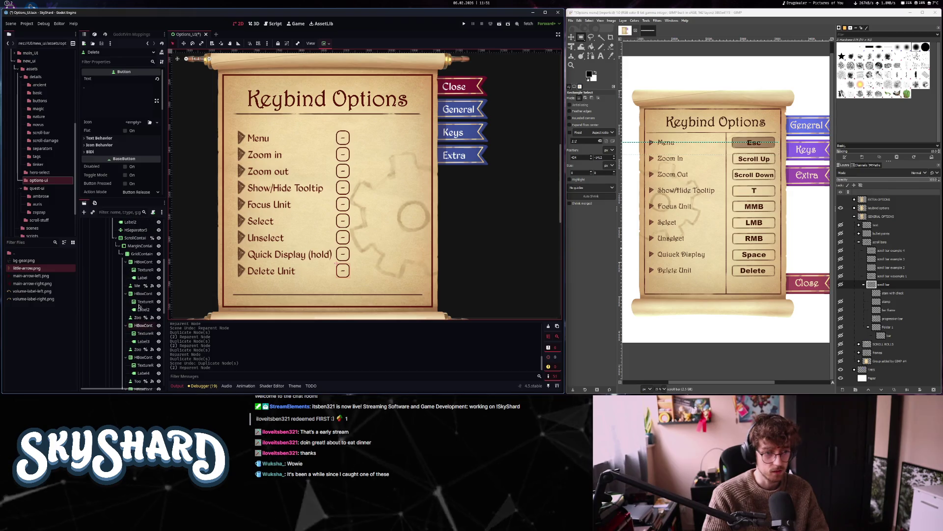
scroll(142, 294, "up", 5)
left_click(141, 254)
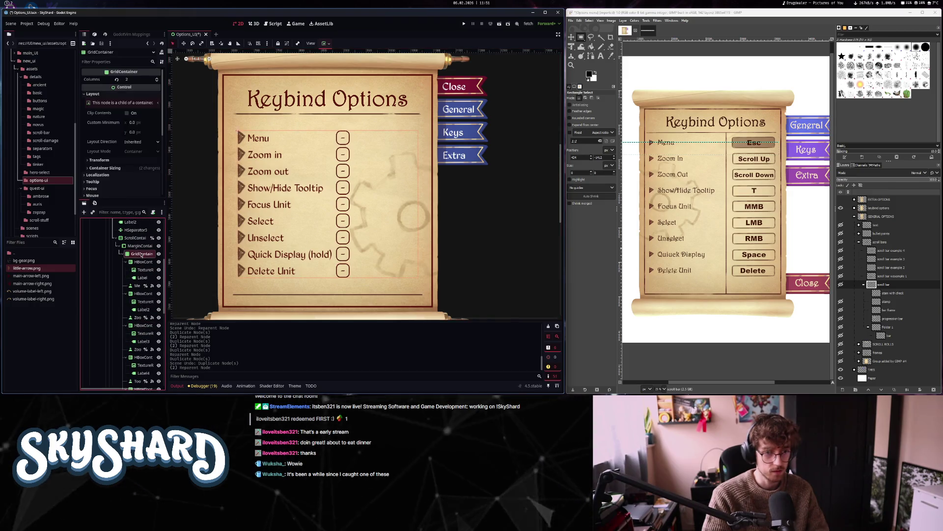
Turn on Horizontal Expand for the Menu row container
left_click(138, 286)
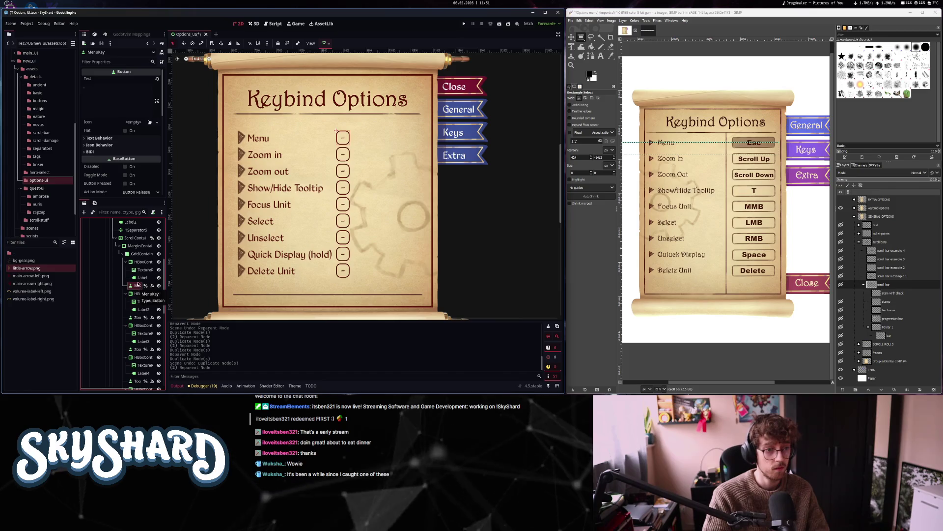
left_click(141, 261)
scroll(102, 178, "down", 3)
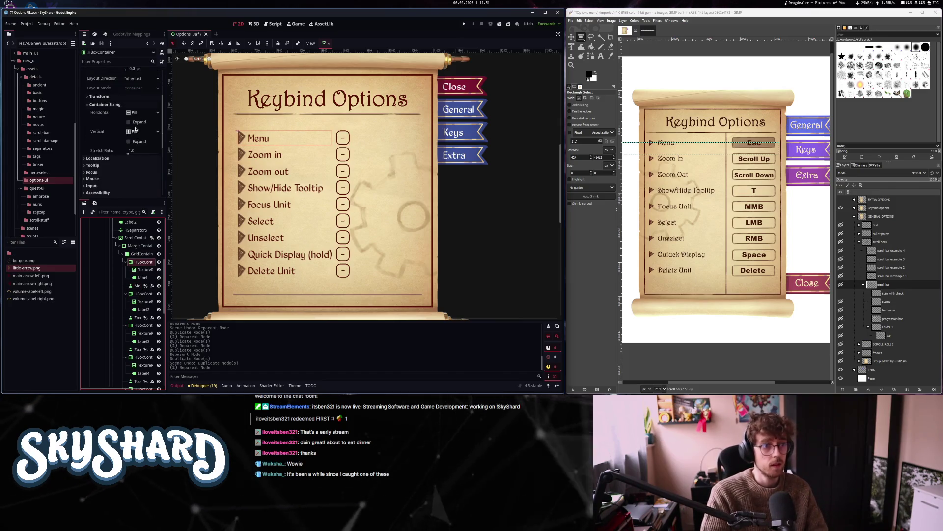
left_click(135, 123)
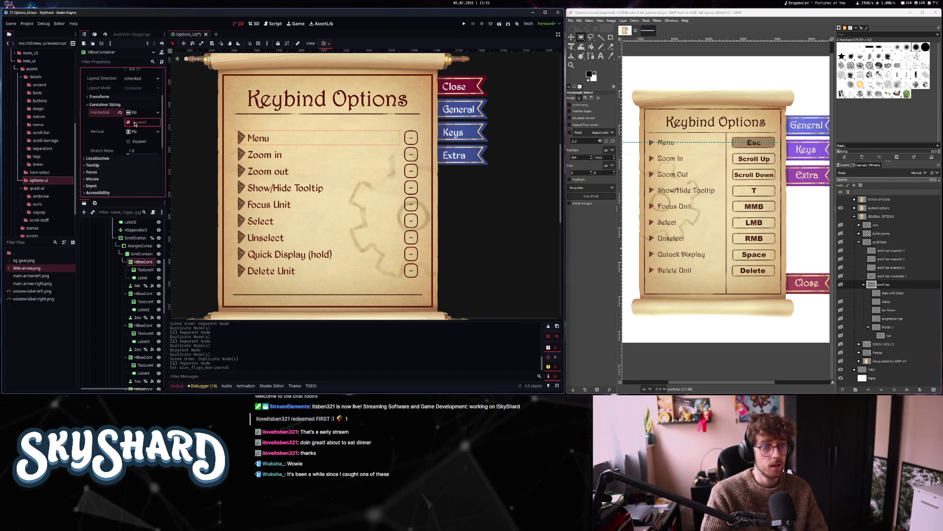
Multi-select the other eight keybind rows and turn on Horizontal Expand for all of them
left_click(142, 294)
scroll(142, 295, "down", 3)
left_click(144, 274, "shift")
left_click(141, 306, "shift")
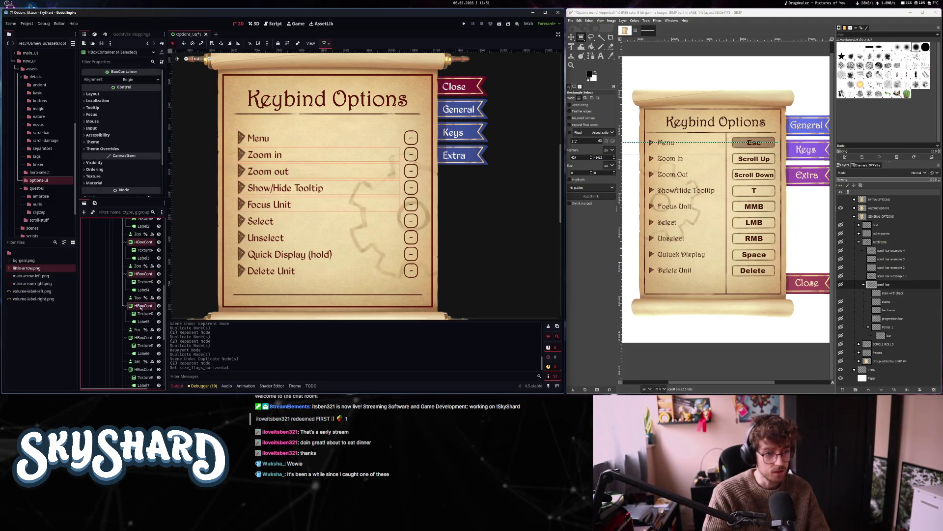
left_click(143, 337, "shift")
scroll(144, 325, "down", 3)
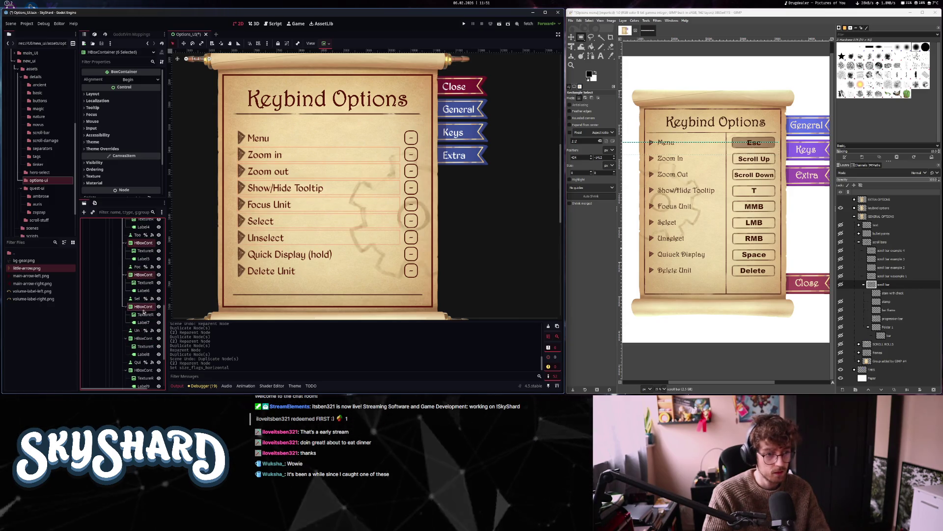
left_click(141, 370, "shift")
scroll(141, 344, "down", 3)
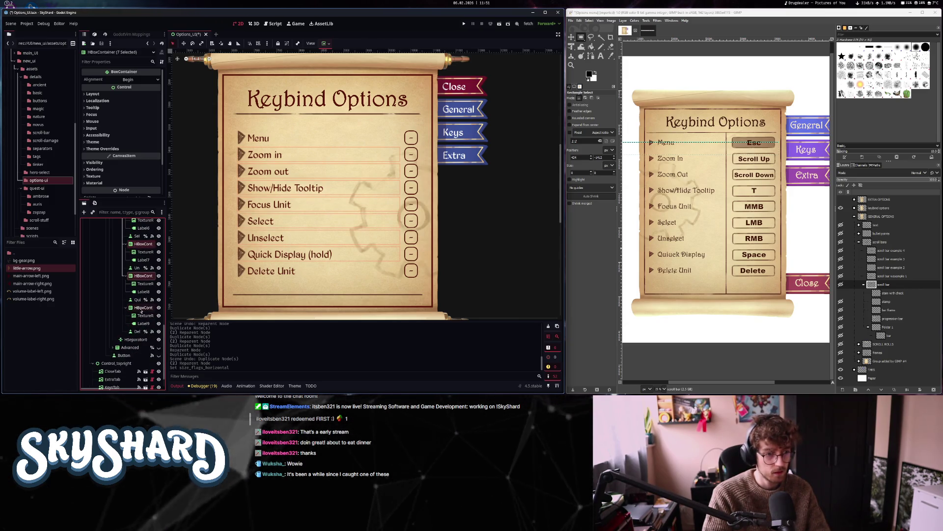
left_click(105, 93)
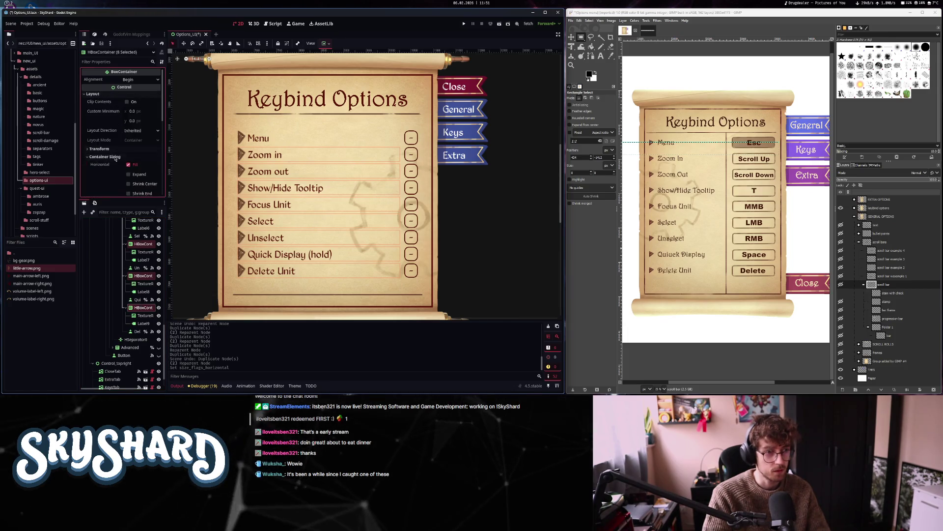
left_click(129, 174)
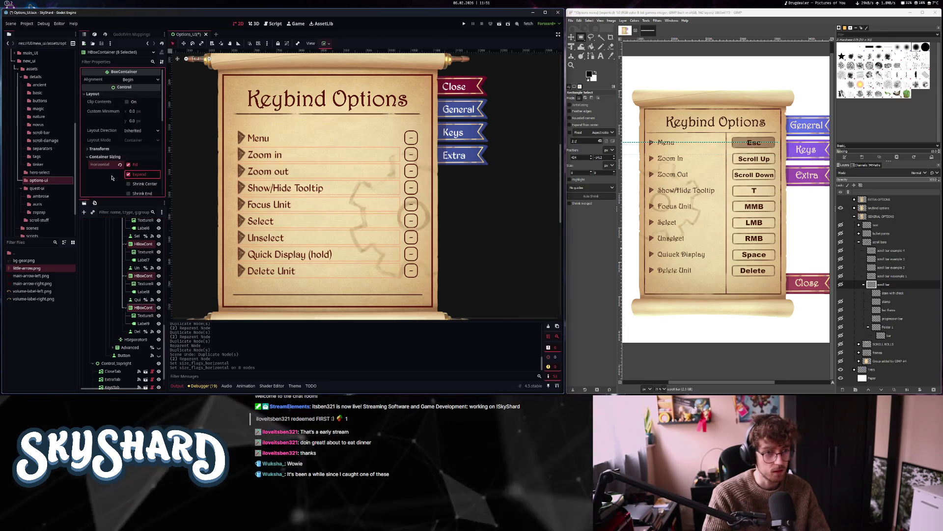
left_click(112, 286)
scroll(293, 285, "down", 4)
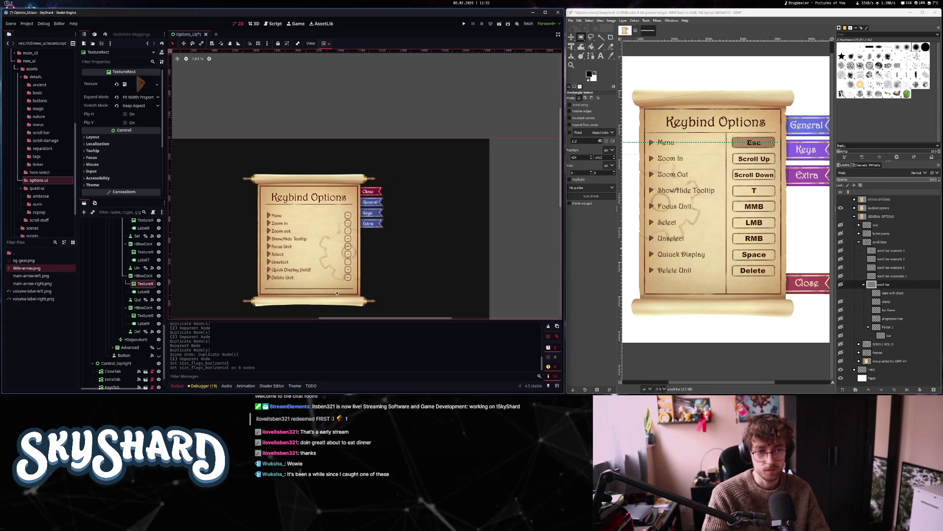
Save the scene, collapse Keybinds, and switch the preview to the Advanced (Extra Options) page
key("ctrl+s")
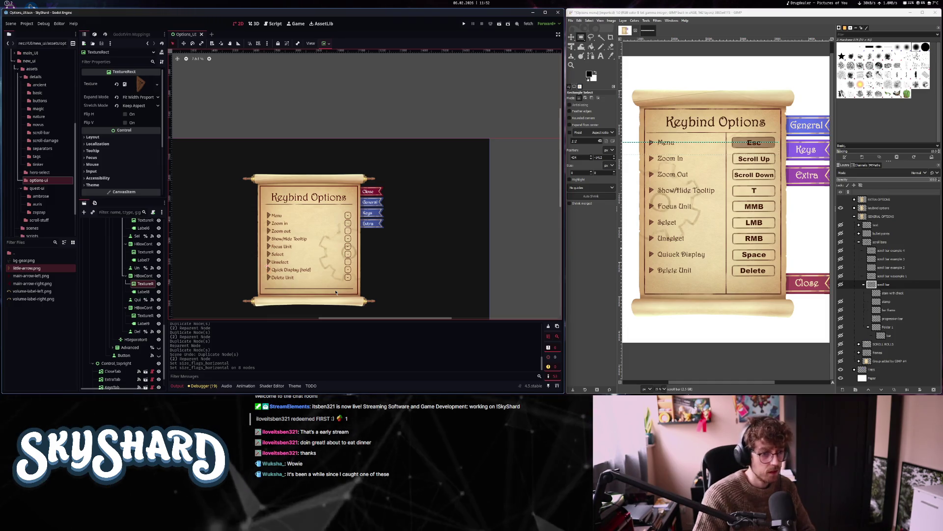
scroll(123, 302, "up", 6)
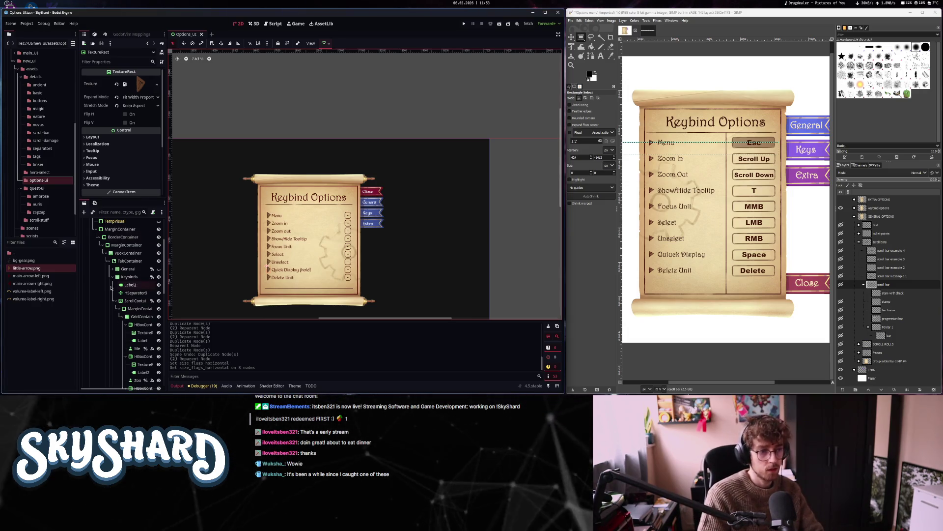
left_click(120, 317)
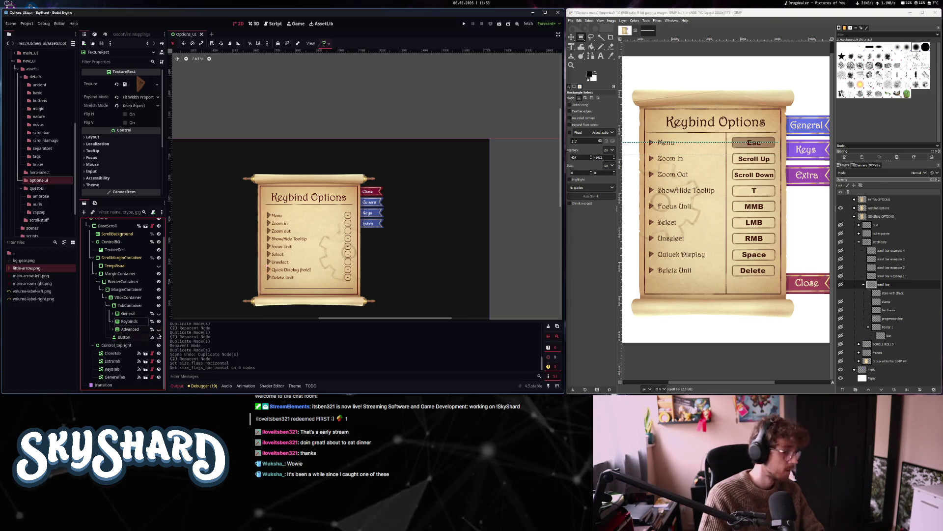
left_click(159, 329)
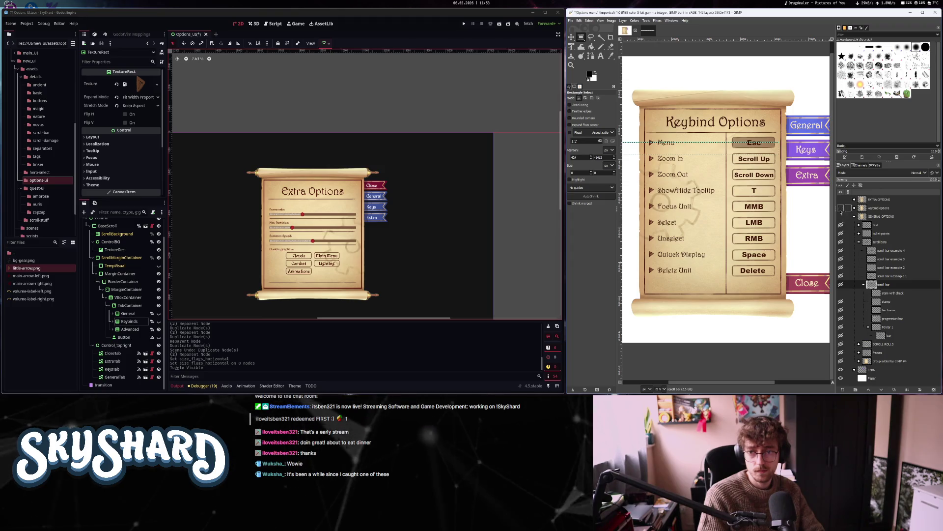
With the GIMP Extra Options mockup shown, inspect Framerate, then preview General and select Volume
left_click(841, 200)
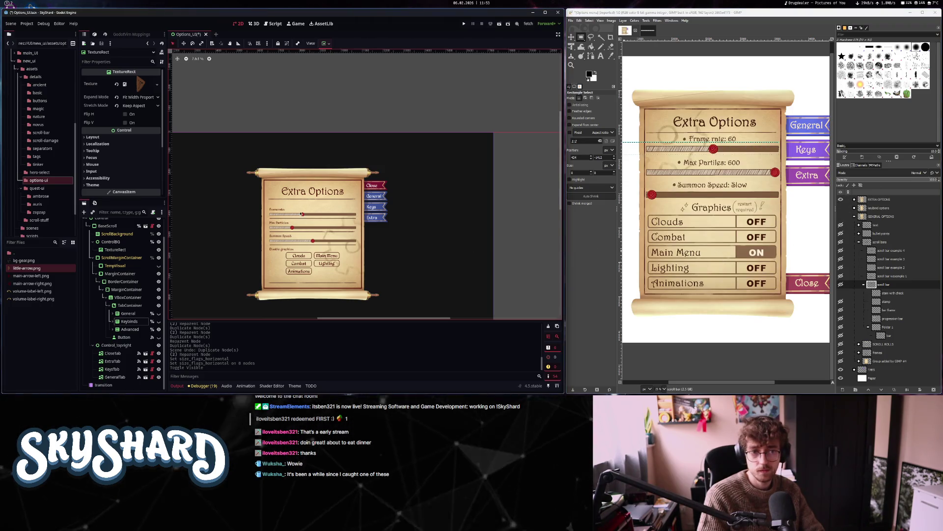
scroll(301, 214, "up", 4)
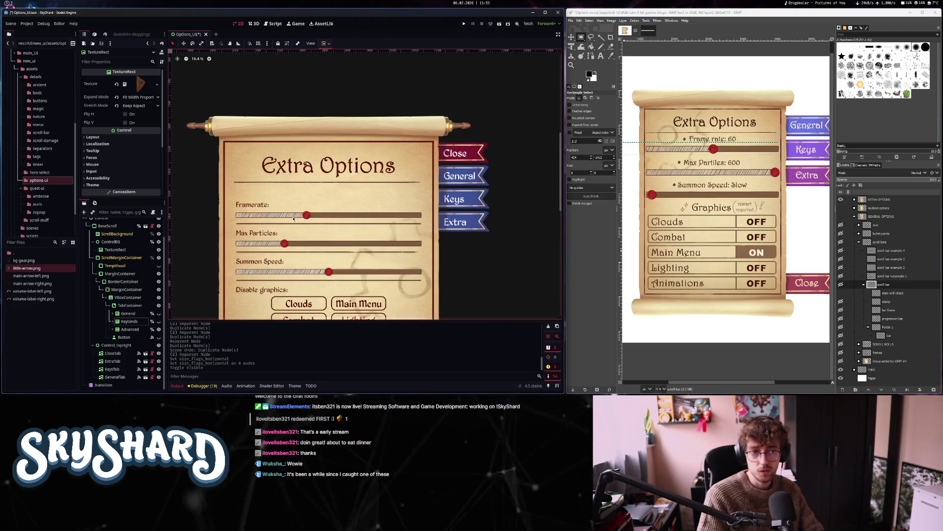
left_click(248, 207)
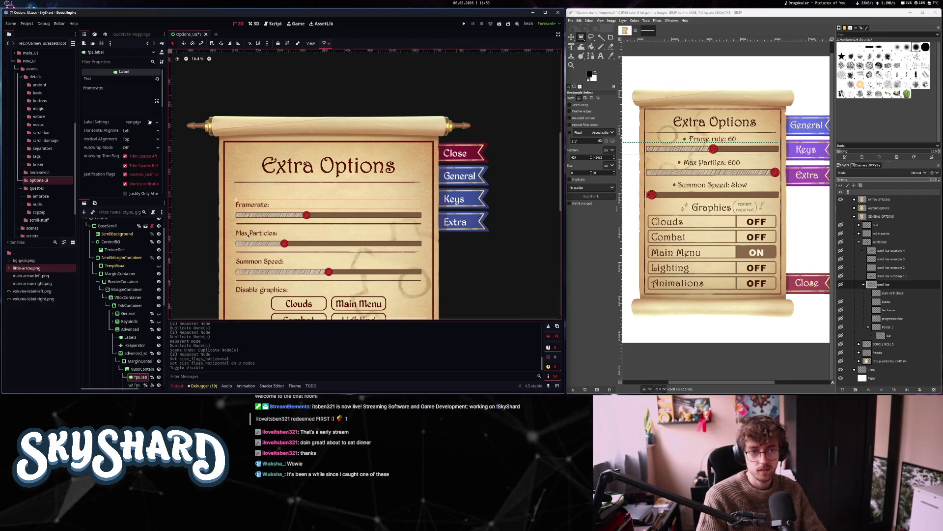
scroll(106, 182, "down", 10)
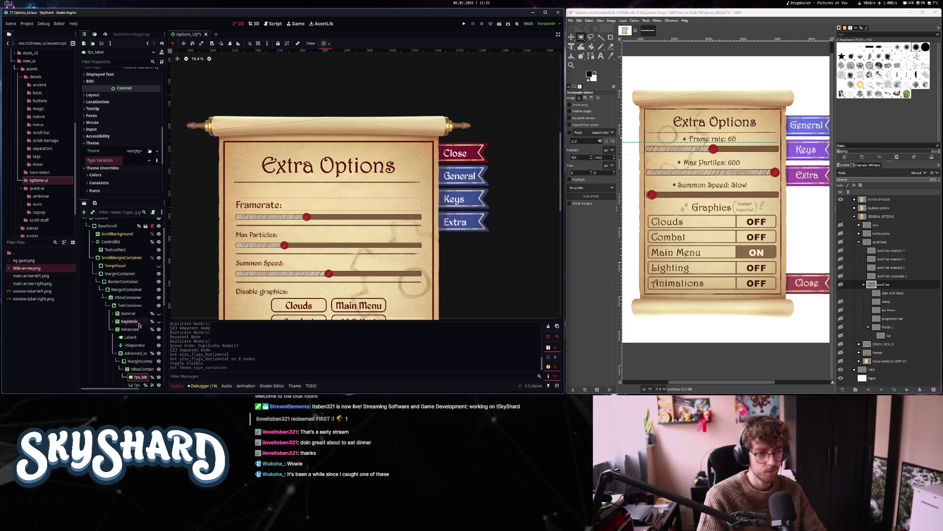
left_click(159, 313)
left_click(328, 224)
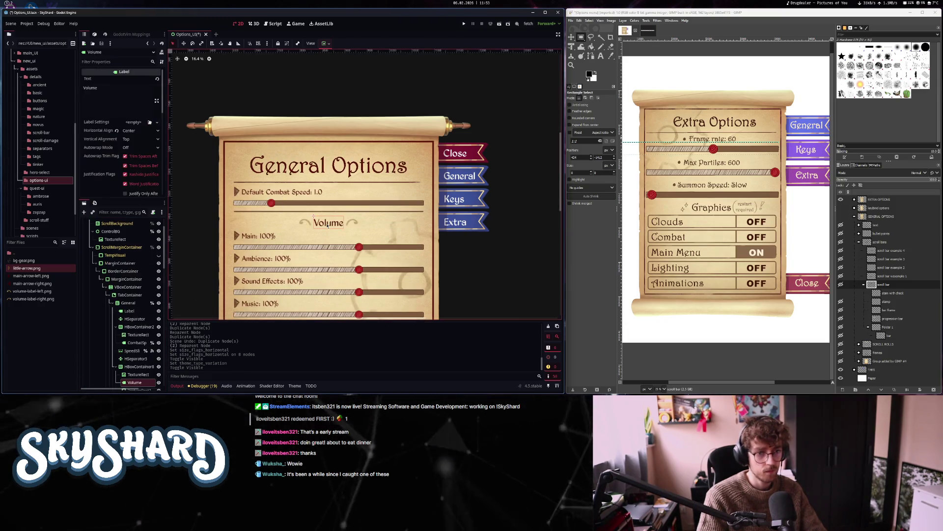
Expand and collapse a label's theme overrides, then select the Ambience label on the General page
scroll(122, 173, "down", 10)
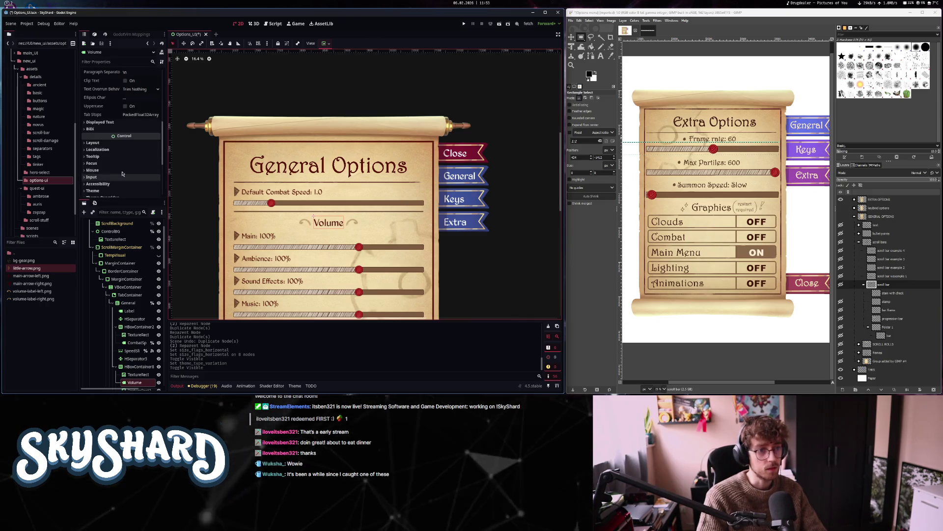
scroll(120, 150, "down", 5)
left_click(123, 105)
left_click(122, 108)
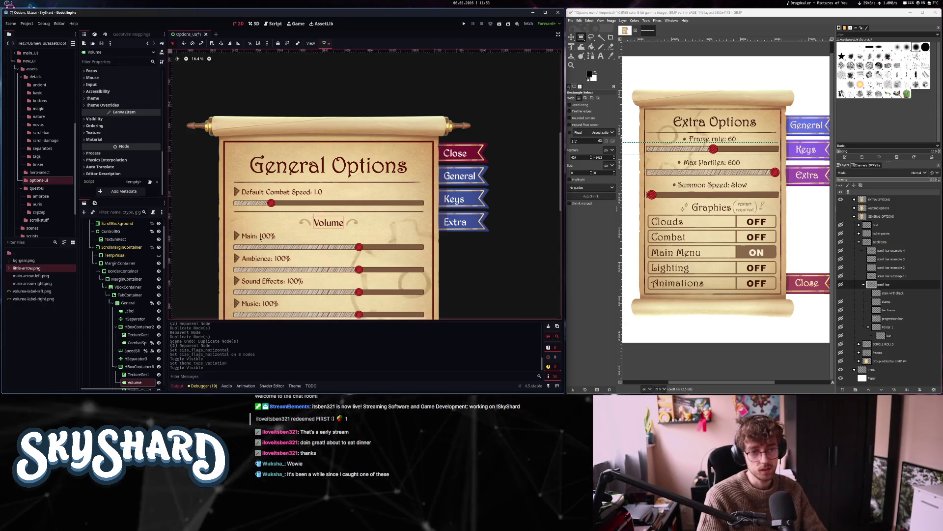
left_click(268, 259)
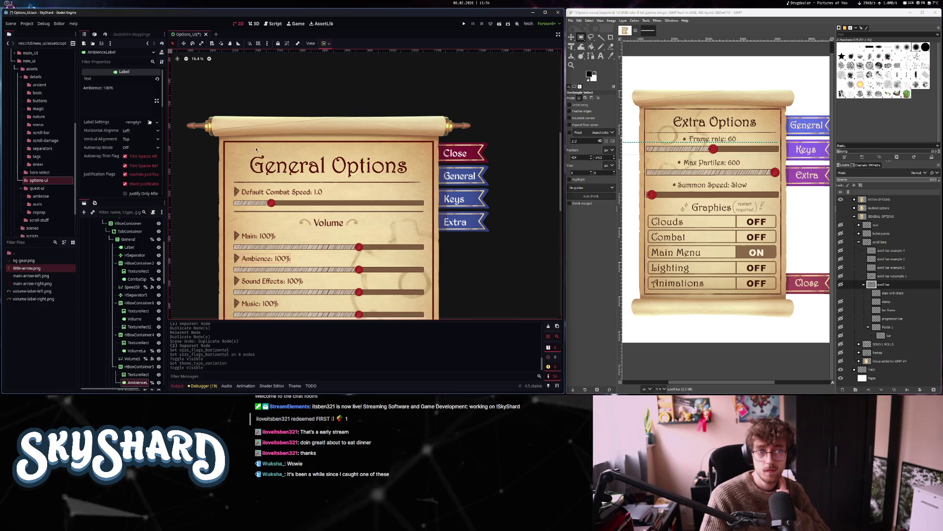
Collapse the General node's children and turn on visibility for the Advanced node
scroll(103, 306, "up", 5)
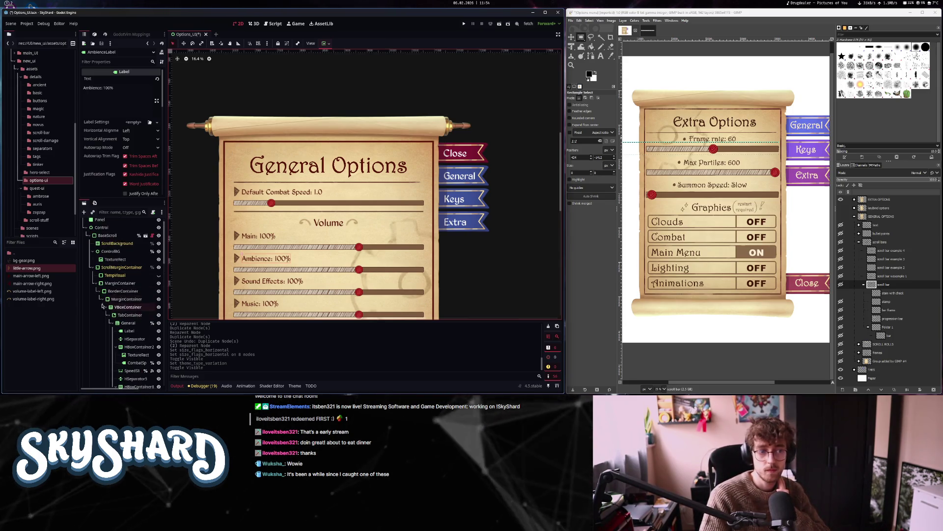
left_click(110, 323)
left_click(158, 339)
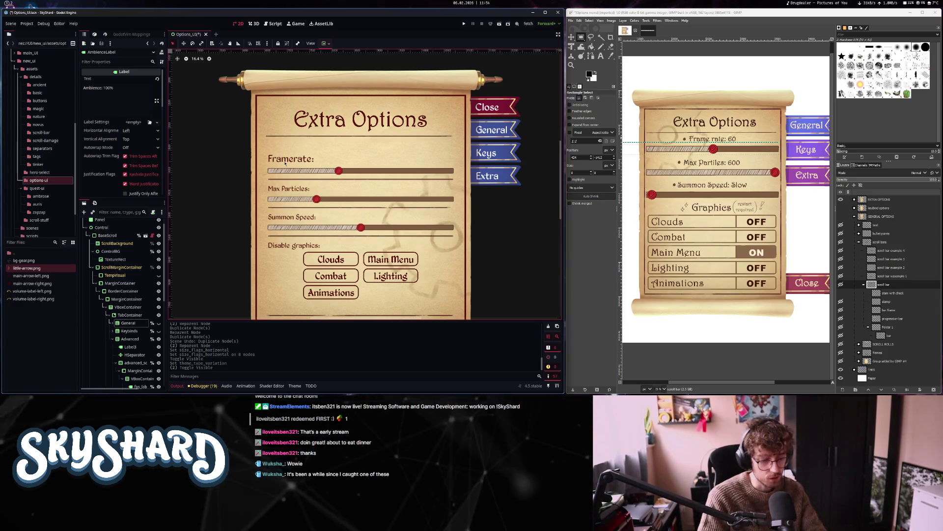
Undo the last two changes, re-show the Extra Options page and select its rows' VBoxContainer
key("ctrl+z")
key("ctrl+z")
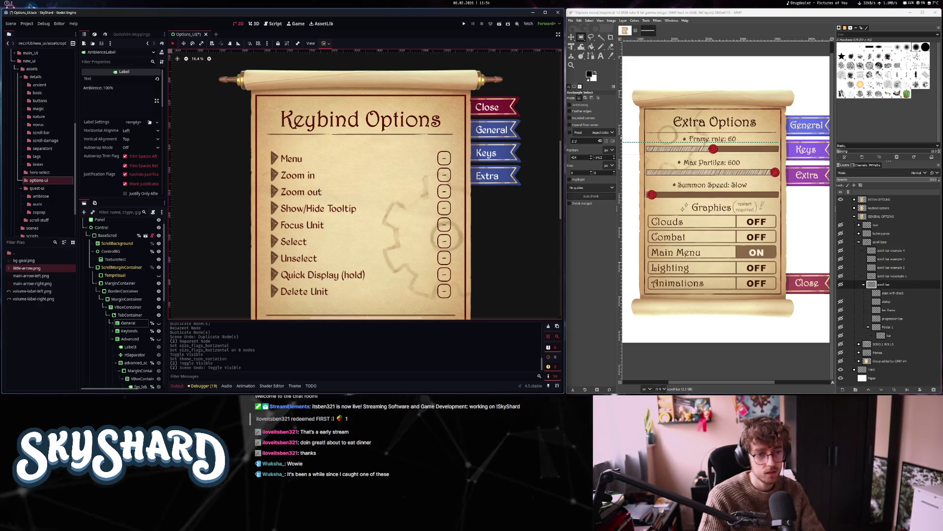
key("ctrl+z")
scroll(319, 191, "down", 1)
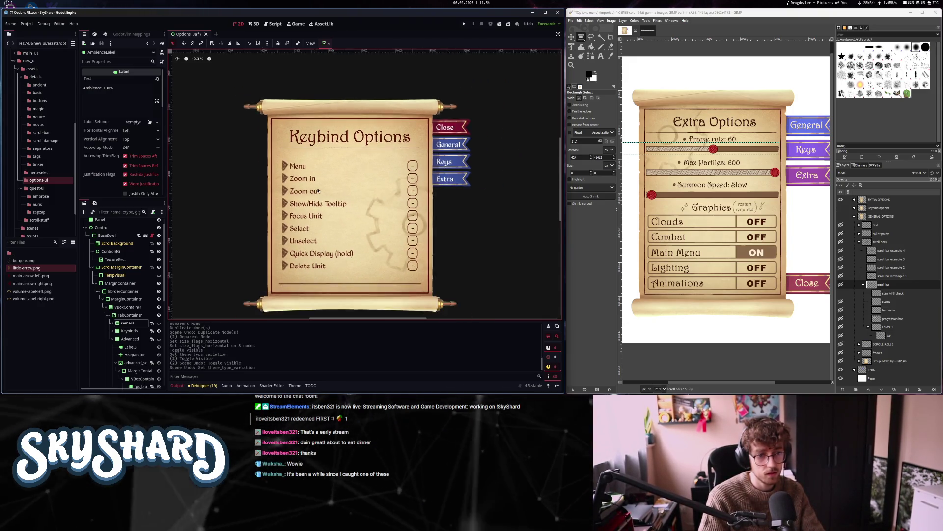
scroll(318, 191, "down", 1)
scroll(134, 276, "up", 1)
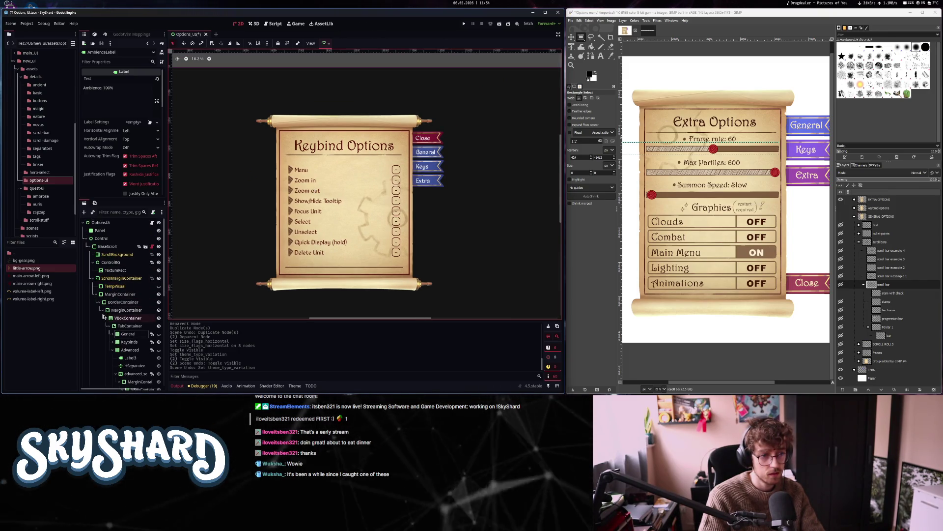
left_click(158, 349)
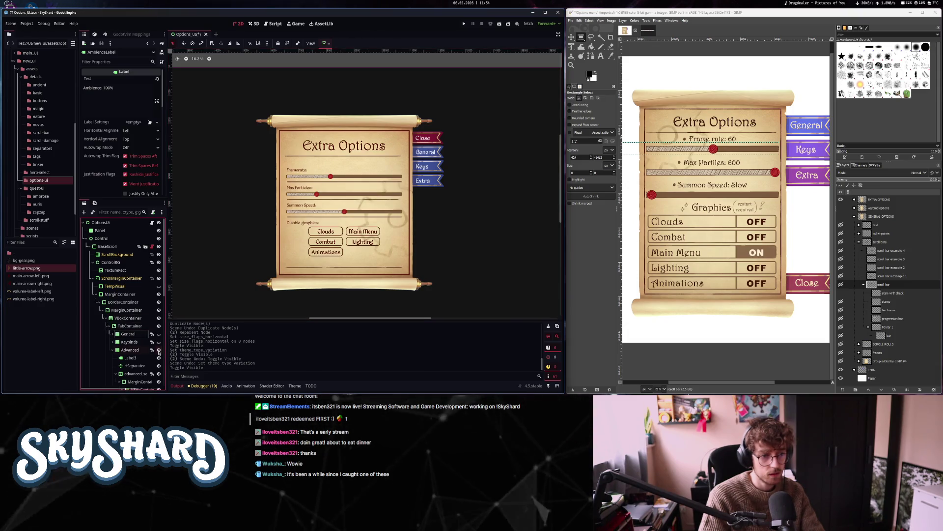
left_click(301, 171)
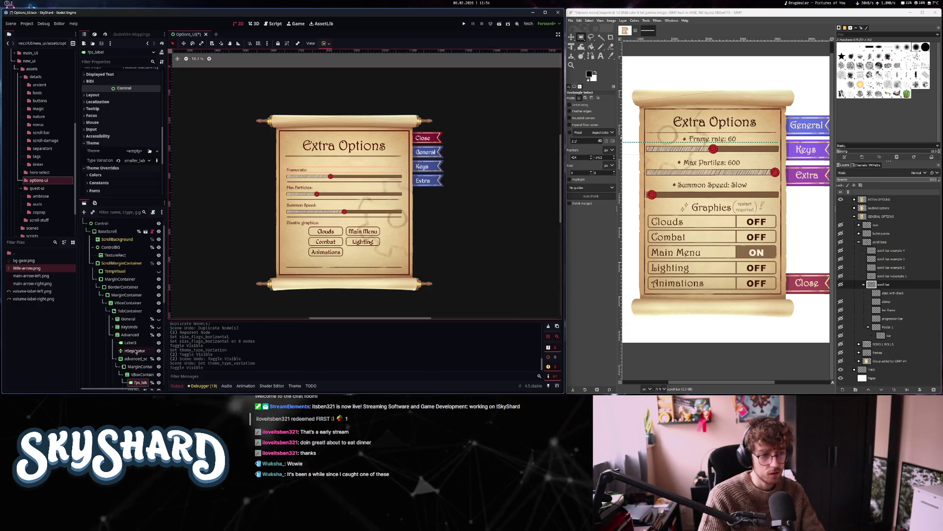
scroll(134, 344, "down", 4)
left_click(141, 291)
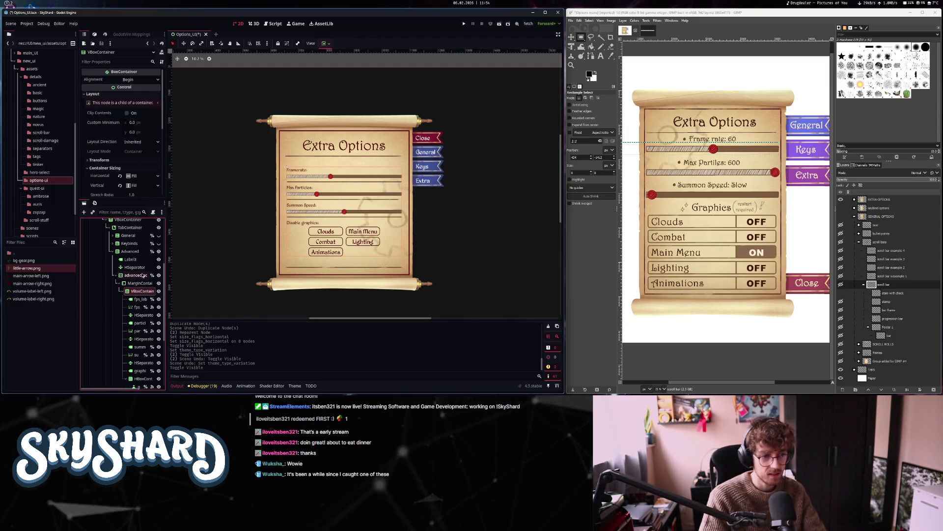
Add an HBoxContainer to the VBoxContainer and move it above the Framerate label
key("ctrl+a")
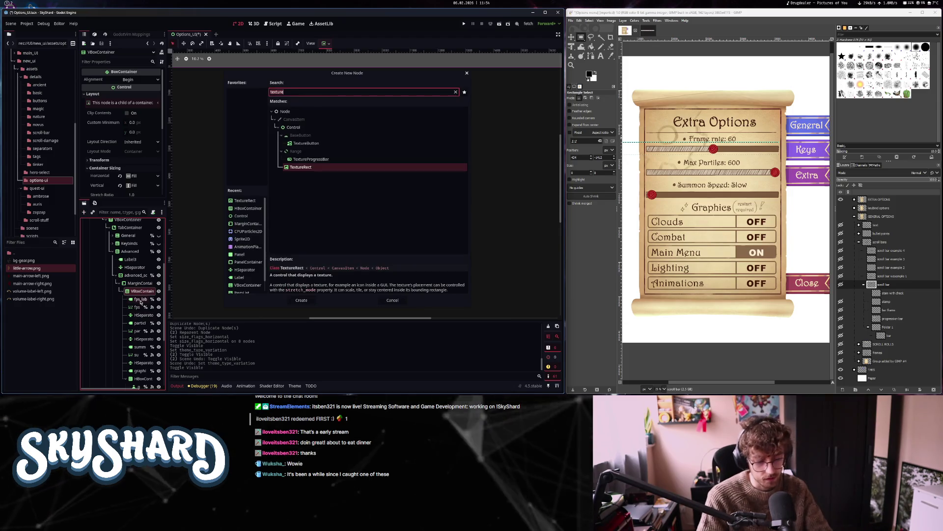
type("hbo")
left_click(301, 300)
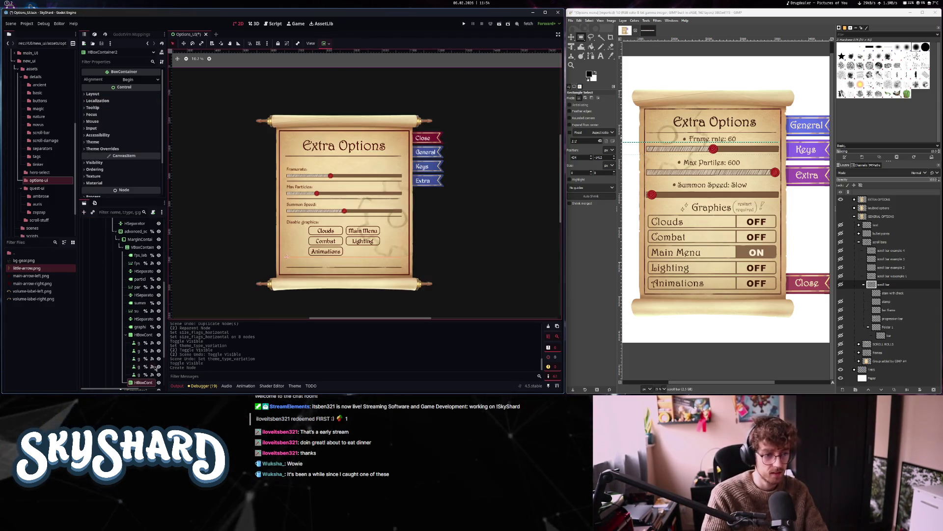
left_click_drag(143, 382, 144, 258)
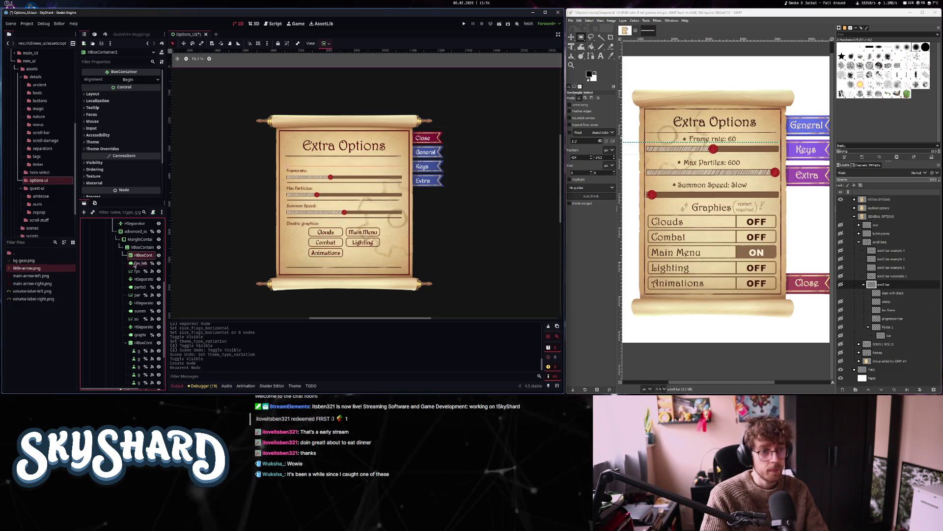
Tick Vertical Expand on the new HBoxContainer and add a Separation theme constant override
left_click(110, 94)
left_click(104, 168)
scroll(122, 185, "down", 2)
left_click(137, 147)
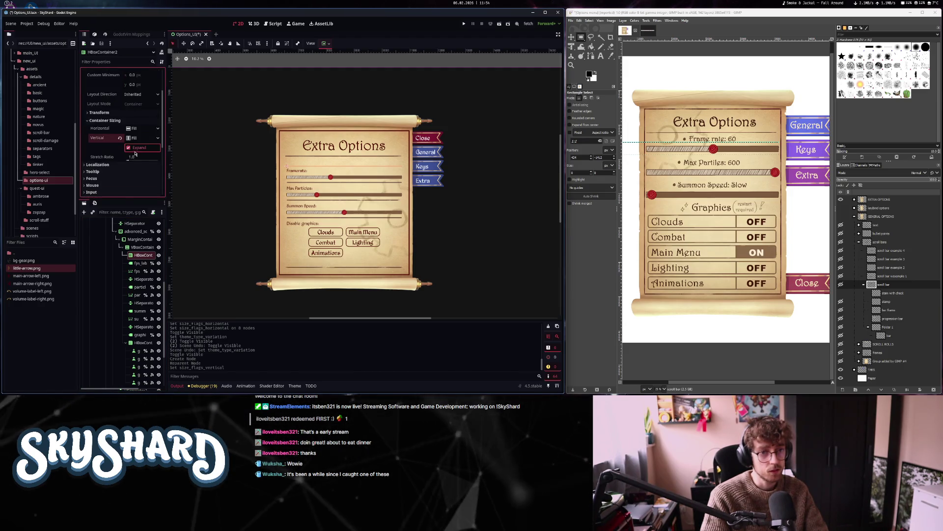
left_click(129, 147)
scroll(123, 132, "down", 1)
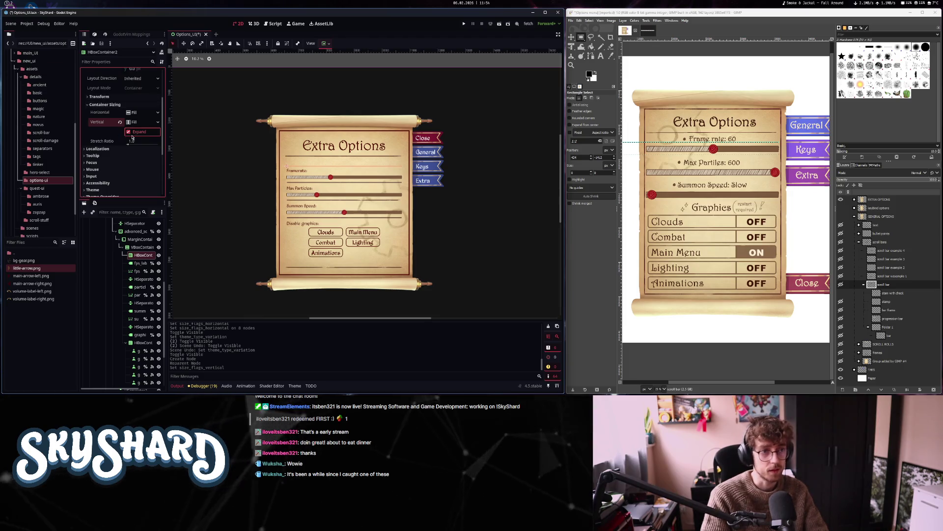
left_click(112, 105)
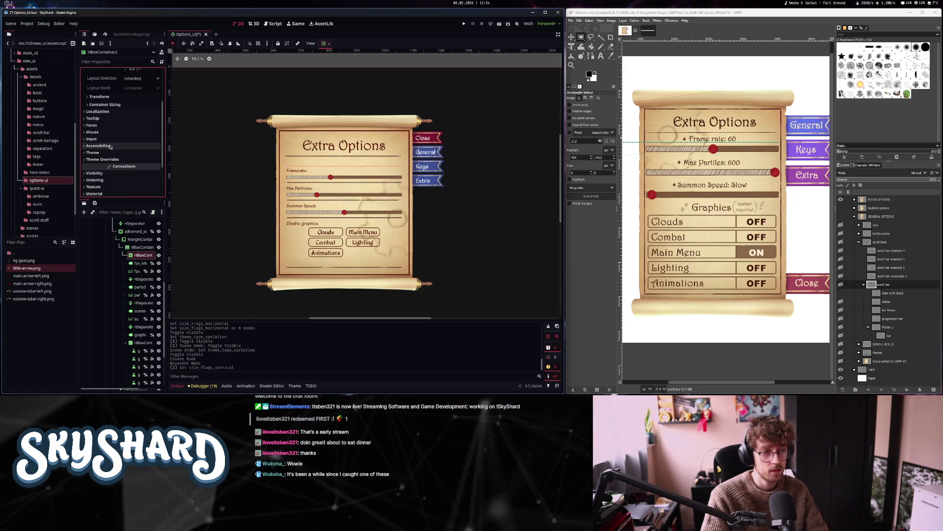
left_click(103, 160)
left_click(118, 166)
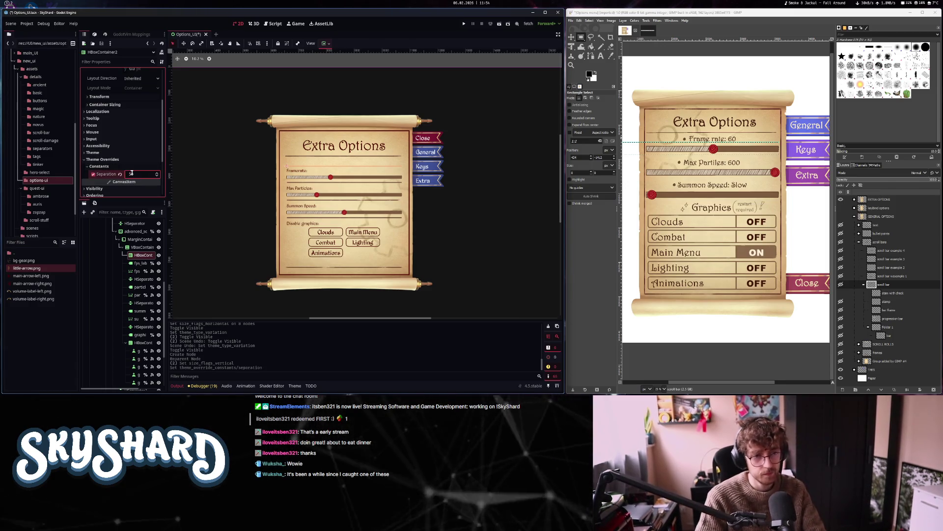
key("ctrl+a")
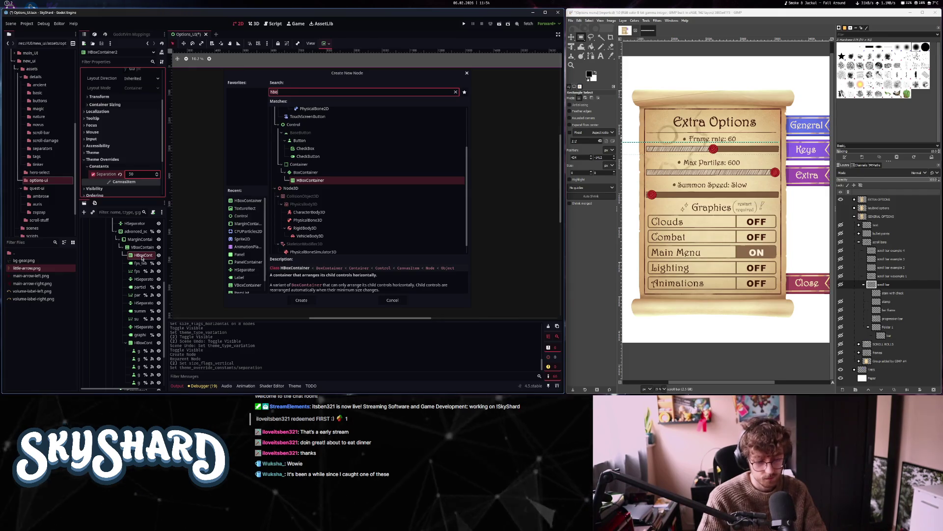
Add a TextureRect set to Fit Width Proportional and Keep Aspect, using little-arrow.png as texture
type("texturerect")
key("Return")
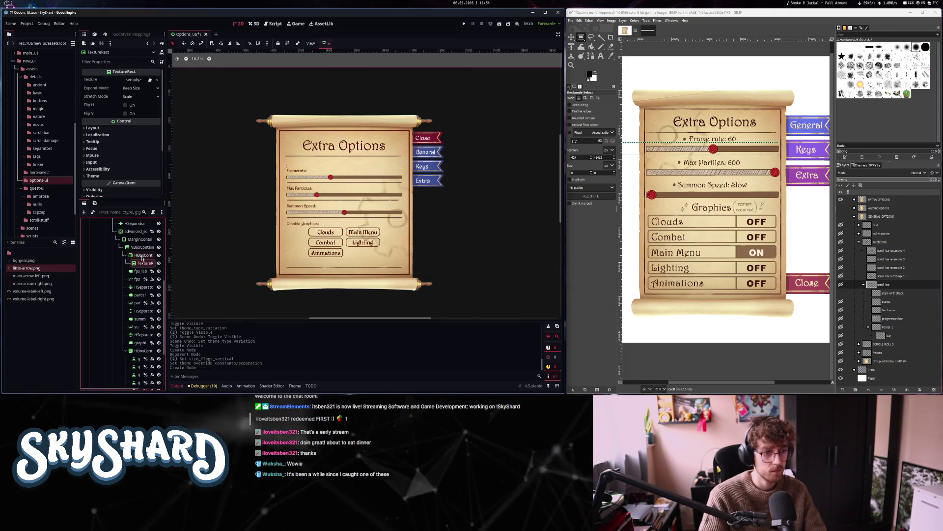
left_click(136, 89)
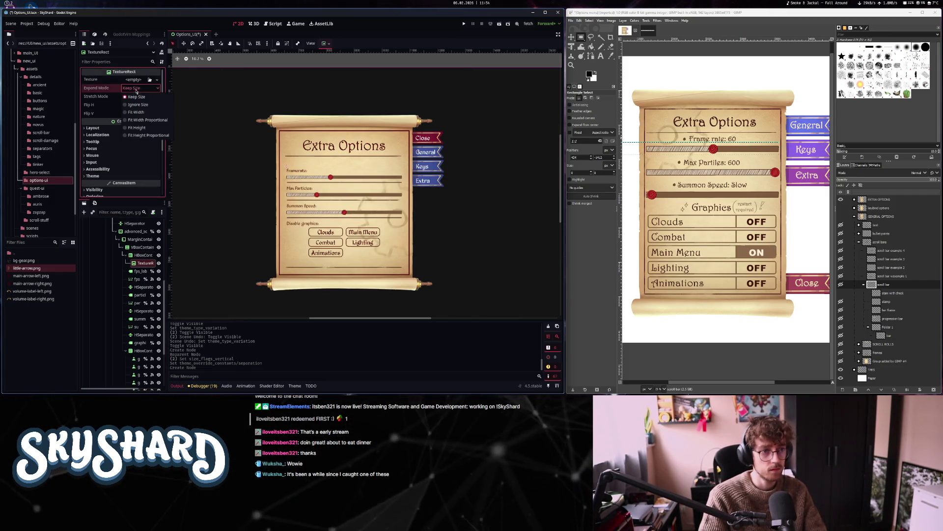
left_click(151, 121)
left_click(140, 96)
left_click(141, 135)
mouse_move(27, 268)
left_mouse_down()
mouse_move(45, 211)
mouse_move(135, 83)
left_mouse_up()
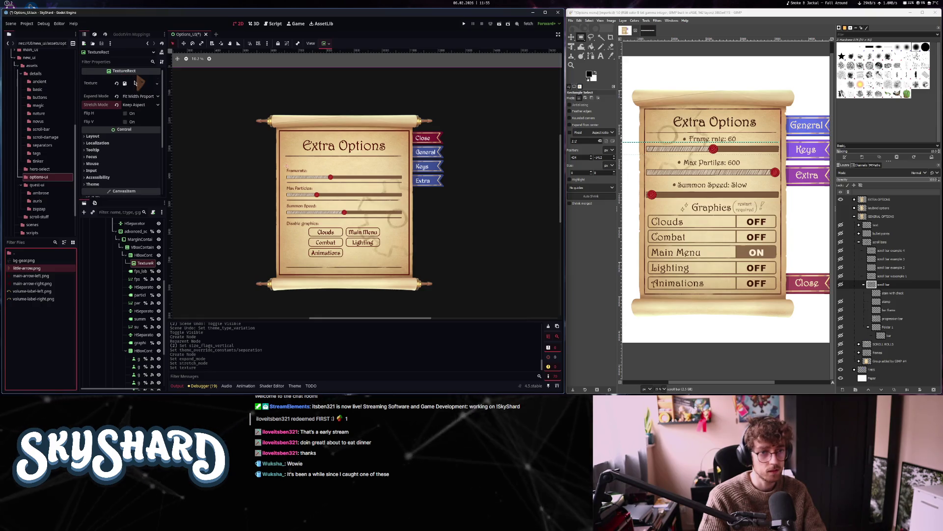
Duplicate the arrow row, move the Framerate label into it, and duplicate that row again
left_click(144, 255)
key("ctrl+d")
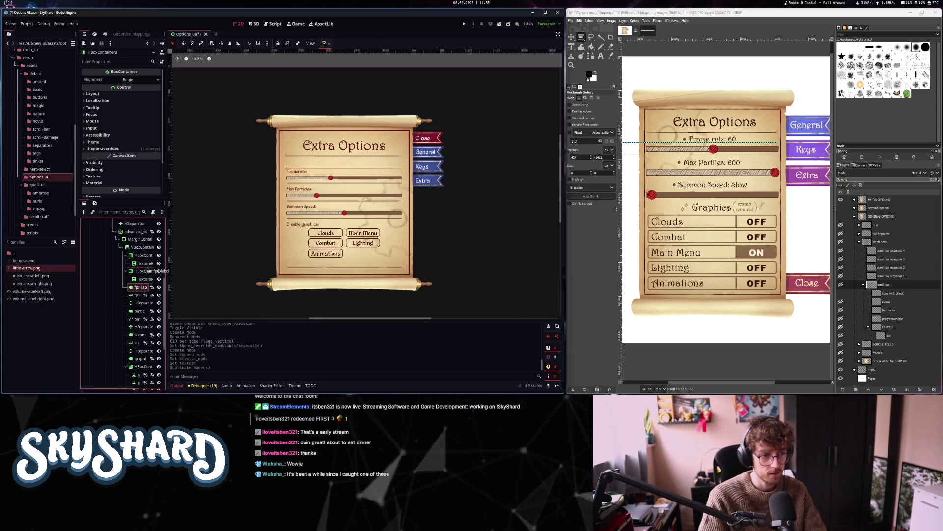
left_click_drag(147, 267, 146, 270)
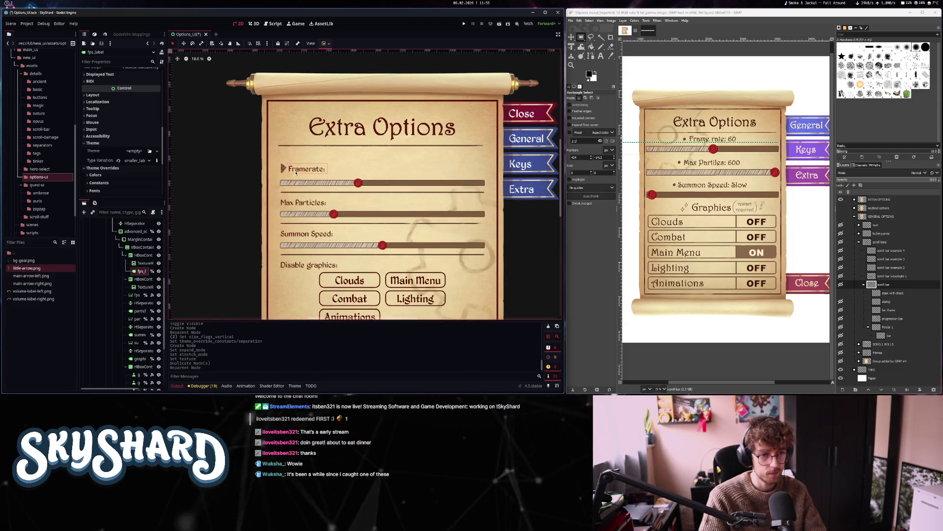
left_click(144, 278)
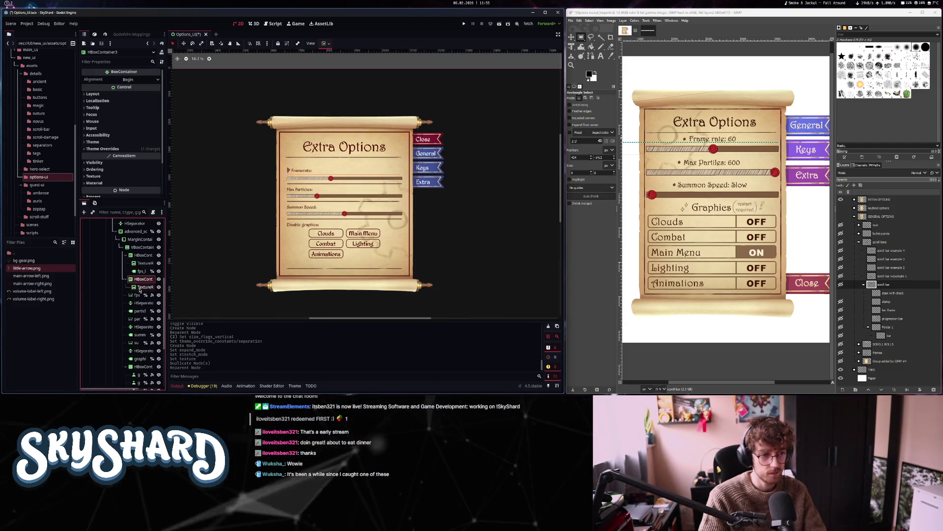
key("ctrl+d")
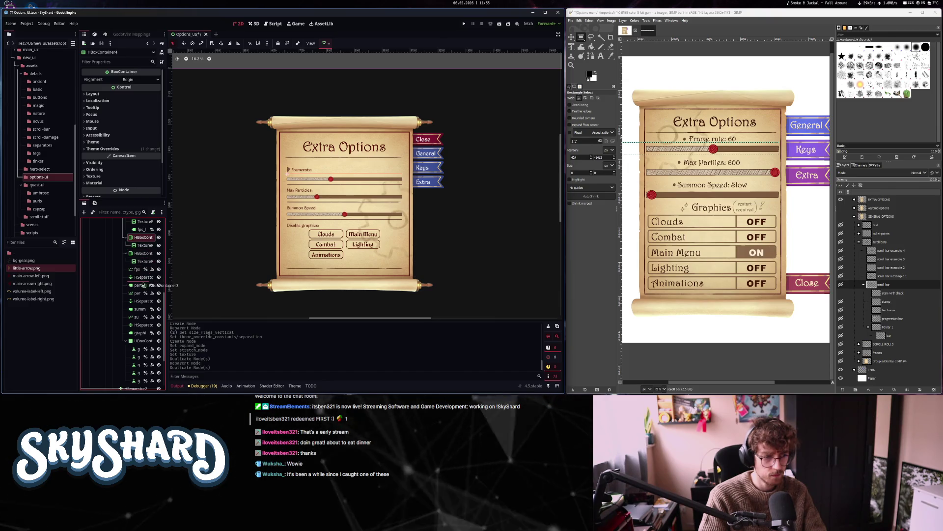
left_click(141, 280)
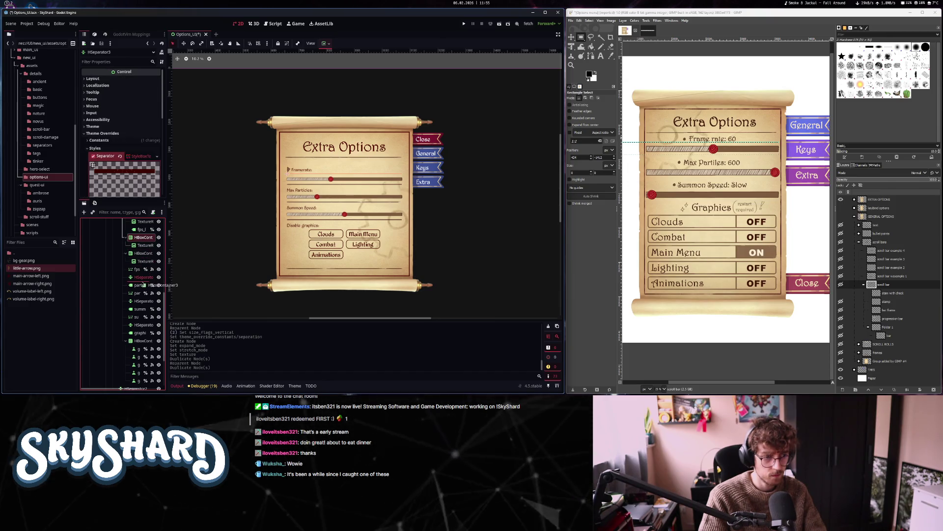
Move the Max Particles and Summon Speed labels into their own arrow rows
left_click_drag(142, 284, 145, 283)
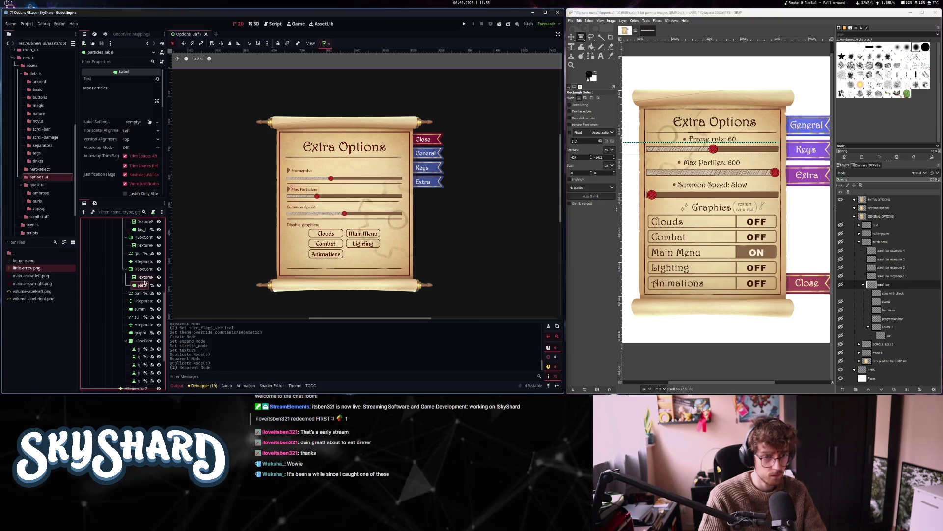
scroll(144, 275, "up", 2)
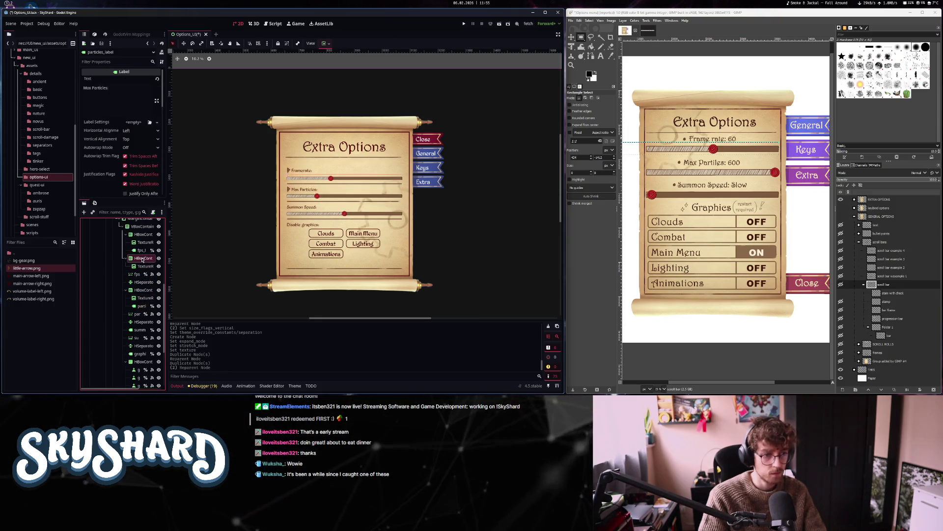
left_click_drag(140, 327, 142, 325)
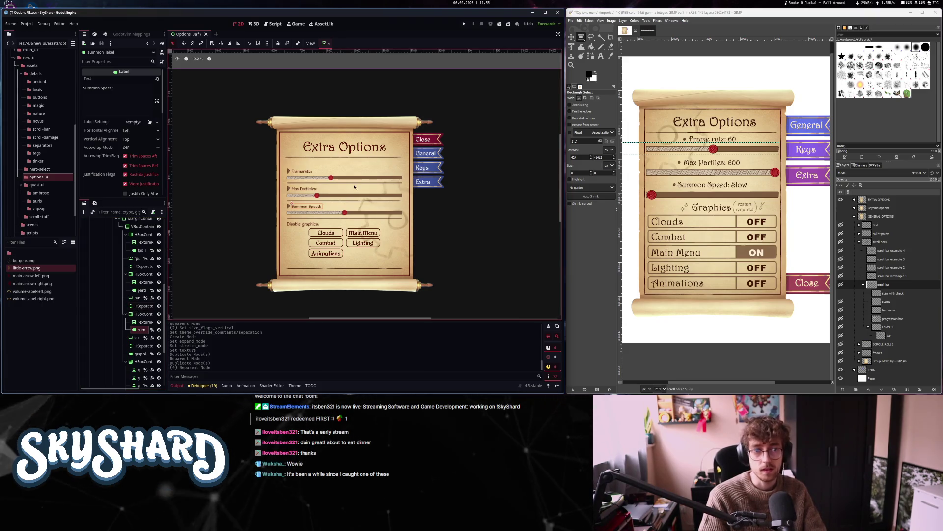
Hide the two separators between option rows and select the MarginContainer
left_click(142, 226)
left_click(159, 267)
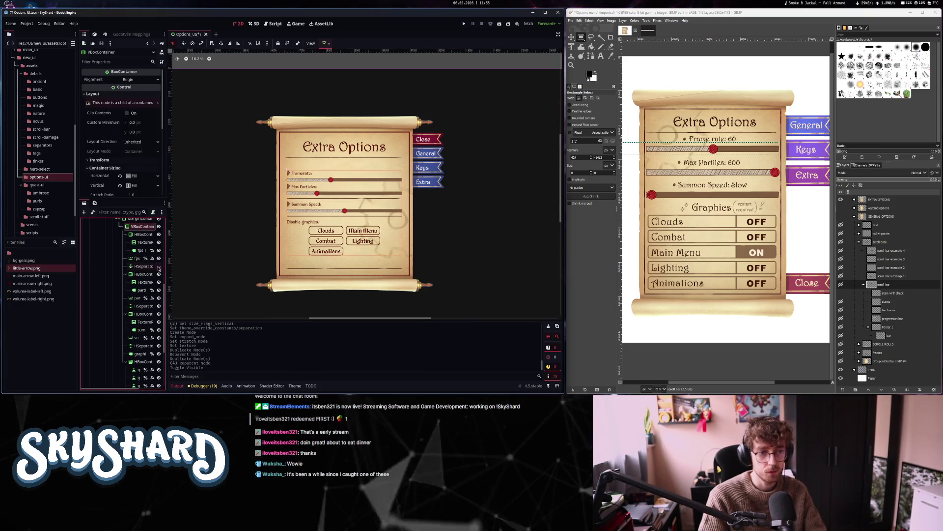
left_click(159, 306)
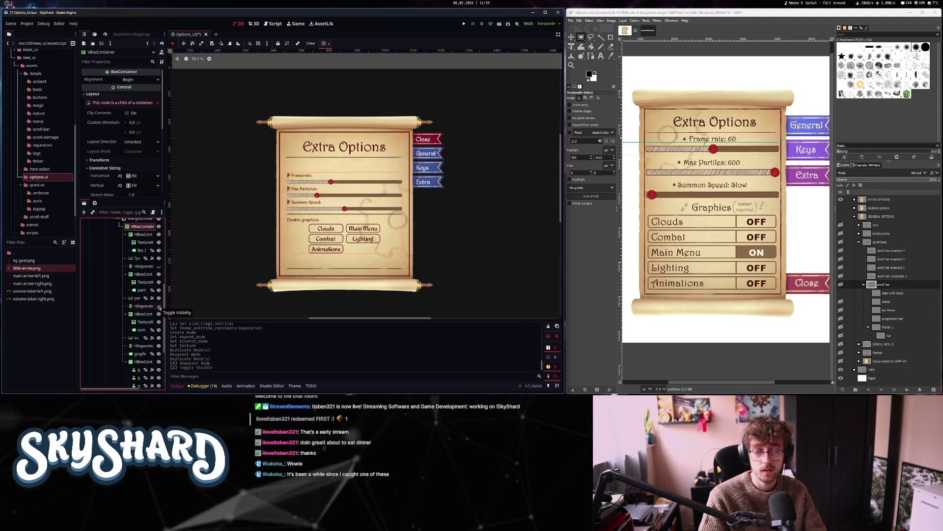
scroll(135, 241, "up", 1)
left_click(135, 239)
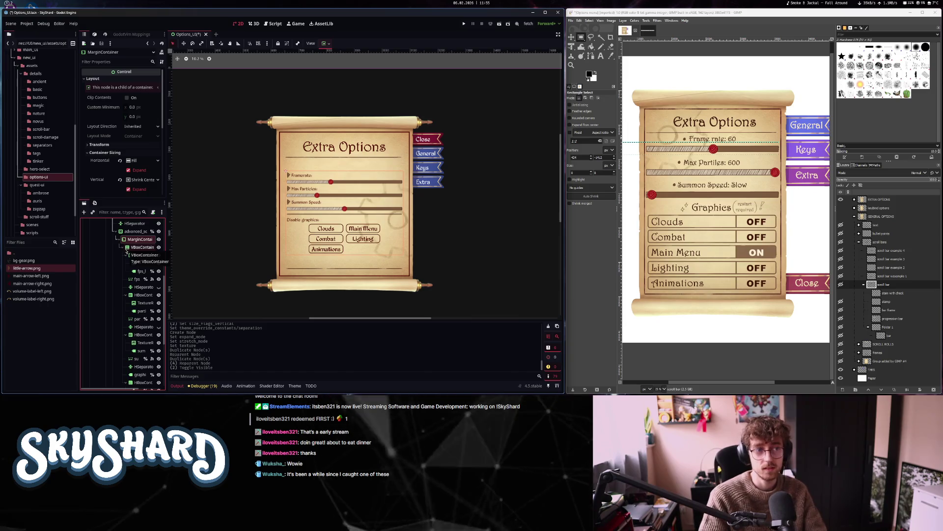
Try a fill vertical sizing on the MarginContainer, then set it back to Shrink Center
left_click(143, 179)
left_click(138, 190)
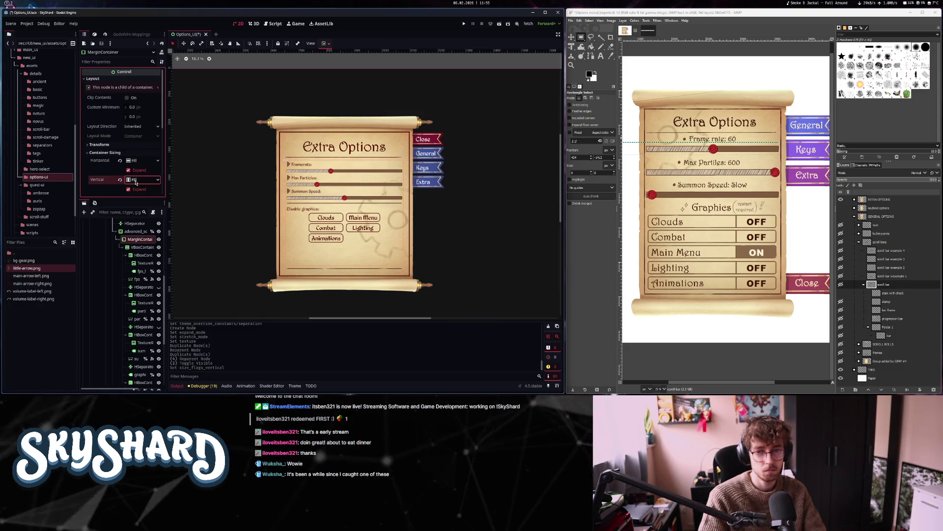
left_click(137, 182)
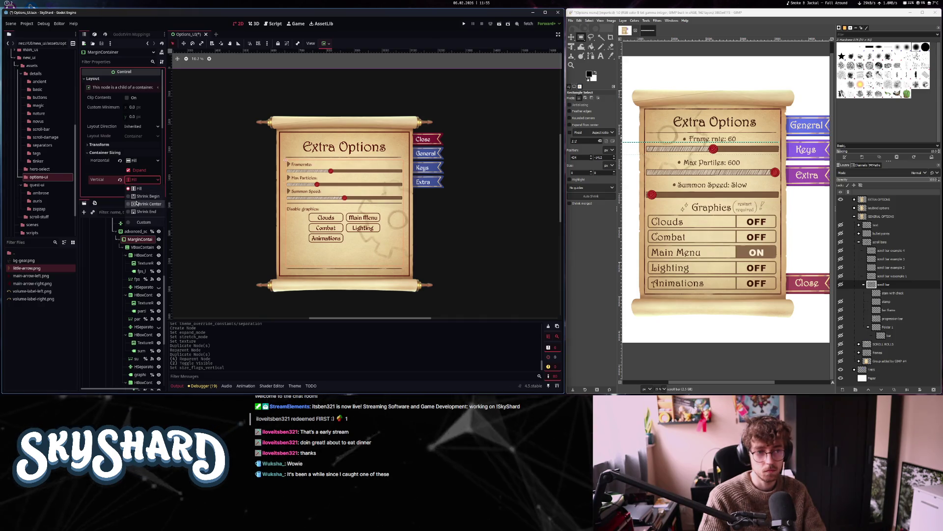
left_click(137, 203)
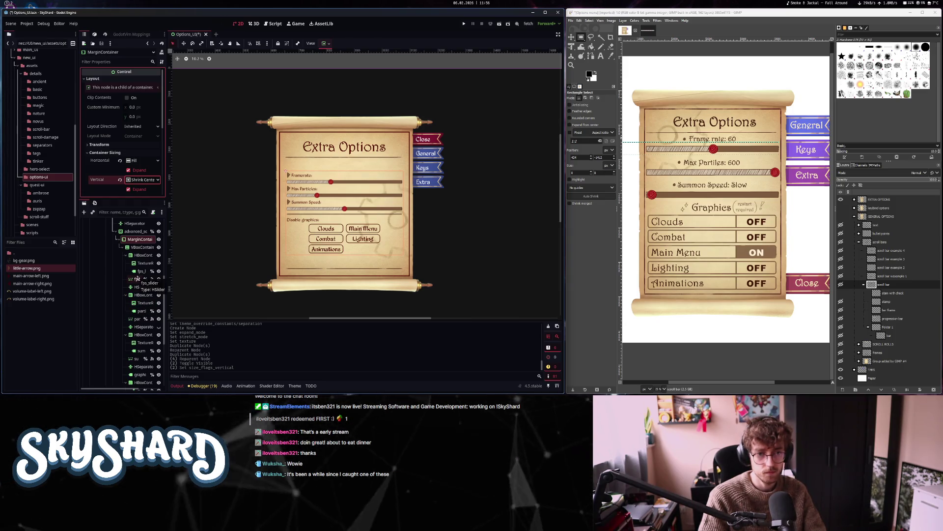
Clear the Disable graphics: label's Theme Type Variation, set Horizontal Shrink Center and Vertical Expand
left_click(299, 221)
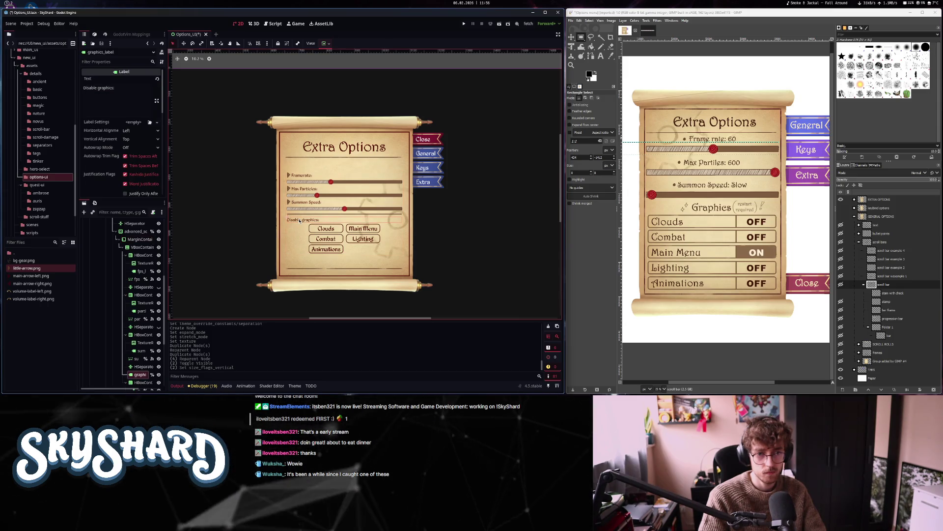
scroll(141, 136, "down", 10)
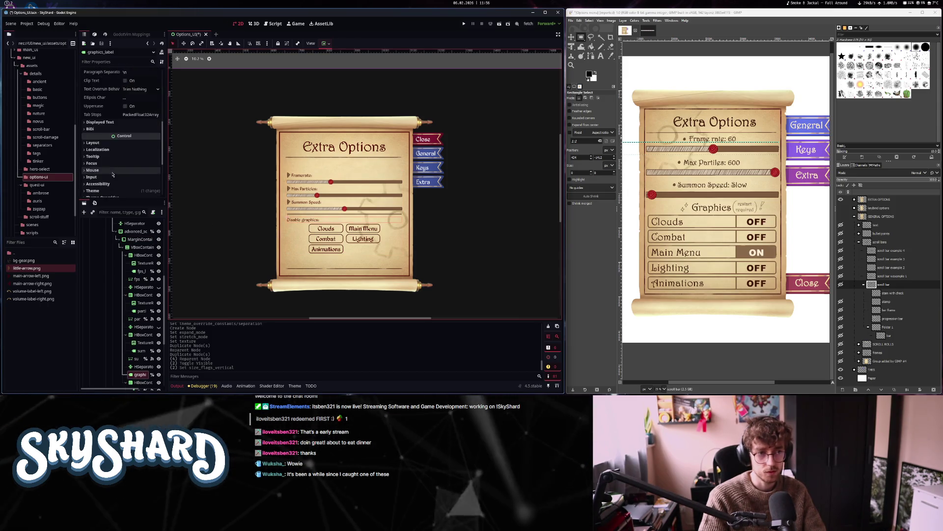
left_click(117, 144)
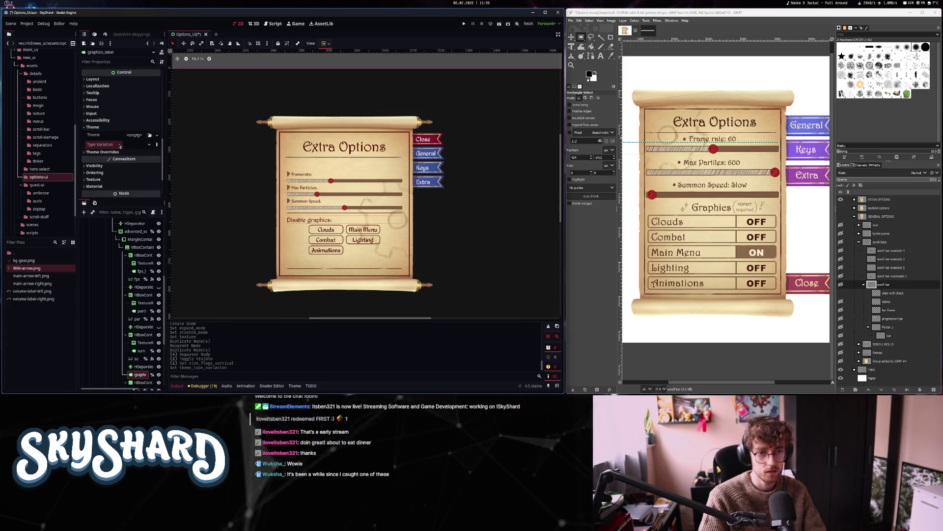
left_click(111, 80)
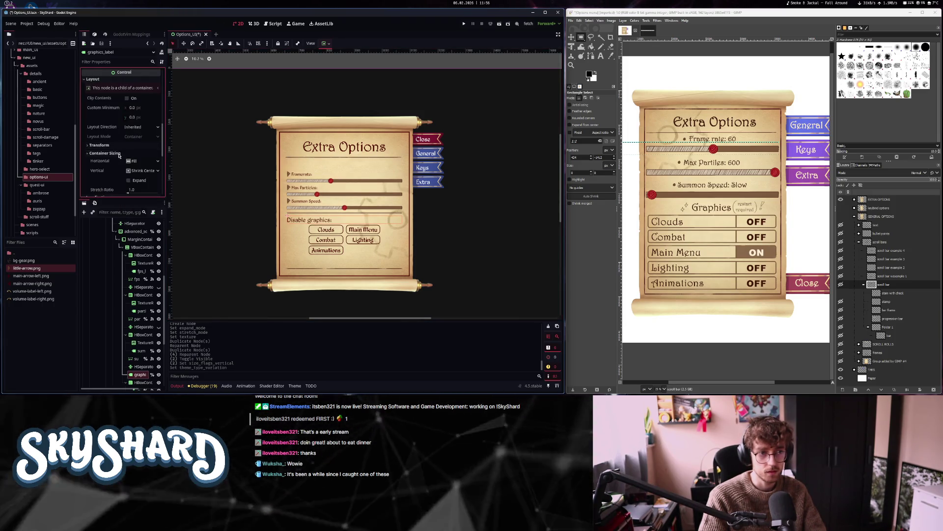
left_click(139, 162)
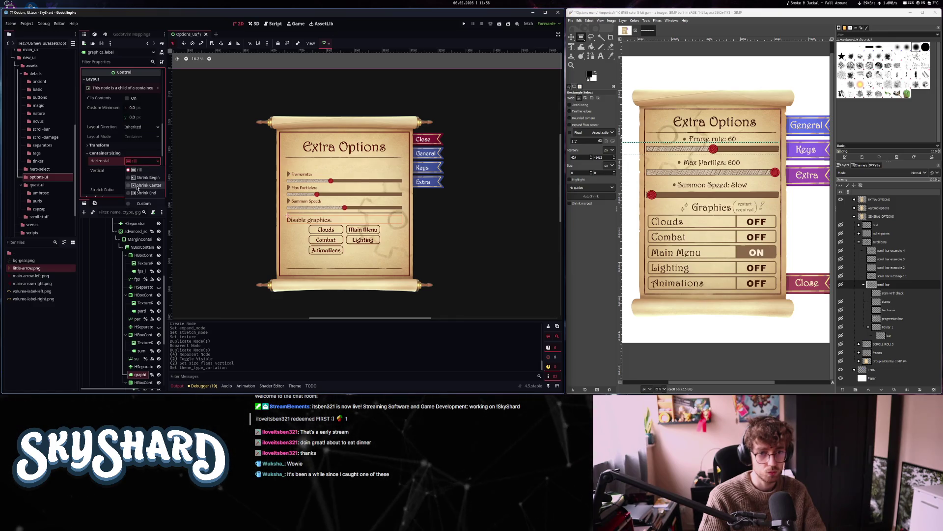
left_click(145, 185)
left_click(134, 183)
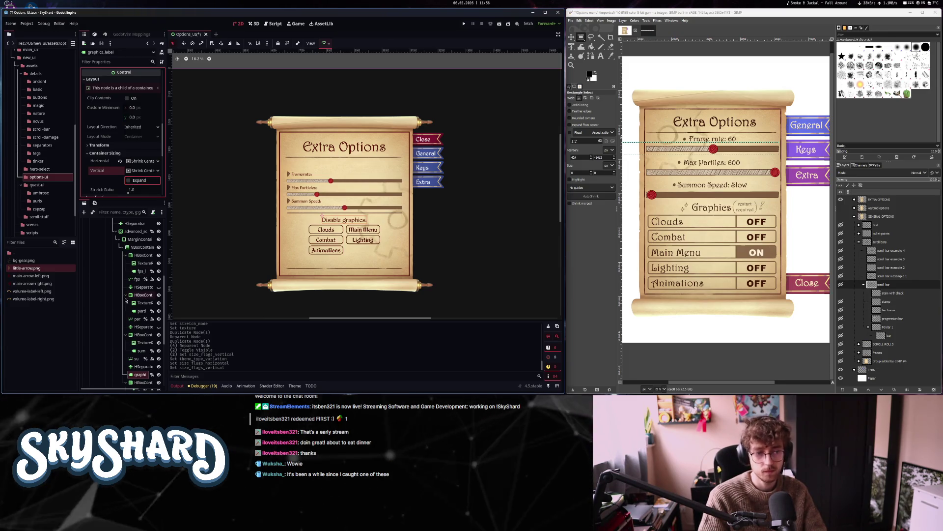
scroll(145, 307, "down", 4)
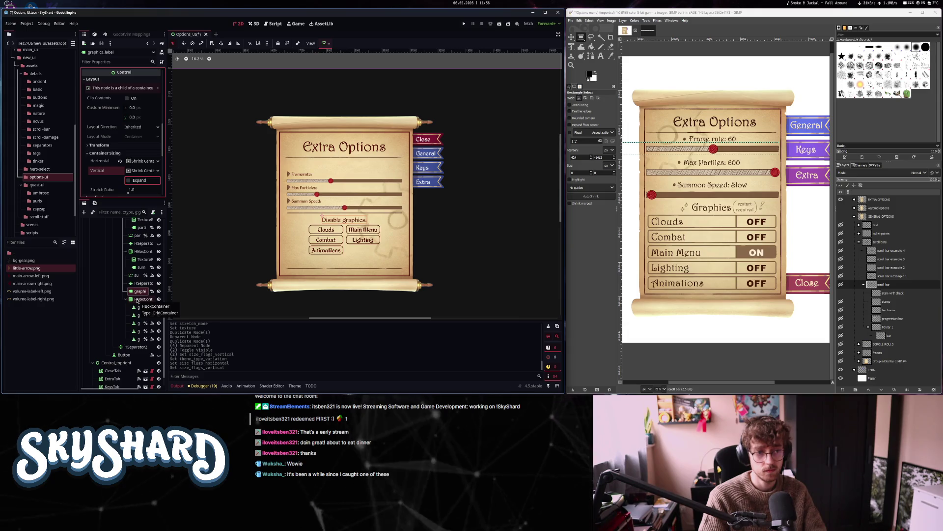
scroll(138, 302, "up", 1)
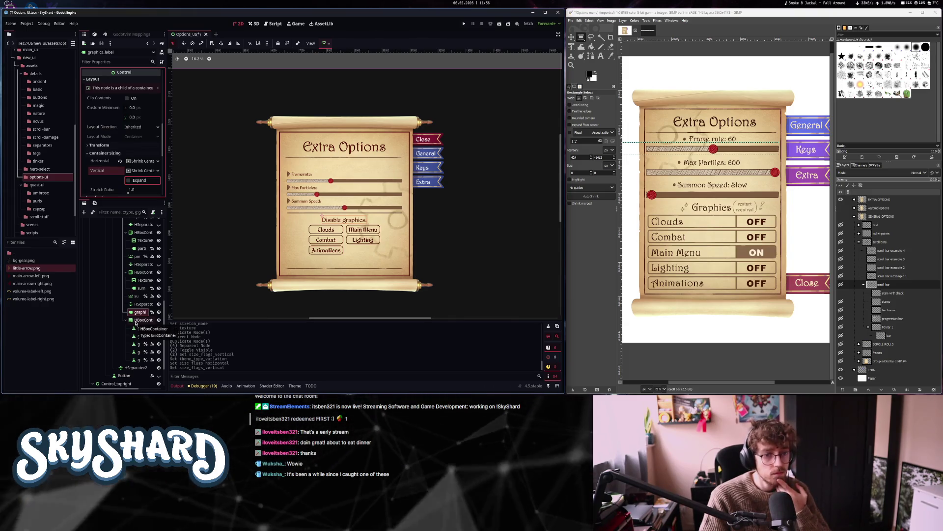
scroll(136, 322, "up", 2)
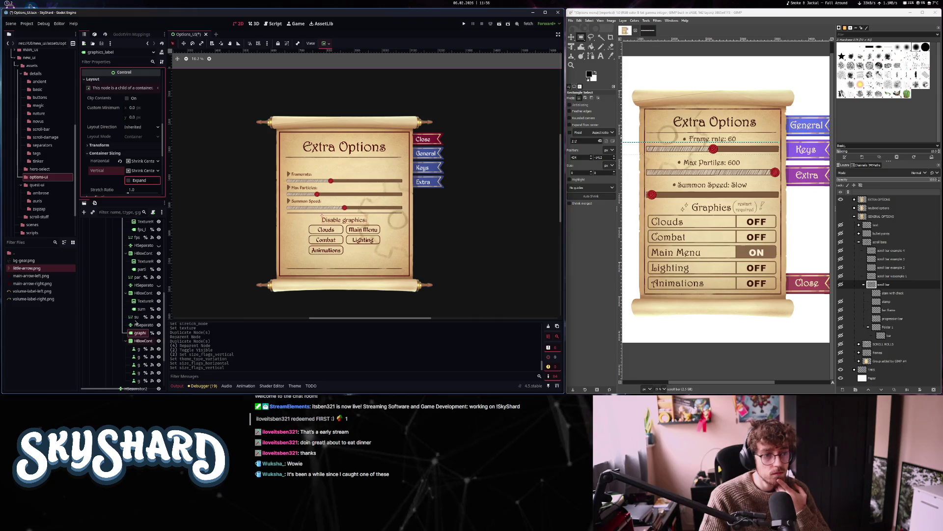
scroll(136, 322, "up", 5)
key("ctrl+F3")
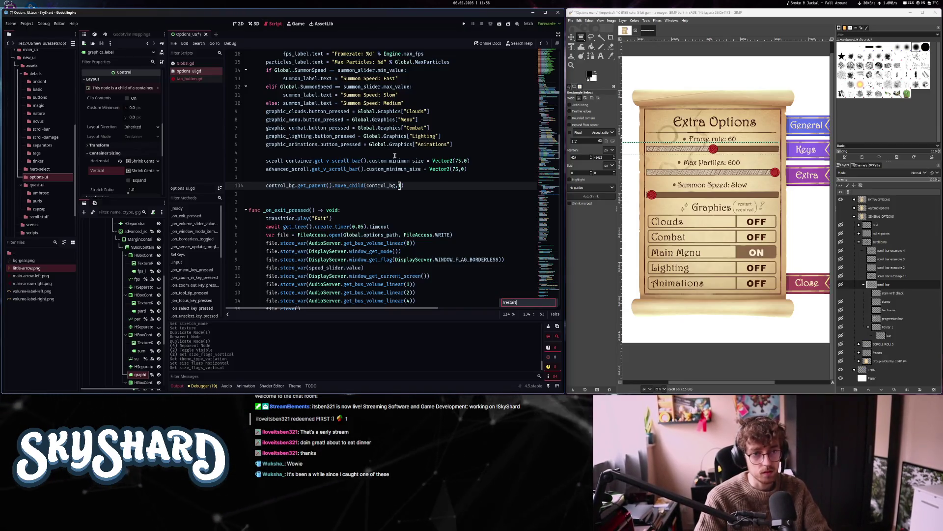
Find the 'restart' note in options_ui.gd and place the caret at the end of line 335
key("Return")
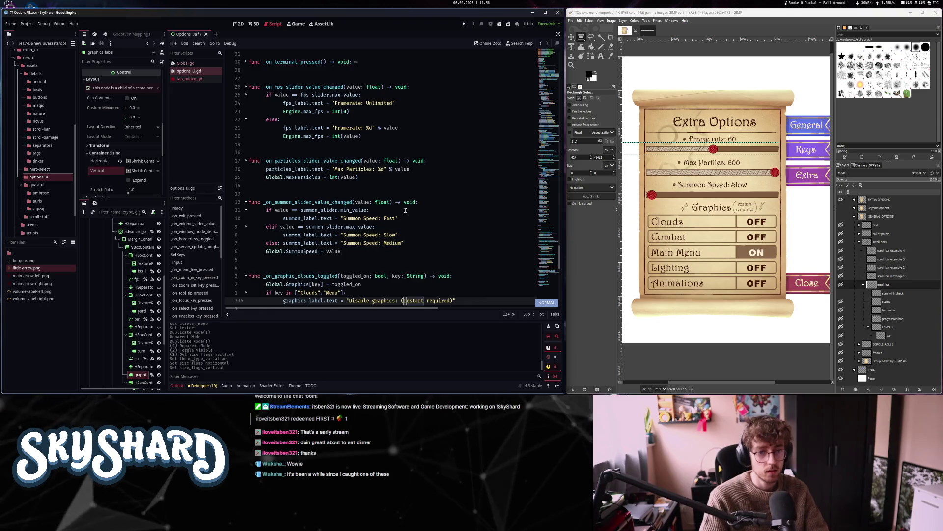
scroll(355, 252, "down", 2)
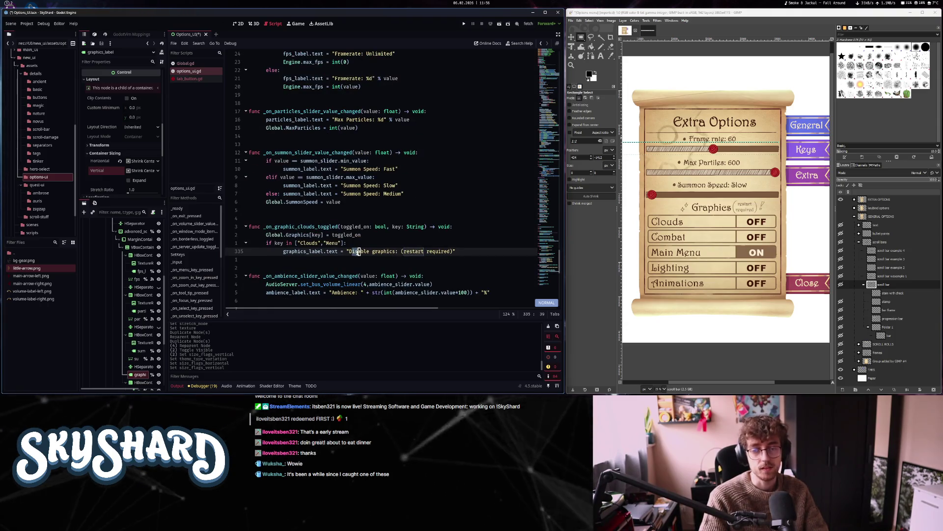
key("e")
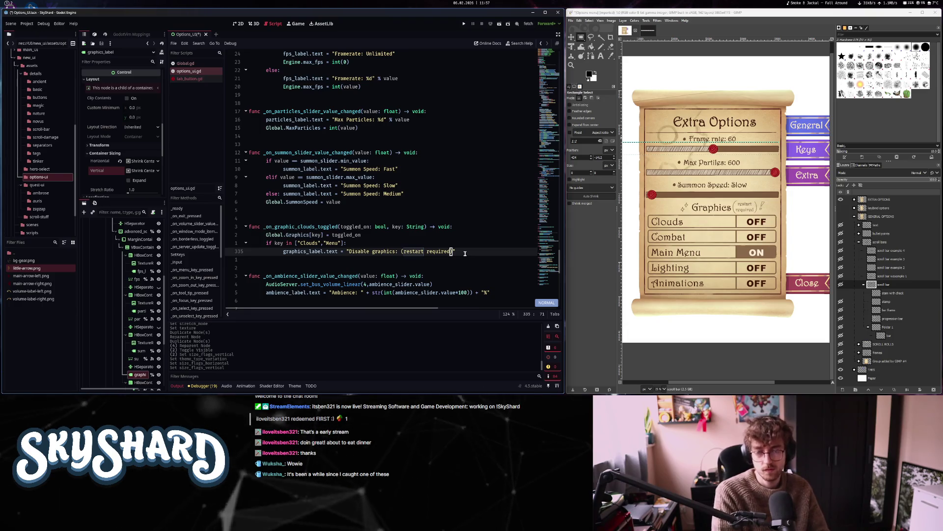
Switch to the Move tool, pick the scroll bar example layers, and expand the EXTRA OPTIONS group
scroll(720, 236, "up", 2)
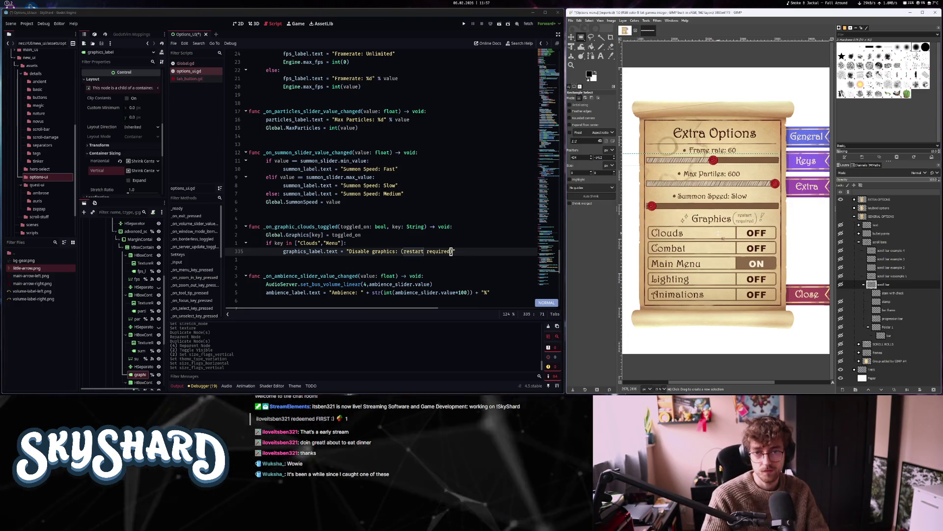
scroll(722, 239, "down", 1)
key("m")
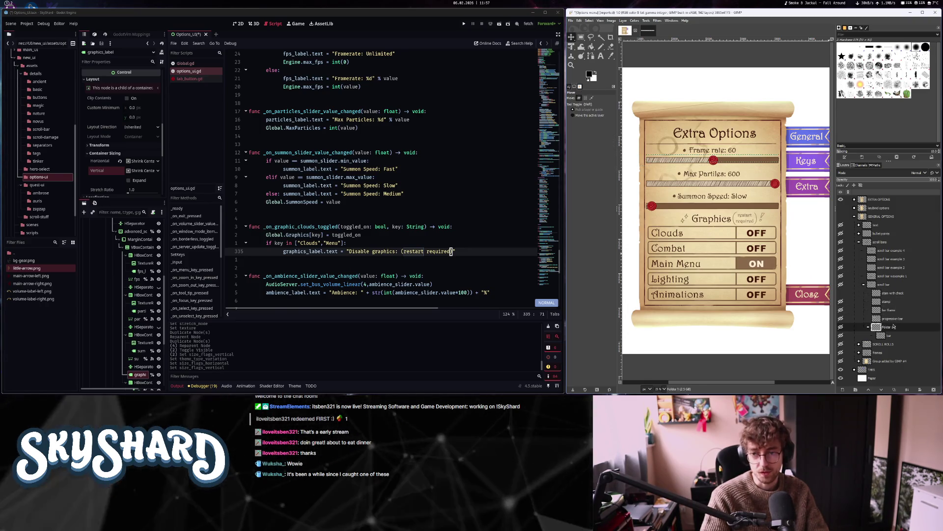
left_click(901, 261)
left_click(898, 252)
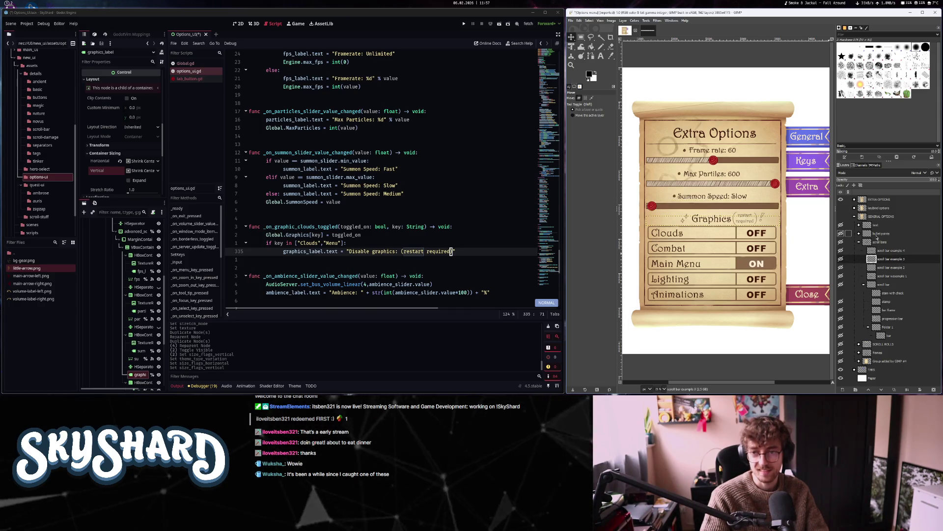
left_click(854, 216)
left_click(855, 199)
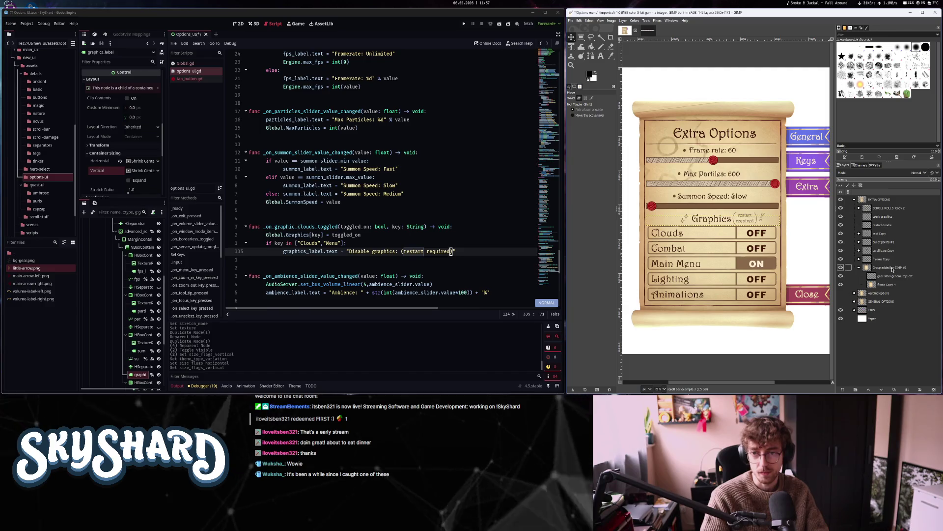
Browse the text Copy, gear stain general top left, frame Copy 4 and frames Copy layers
left_click(888, 234)
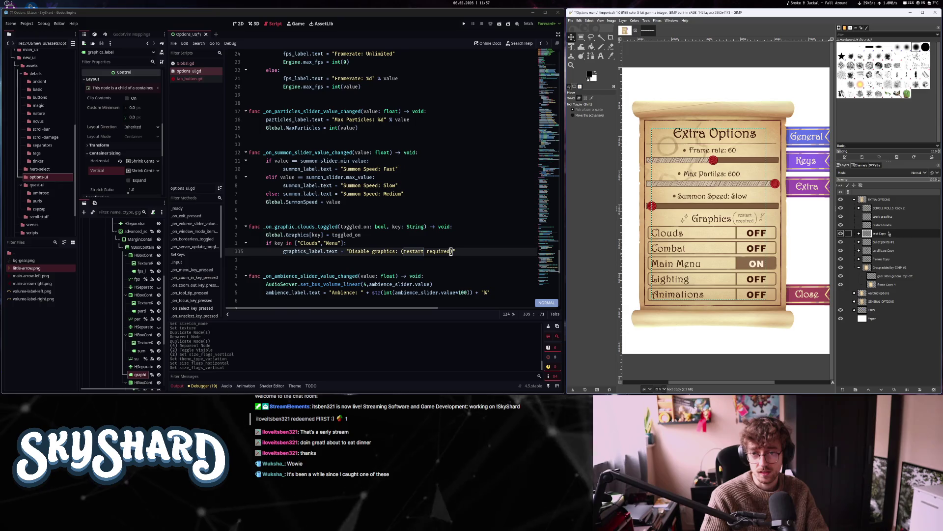
left_click(889, 260)
left_click(892, 276)
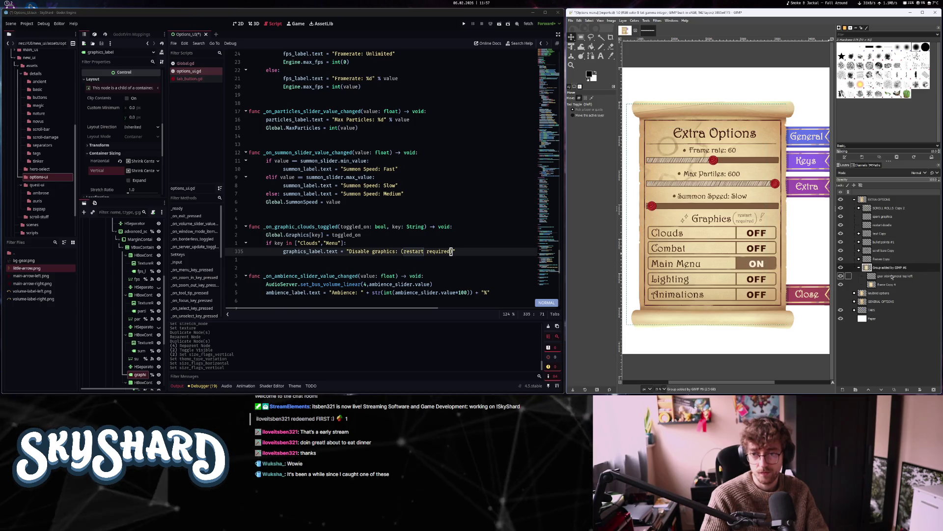
left_click(892, 285)
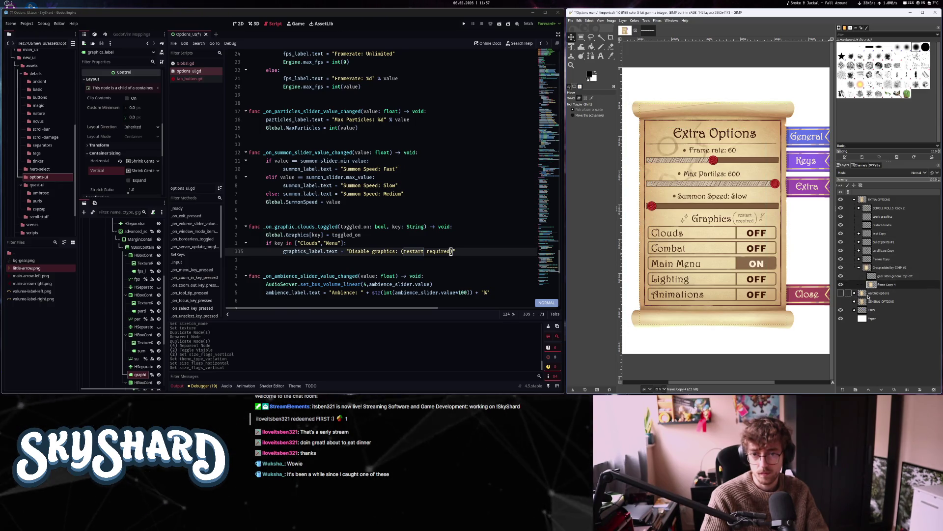
left_click(895, 275)
left_click(881, 258)
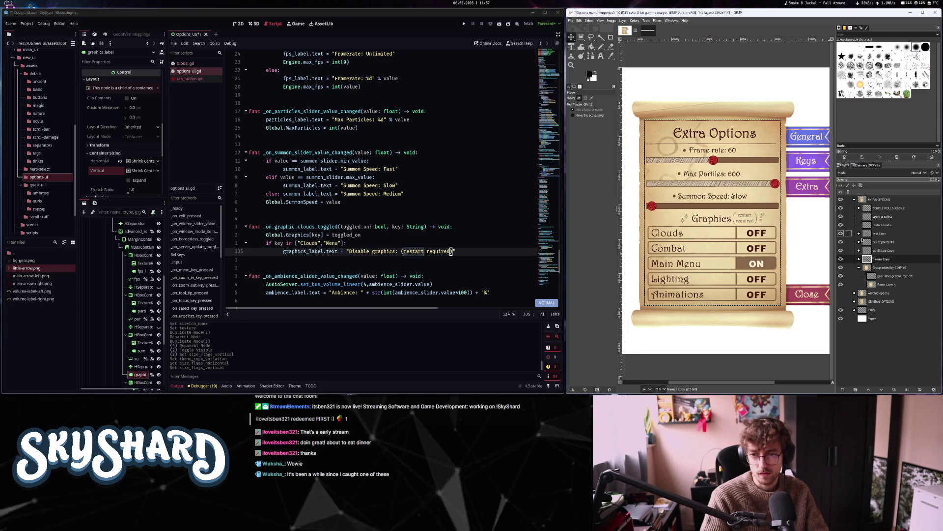
Toggle layer visibility to identify scroll parts, then drag spark graphics onto the progress-bar image
left_click(841, 241)
left_click(841, 259)
left_click(841, 259)
left_click(841, 259)
left_click(841, 259)
left_click(841, 208)
left_click(841, 208)
left_click(841, 208)
left_click(840, 208)
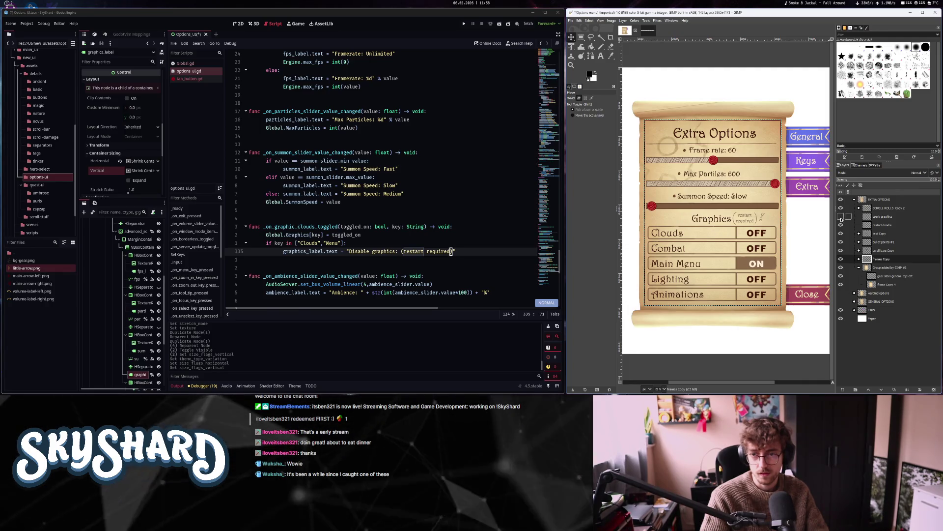
mouse_move(885, 219)
left_mouse_down()
mouse_move(650, 31)
mouse_move(884, 230)
mouse_move(880, 206)
left_mouse_up()
Delete the leftover layer, keeping spark graphics copy, and crop the image to the spark graphic
right_click(879, 206)
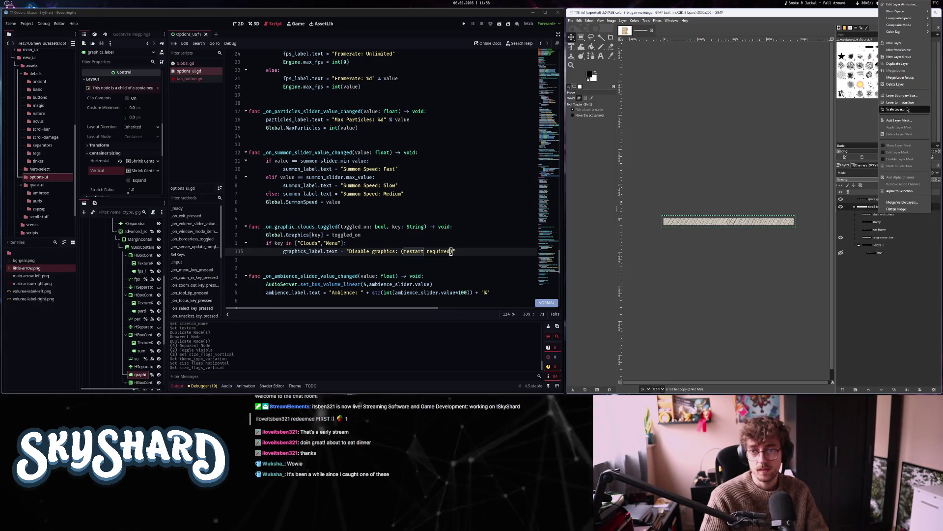
left_click(900, 85)
left_click(612, 21)
left_click(639, 143)
Export the graphic as sparkles.png into the options-ui assets folder, then return to the Options mockup
left_click(571, 20)
left_click(590, 112)
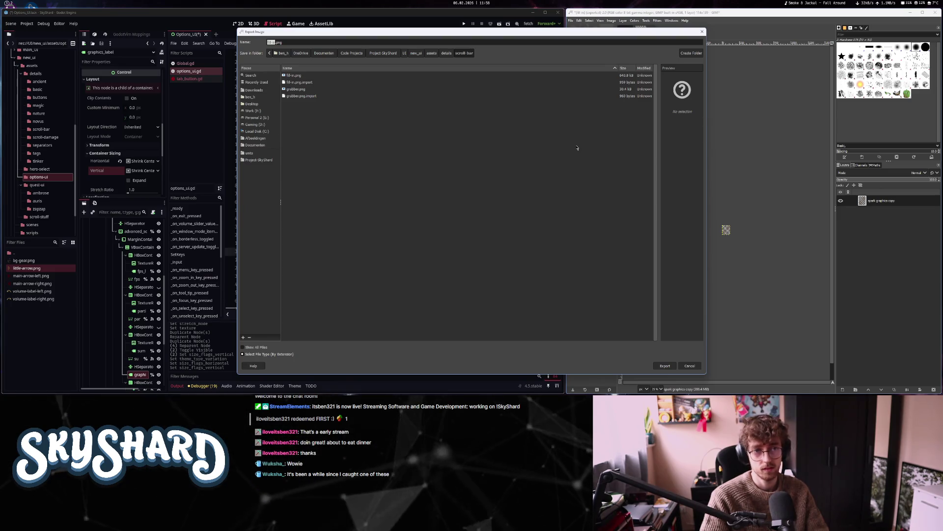
left_click(446, 56)
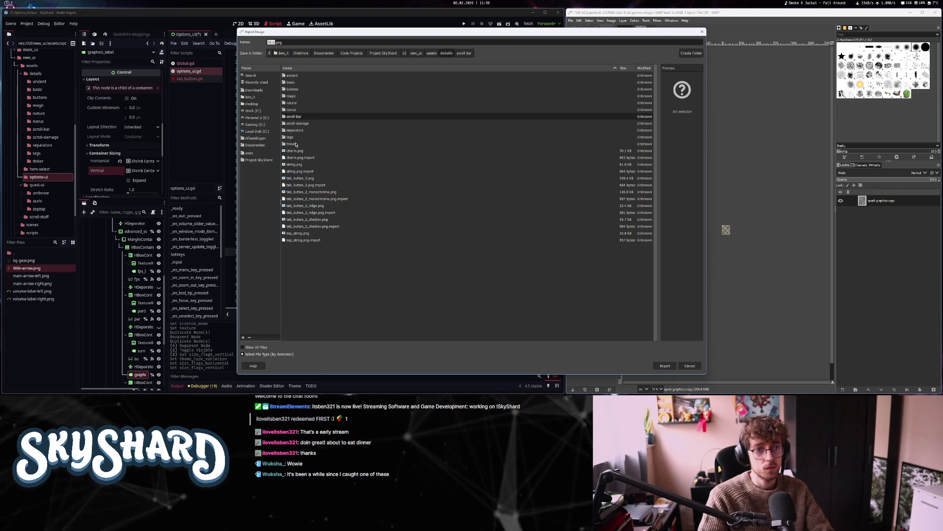
left_click(431, 53)
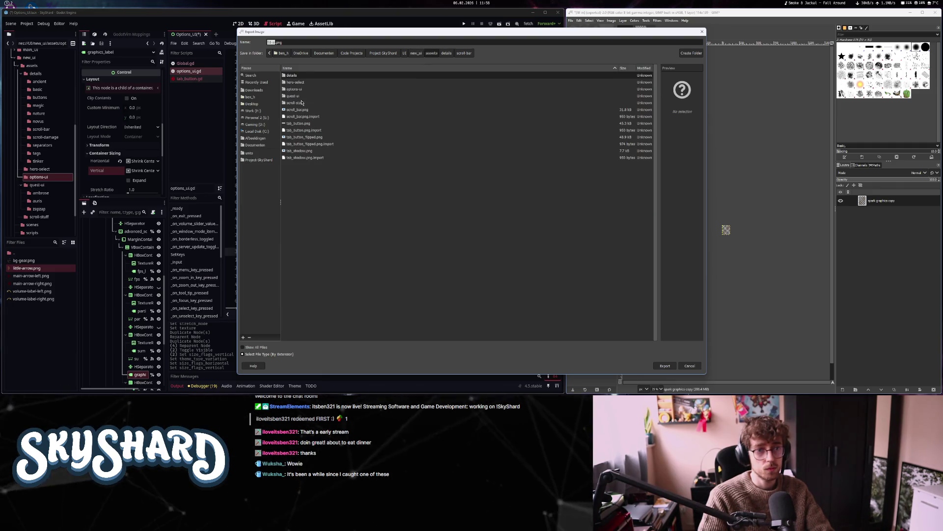
double_click(294, 89)
type("les")
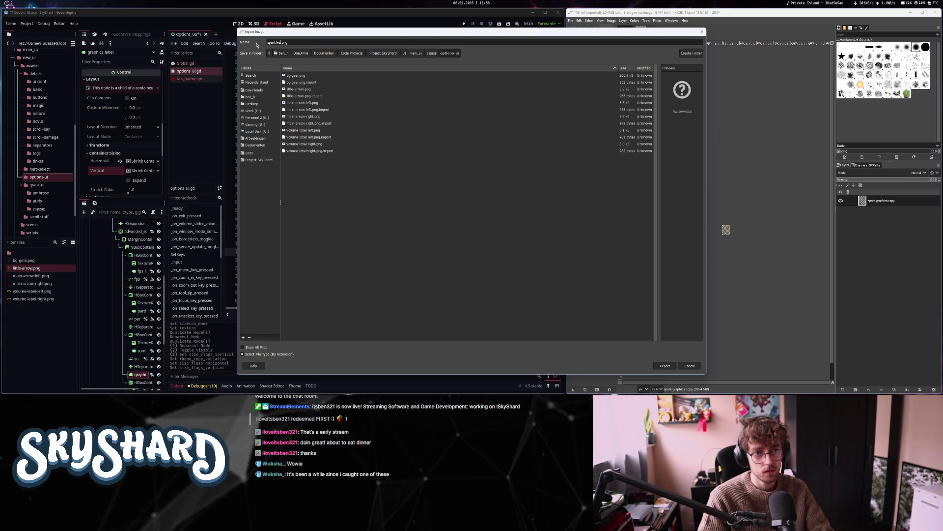
key("Return")
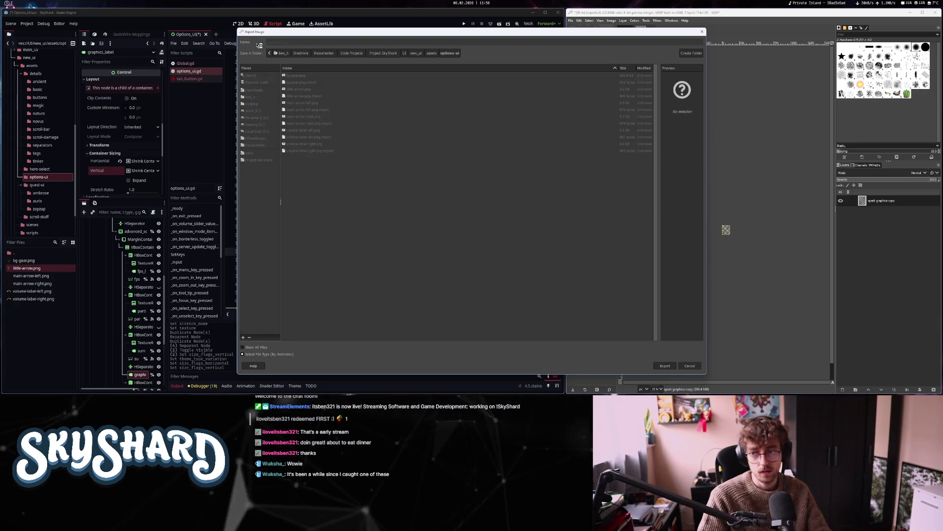
key("Return")
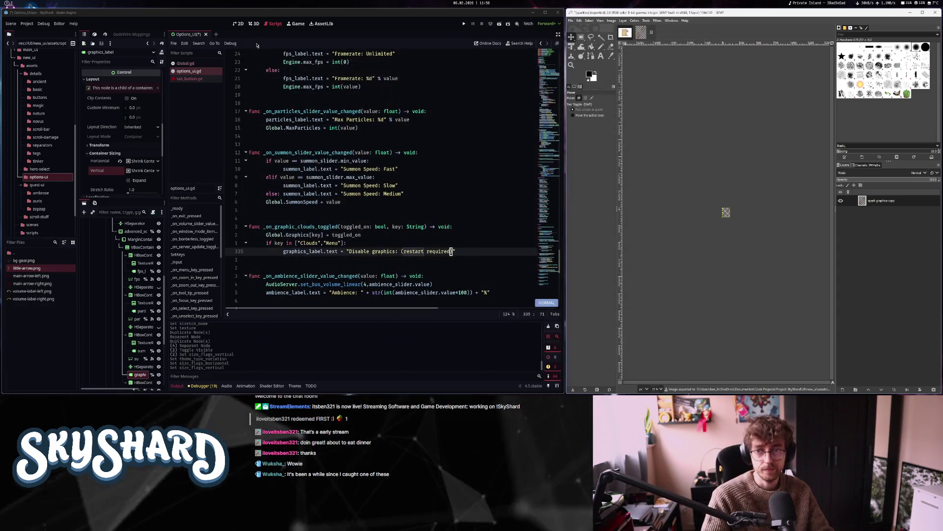
key("alt+1")
left_click(882, 225)
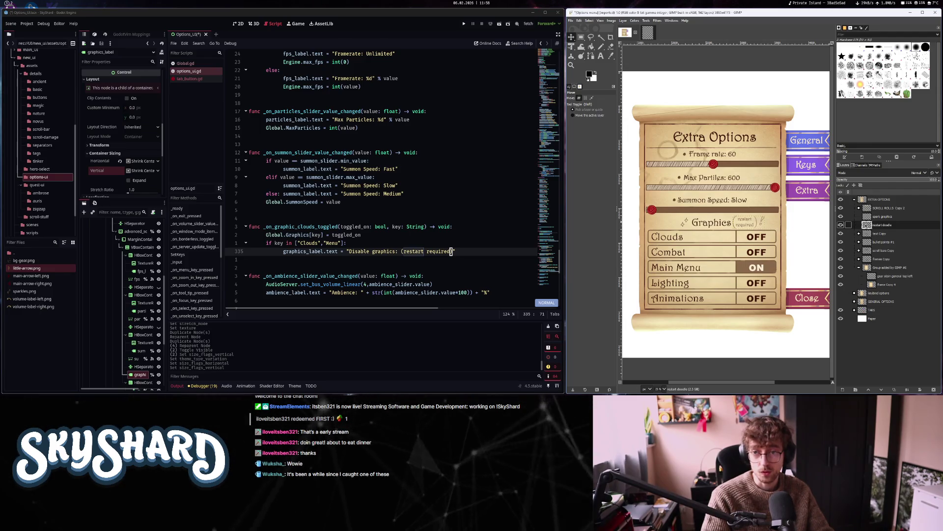
Make a new image from the restart doodle layer and fit the canvas to the layer
left_click_drag(654, 41, 661, 40)
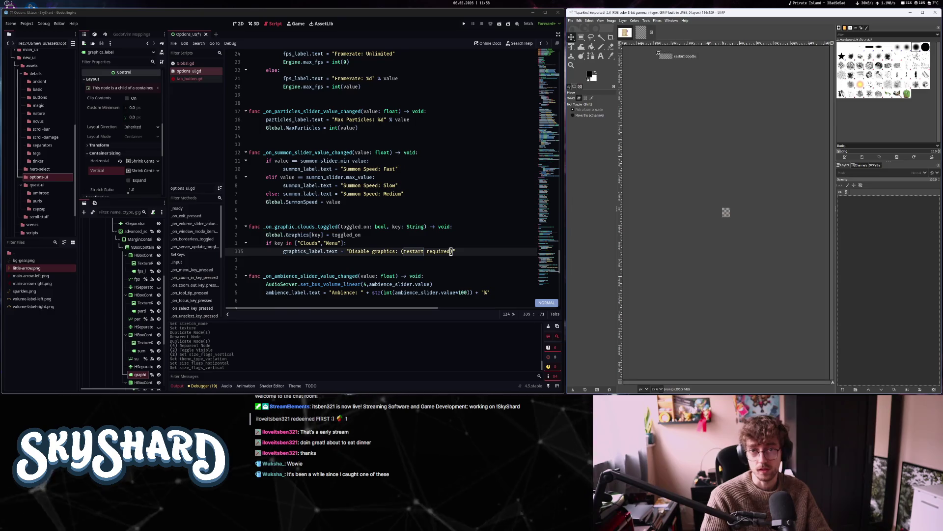
left_click(612, 21)
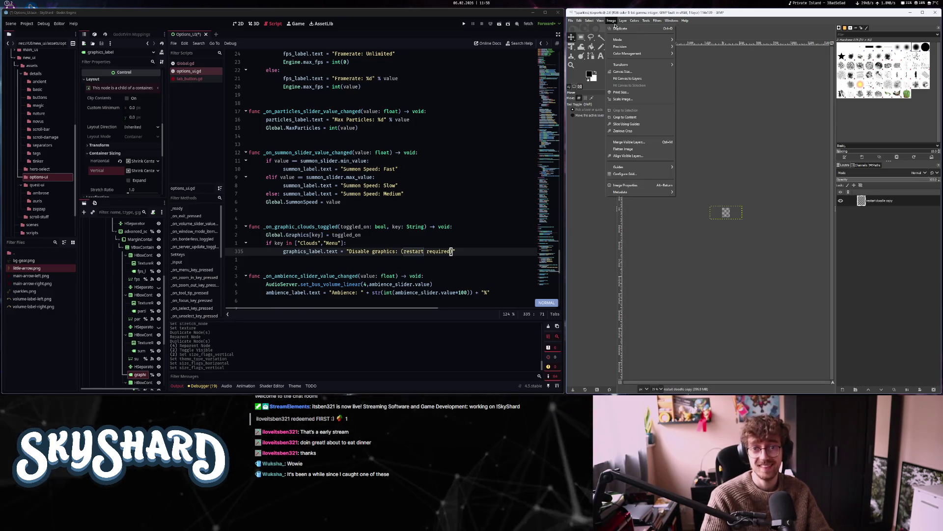
left_click(637, 79)
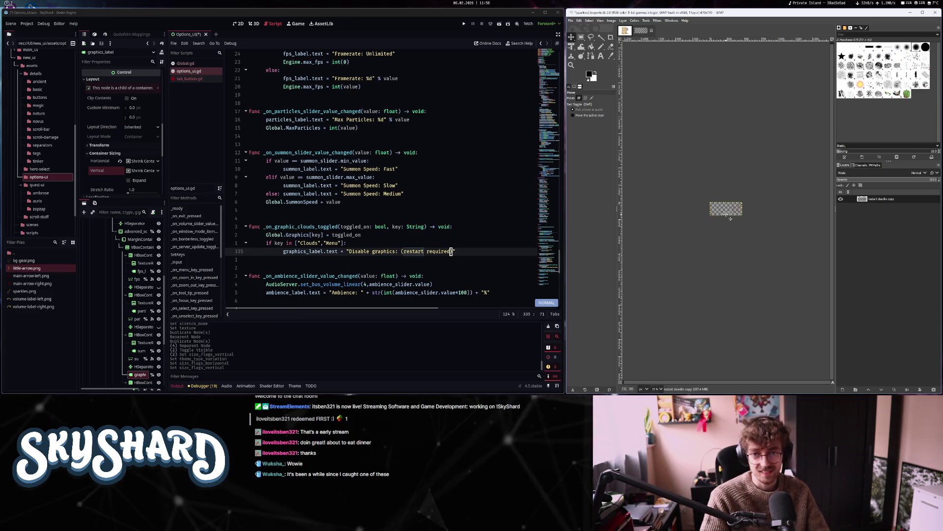
key("shift+ctrl+j")
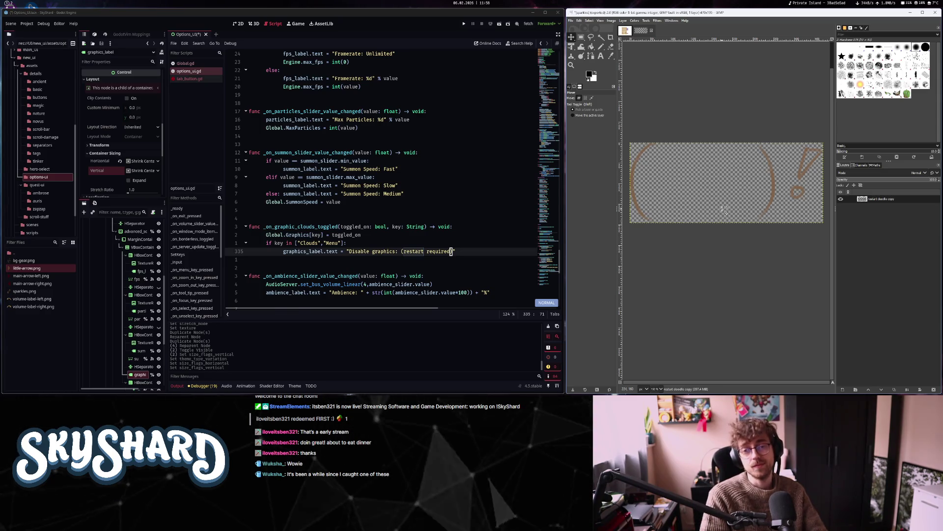
Remove the right-hand bracket and crop the image to content around the left bracket
key("r")
key("minus")
key("minus")
left_click_drag(706, 144, 799, 245)
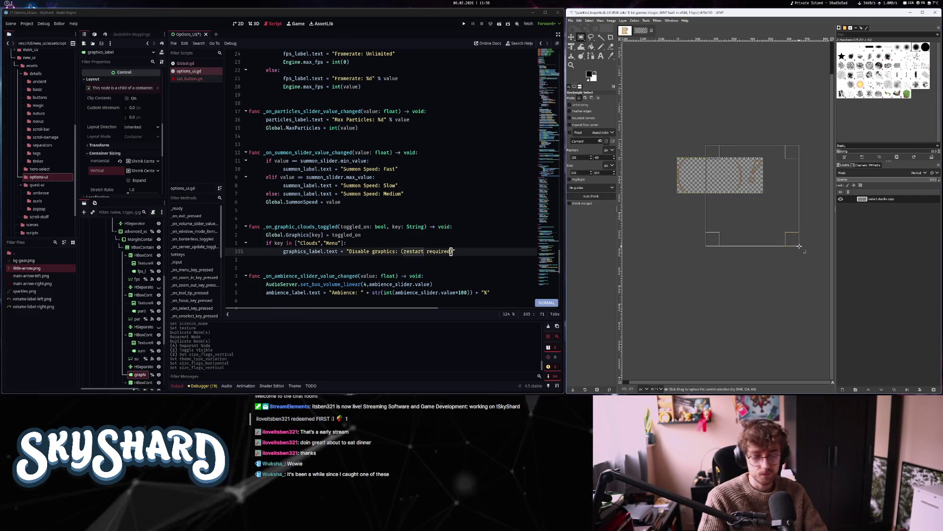
left_click(758, 120)
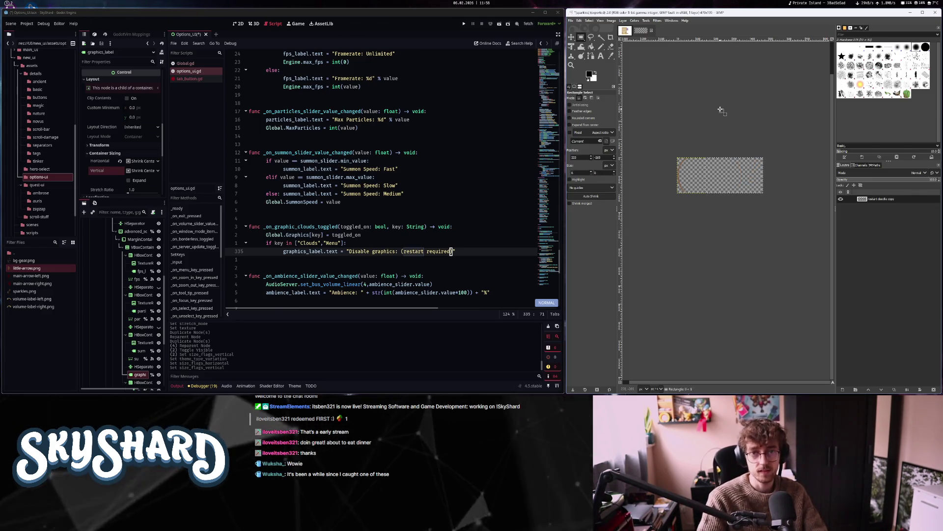
left_click(610, 20)
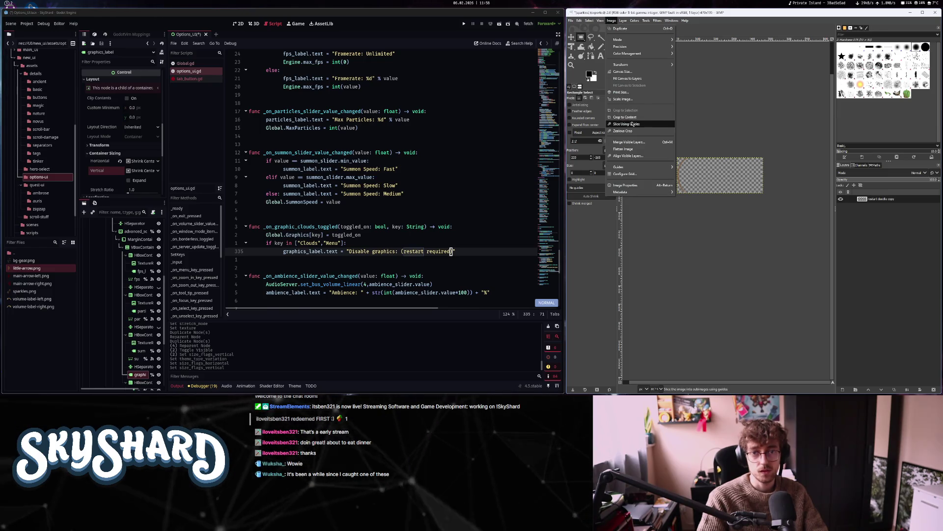
left_click(633, 118)
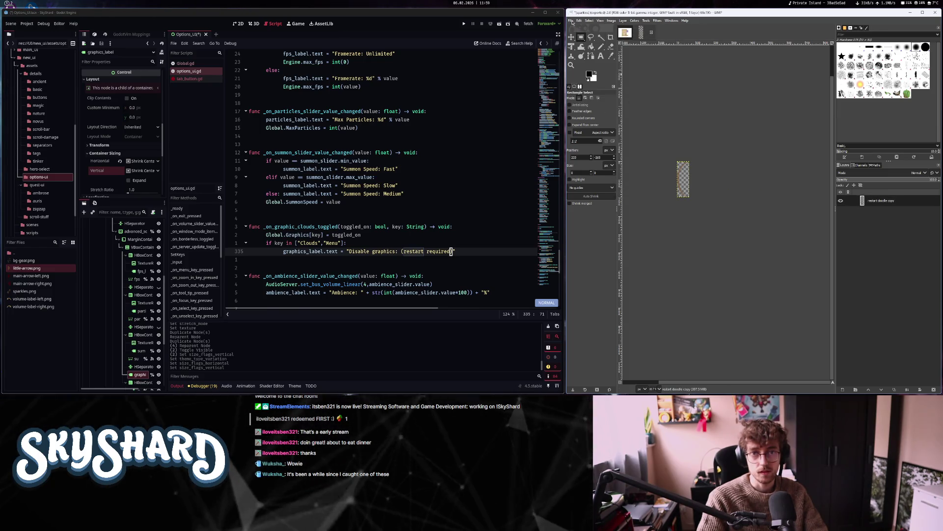
Export as left-bracket.png, then undo the crop and the bracket removal
key("ctrl+shift+e")
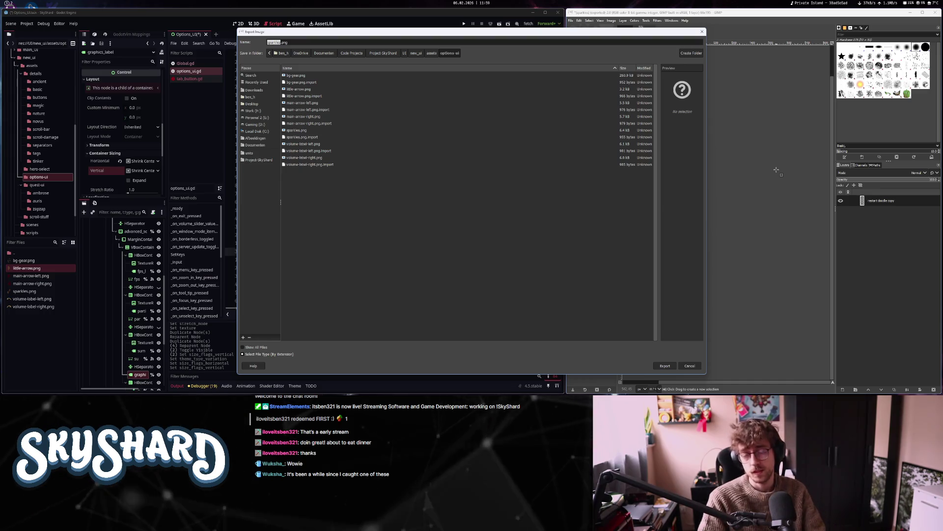
type("le")
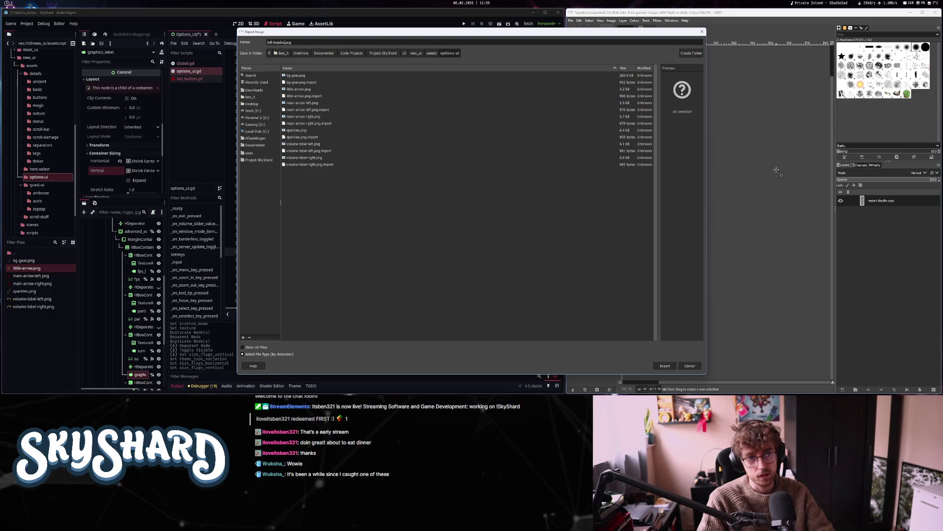
key("Return")
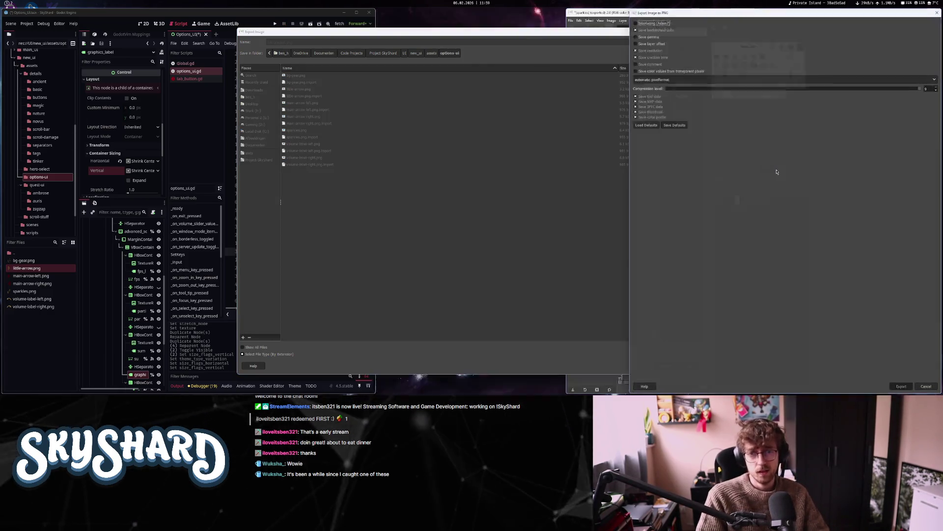
key("Return")
key("ctrl+z")
key("ctrl+z")
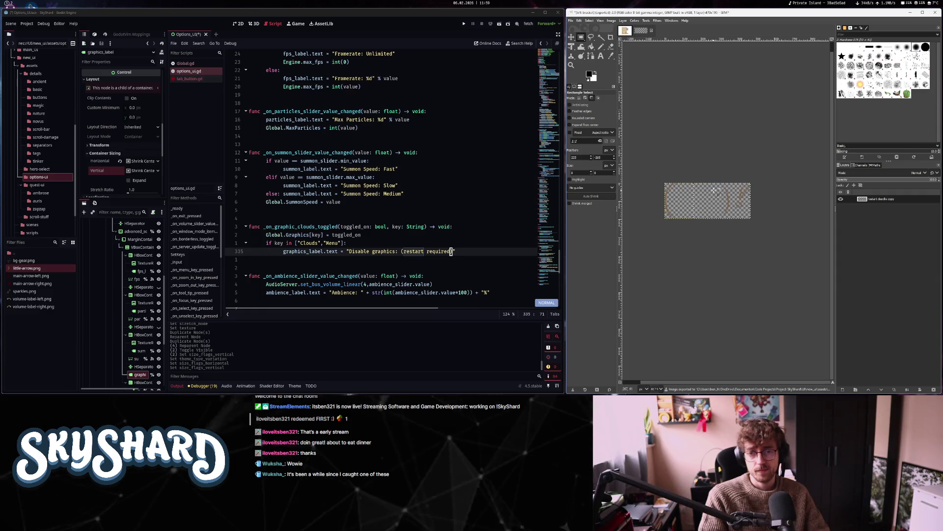
key("ctrl+z")
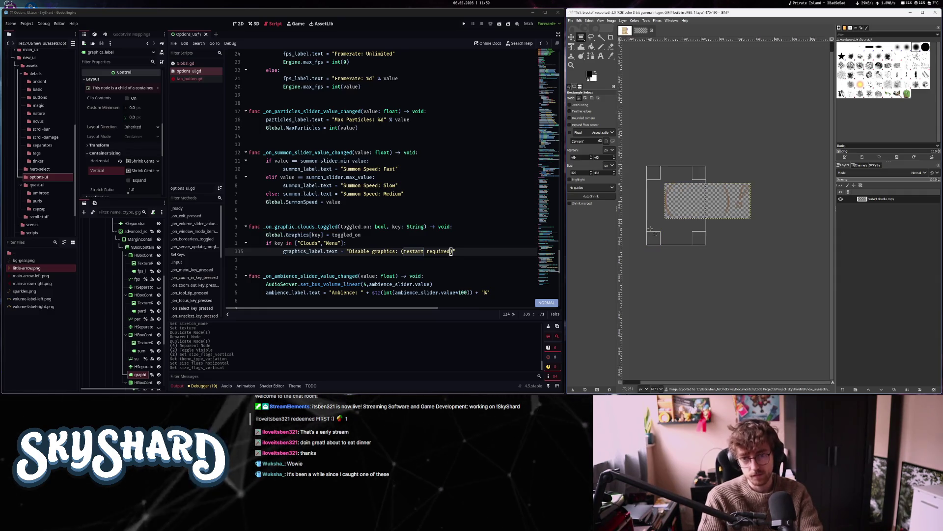
Remove the left bracket and crop the image to content around the right bracket
left_click(734, 152)
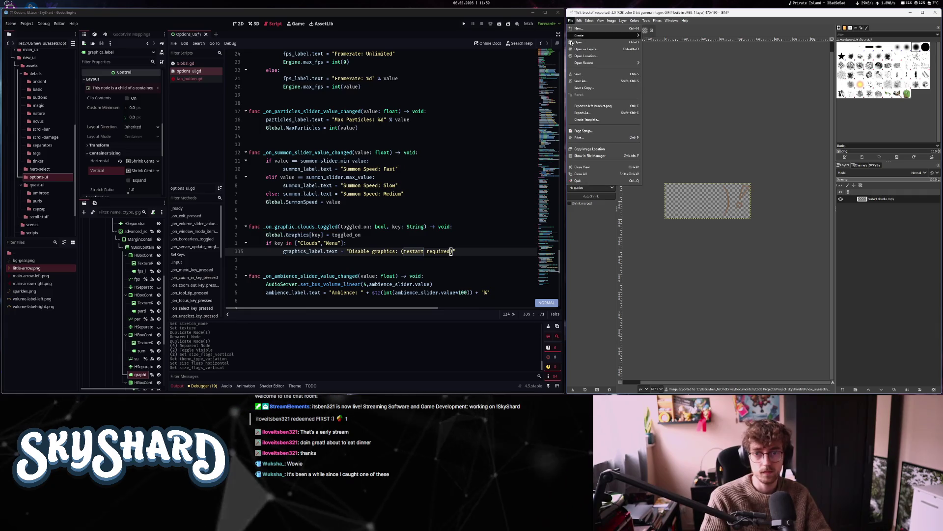
left_click(612, 21)
left_click(625, 117)
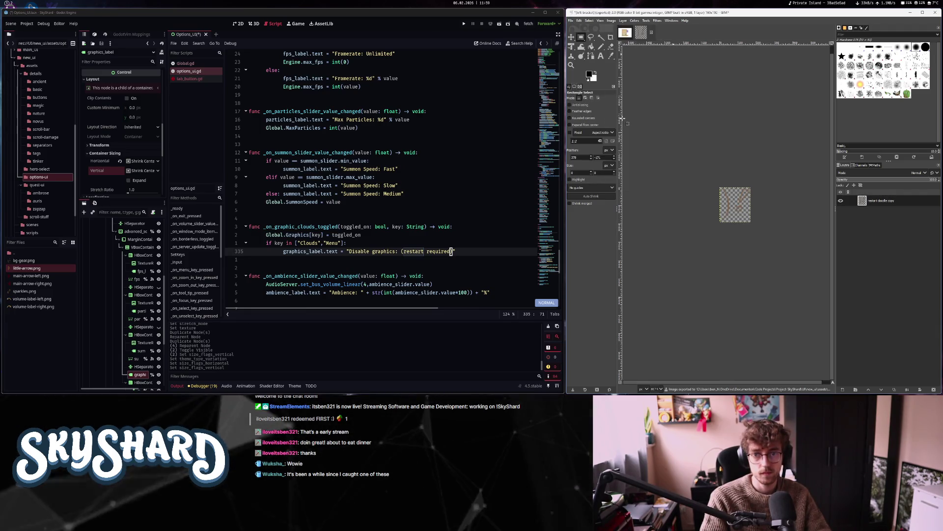
Export the bracket as right-bracket.png and switch back to the Extra Options mockup
left_click(570, 20)
left_click(595, 106)
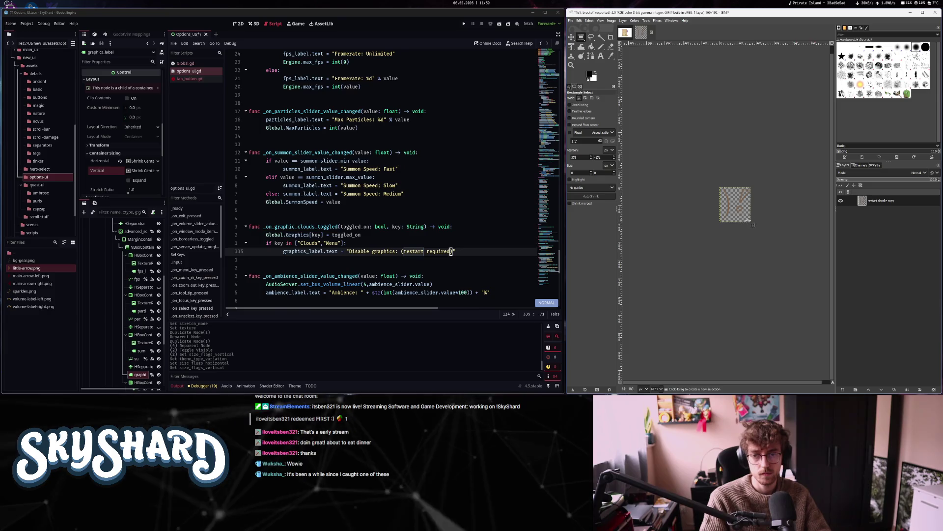
scroll(734, 227, "up", 3)
scroll(735, 227, "down", 3)
left_click(571, 21)
left_click(587, 114)
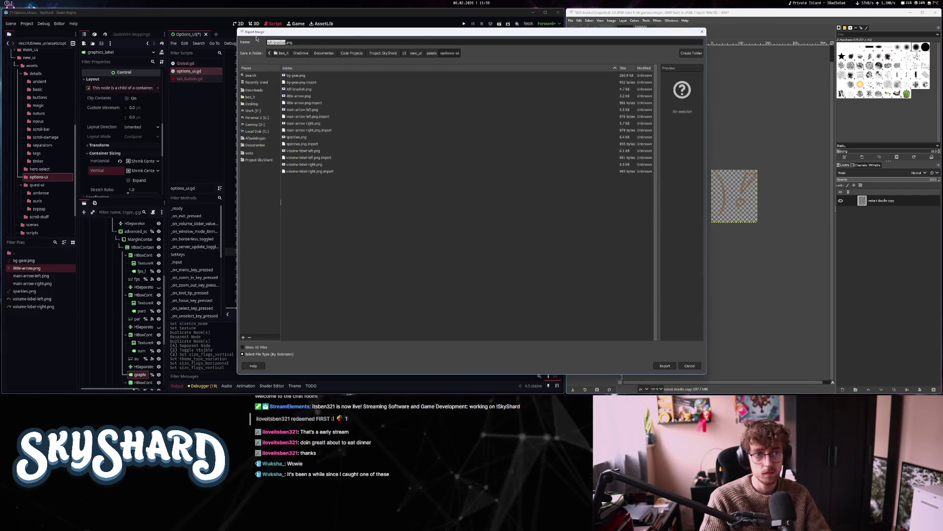
type("right")
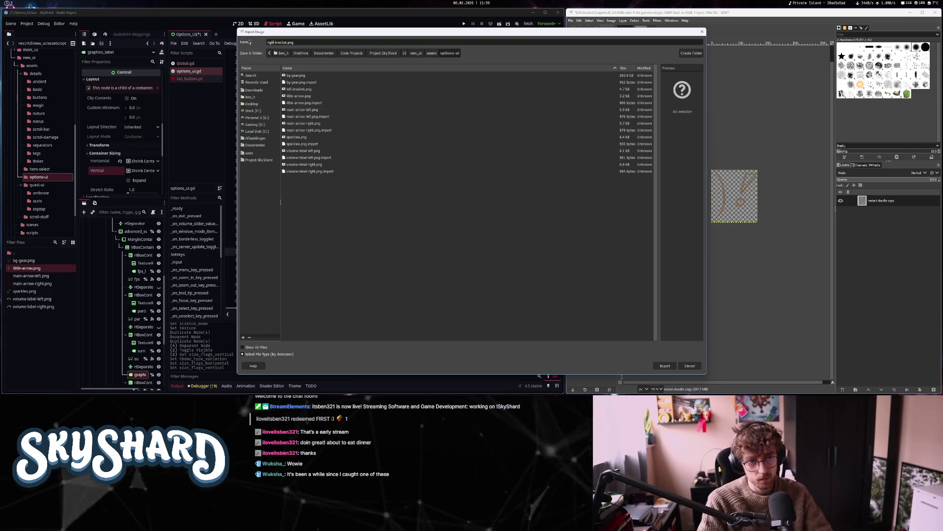
key("Return")
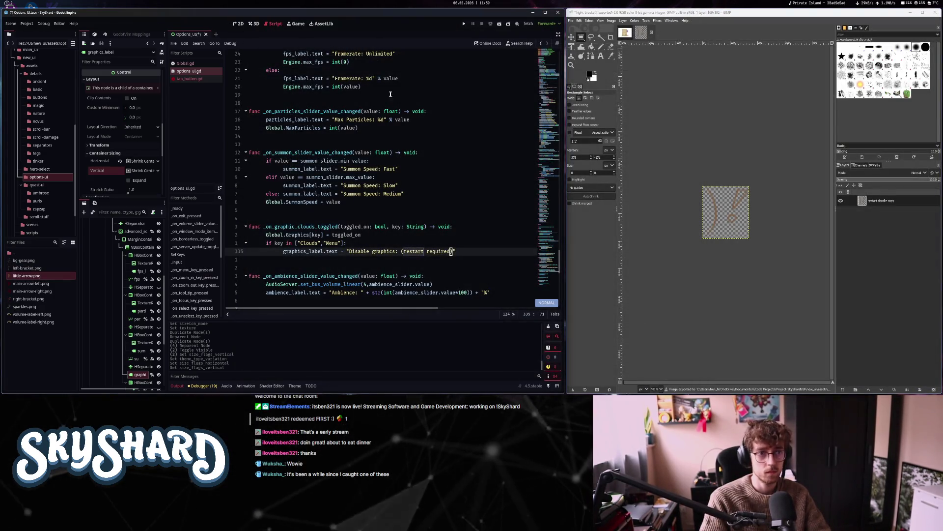
left_click(239, 24)
Back in the 2D scene, duplicate the Summon Speed HBoxContainer row with Ctrl+D
left_click(624, 33)
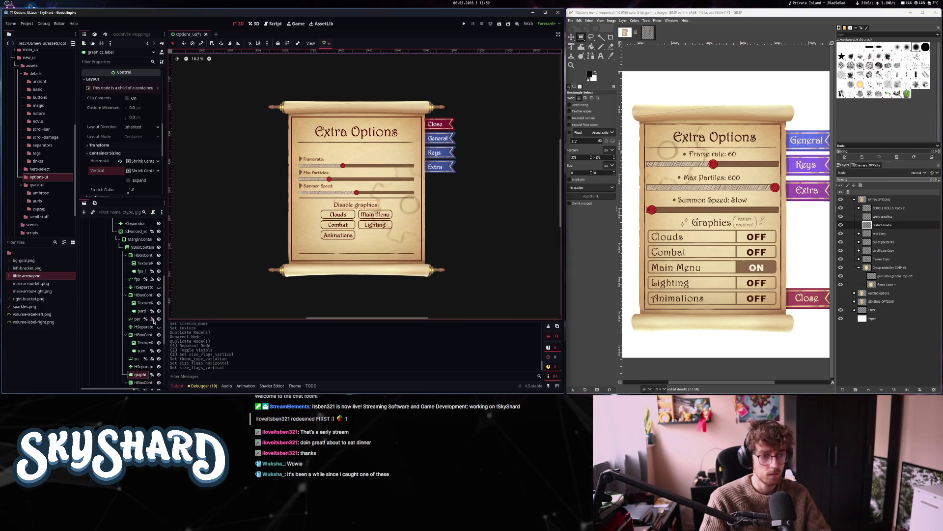
scroll(153, 322, "down", 2)
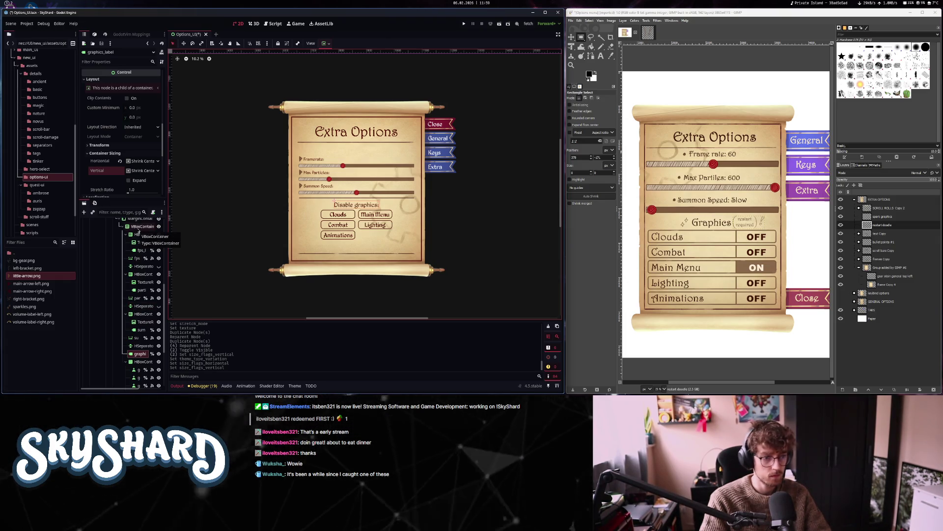
left_click(143, 314)
key("ctrl+d")
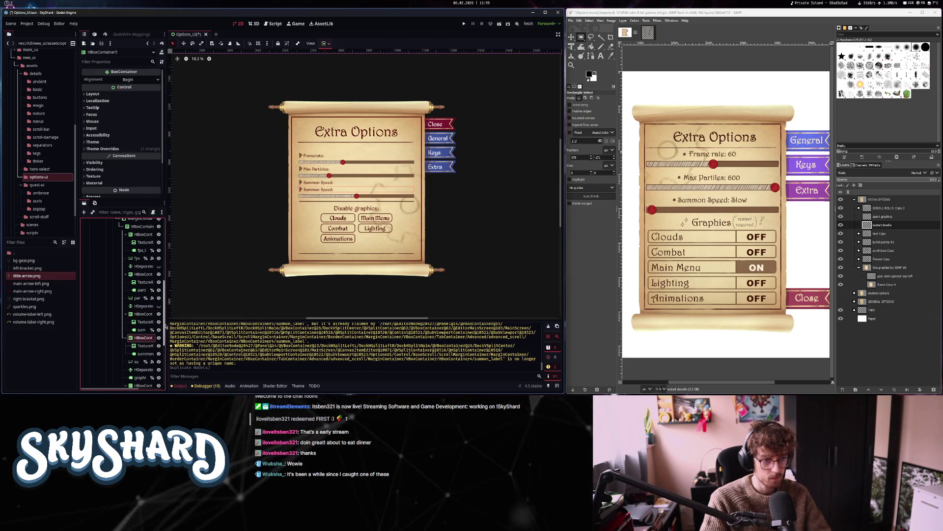
Delete the copied row's summon label, reposition the duplicate row, and reparent graphics_label into the heading row
left_click(144, 354)
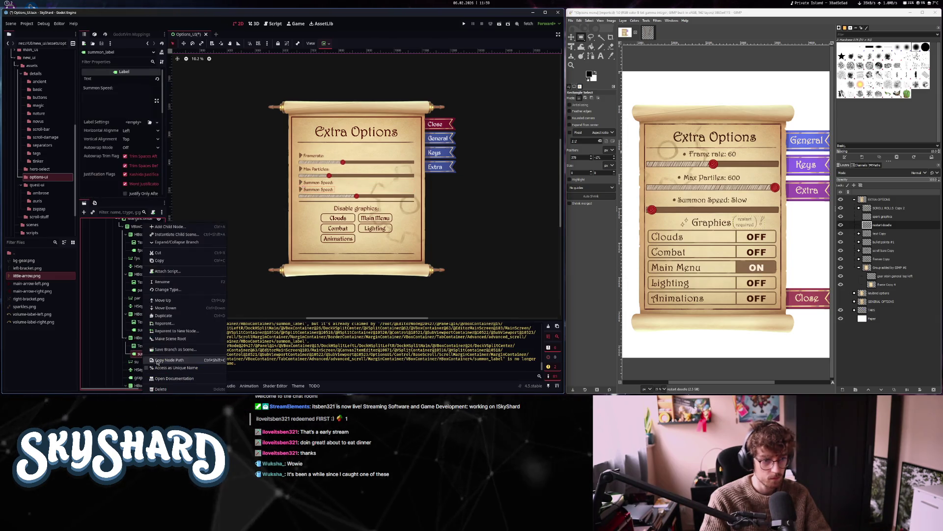
key("Delete")
key("Return")
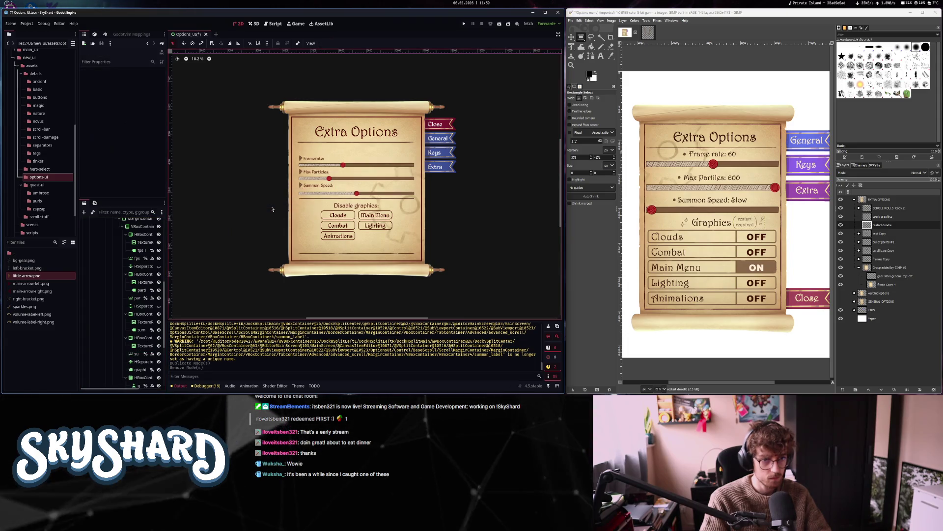
left_click_drag(143, 313, 141, 368)
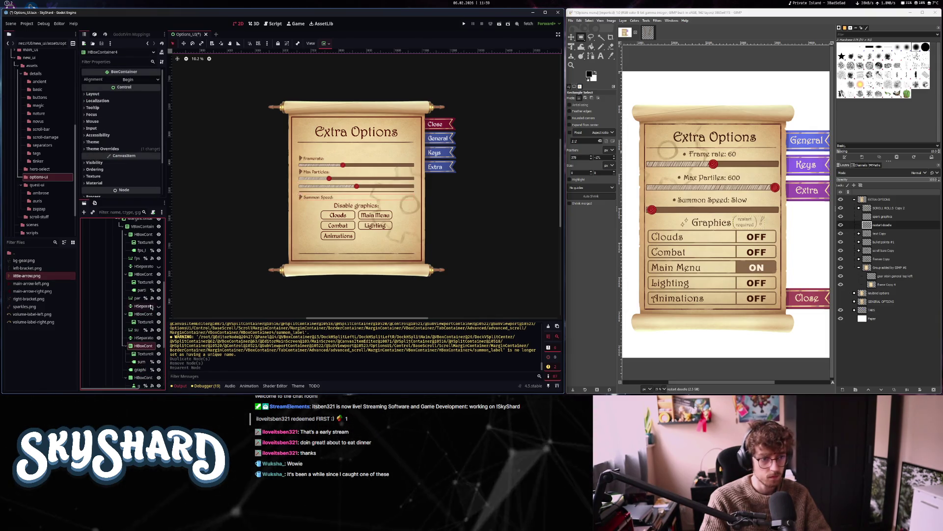
key("ctrl+z")
left_click_drag(143, 368, 143, 367)
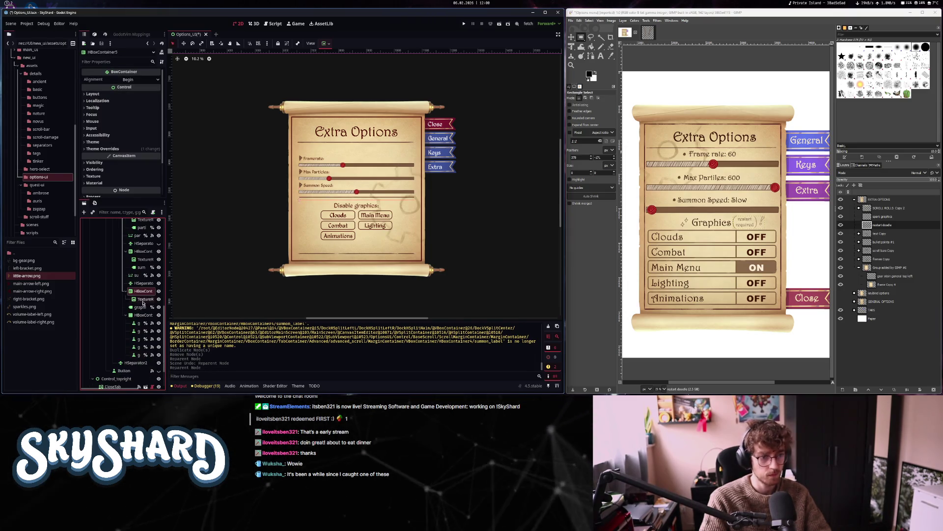
left_click_drag(144, 306, 144, 305)
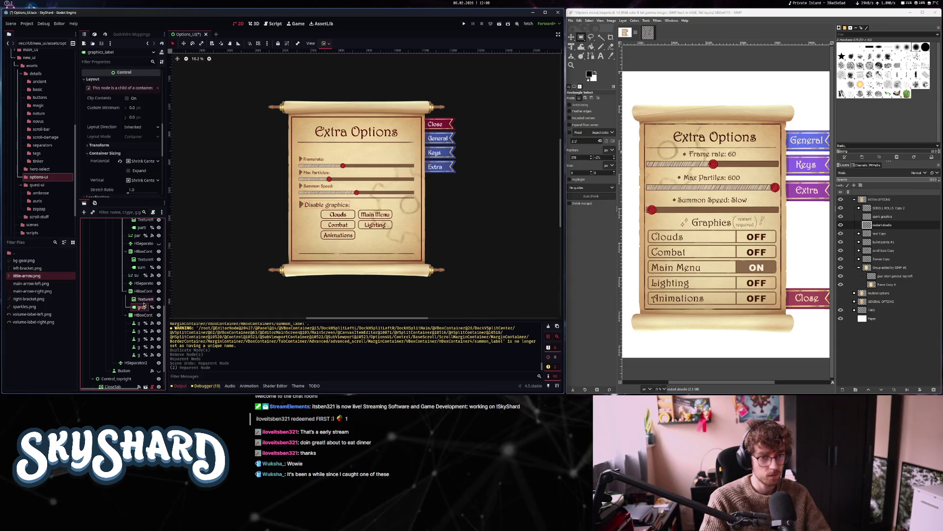
Set HBoxContainer5 sizing to Horizontal Shrink Center and Vertical Expand
left_click(143, 291)
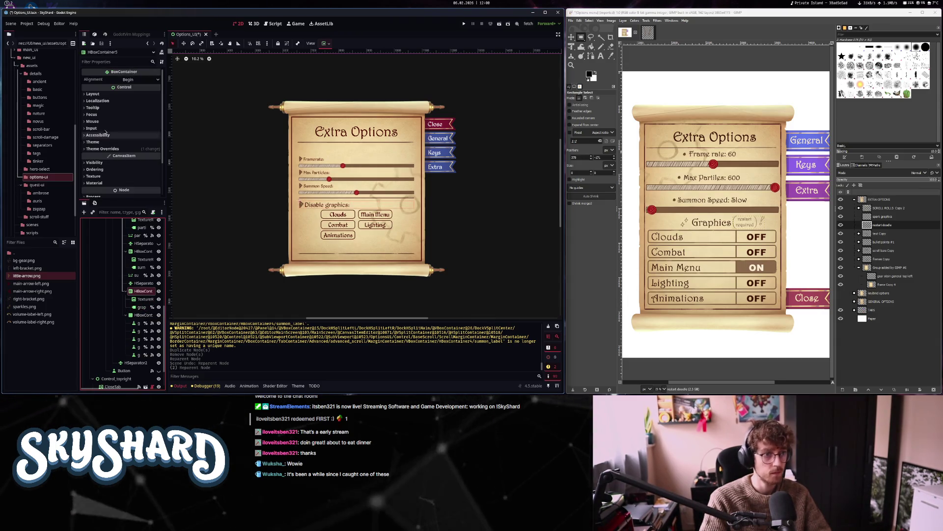
left_click(123, 167)
left_click(122, 167)
left_click(142, 175)
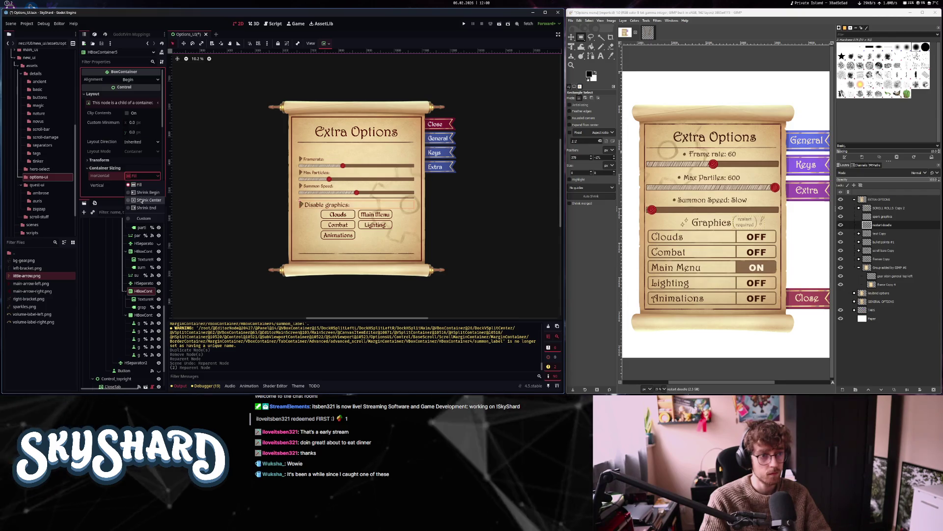
left_click(141, 201)
left_click(136, 193)
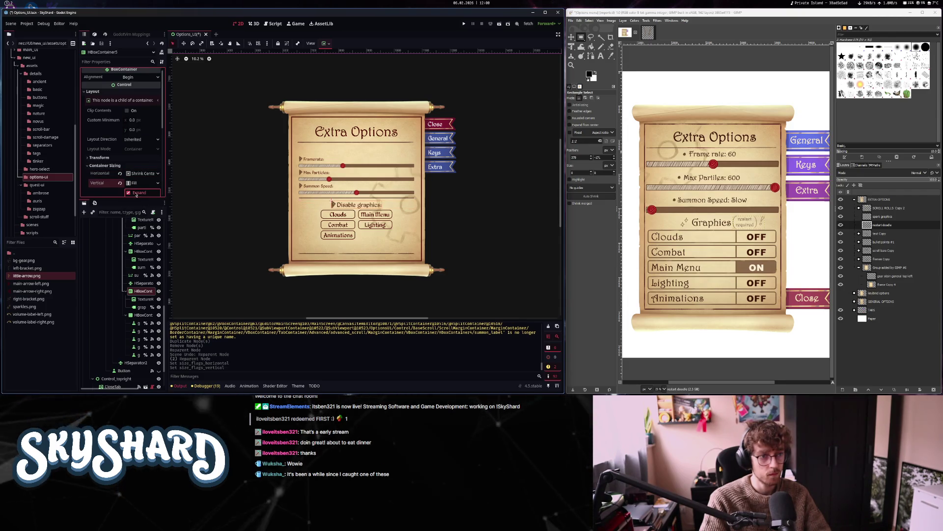
Assign sparkles.png as the Texture of the TextureRect beside the heading
left_click(143, 299)
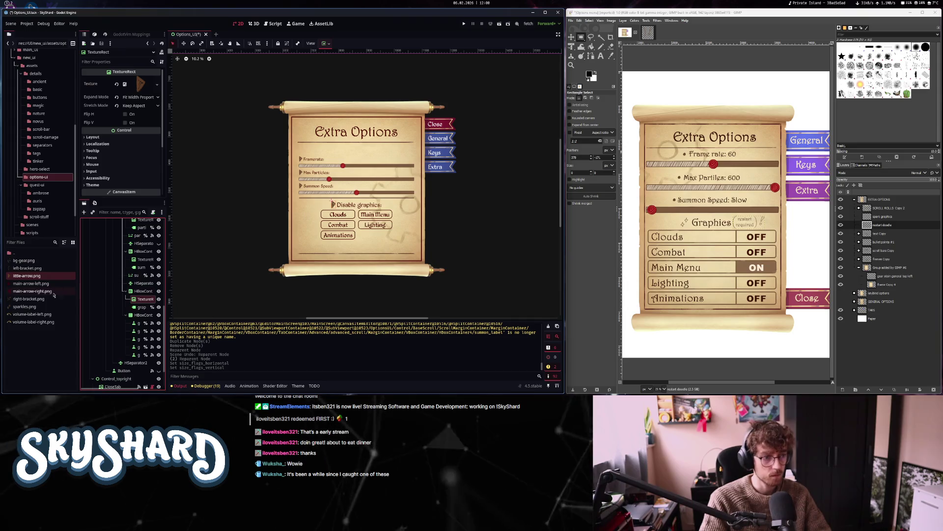
left_click_drag(24, 306, 143, 89)
scroll(344, 206, "up", 5)
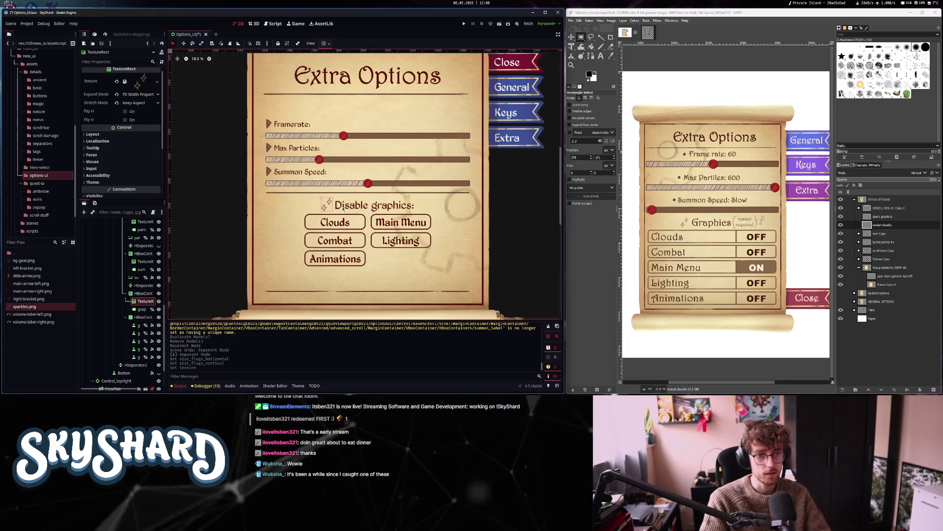
scroll(414, 255, "down", 3)
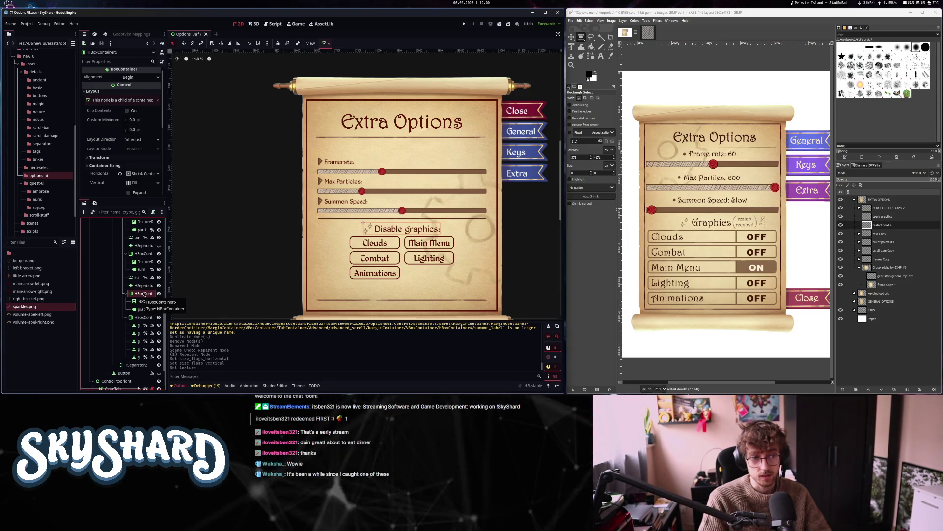
Add a new HBoxContainer holding a copy of the sparkle TextureRect, retextured with left-bracket.png
key("ctrl+a")
type("hb")
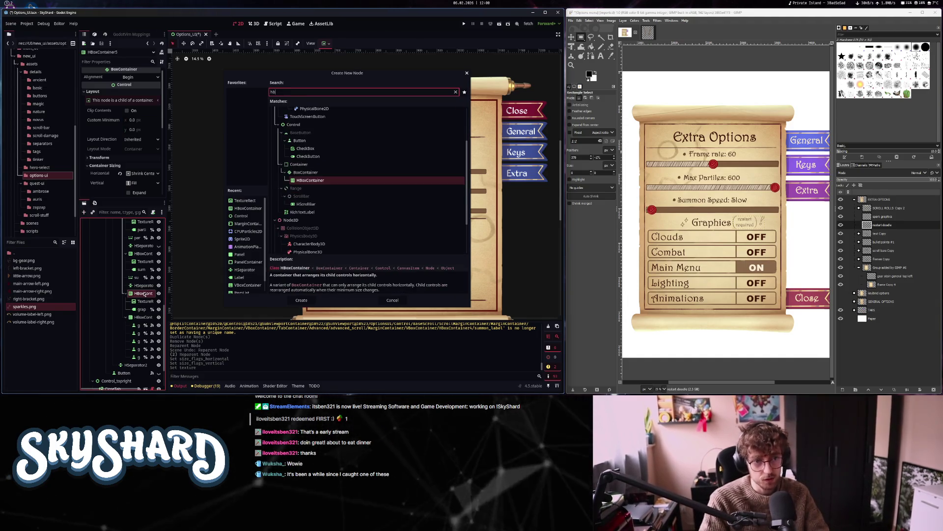
left_click(310, 301)
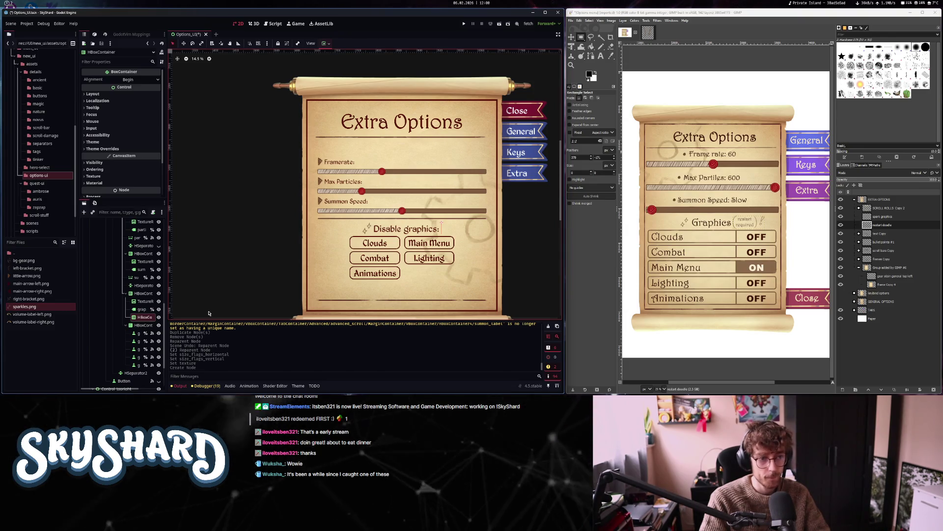
left_click(146, 302)
key("ctrl+d")
left_click_drag(145, 328, 143, 328)
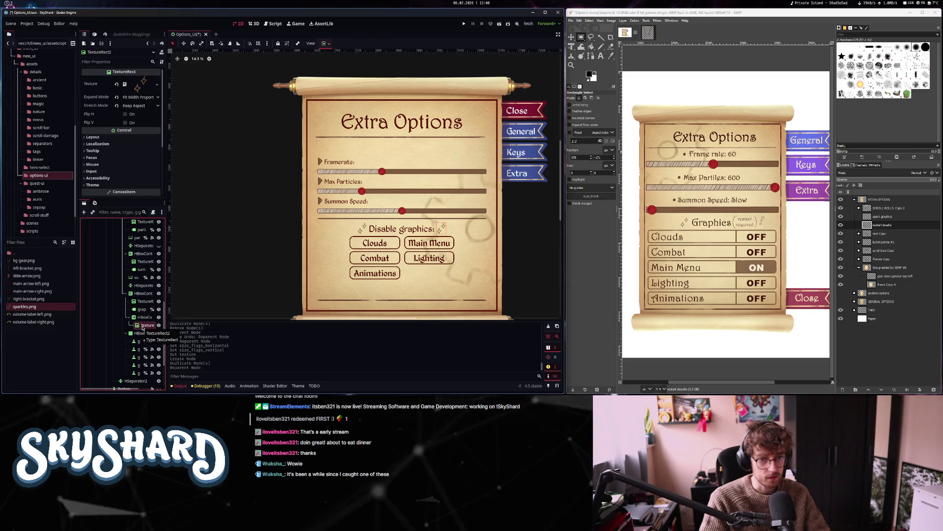
left_click_drag(27, 268, 144, 85)
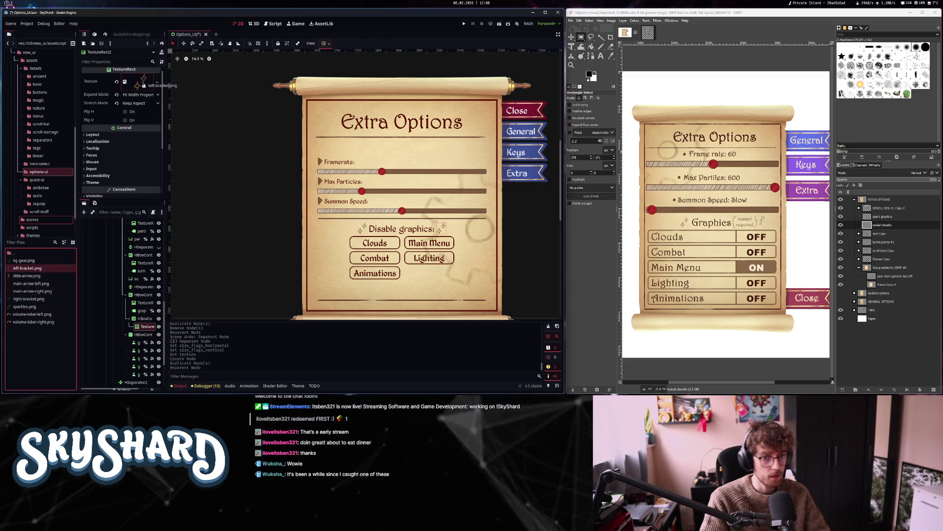
Add a Label to the new row with the text 'restart required'
left_click(145, 318)
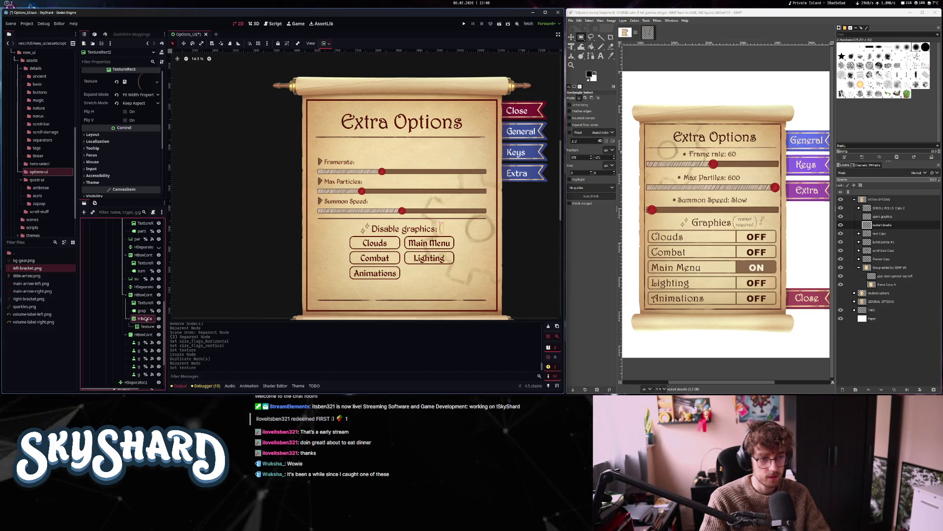
key("ctrl+a")
type("label")
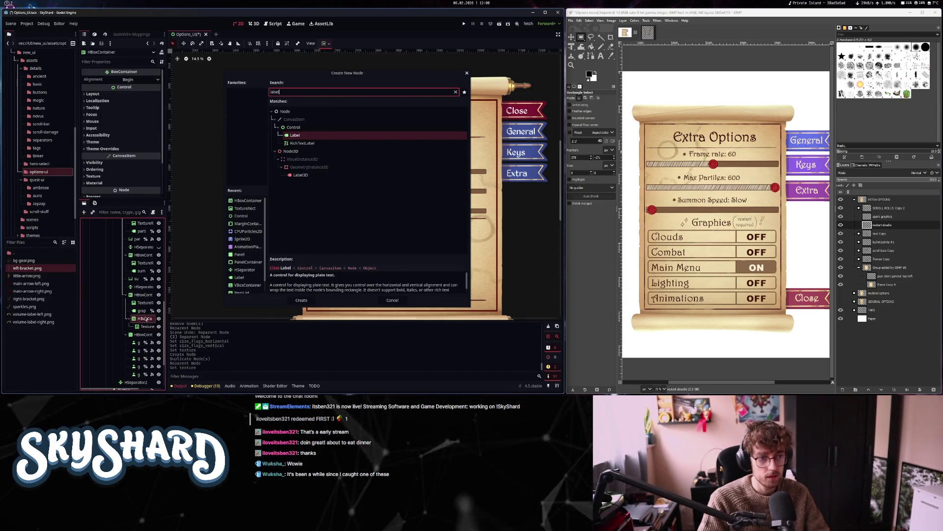
key("Return")
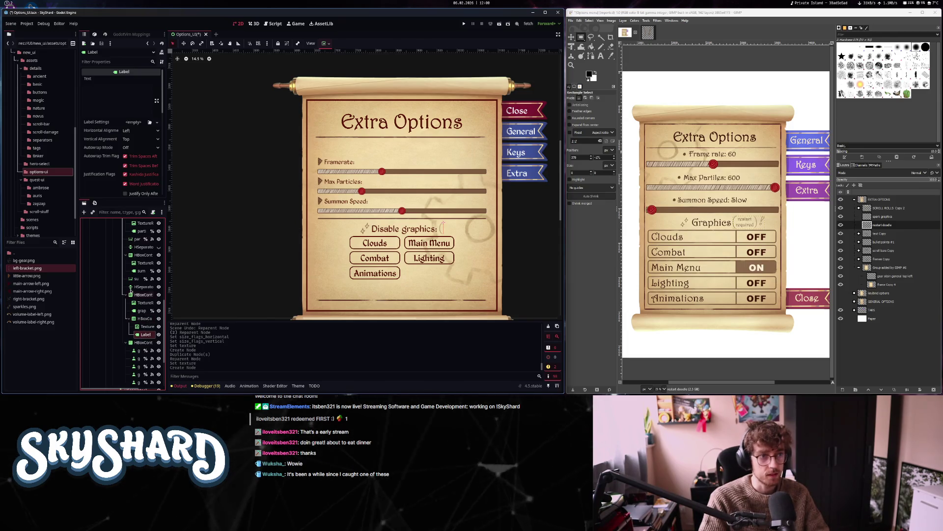
left_click(139, 107)
type("Restart")
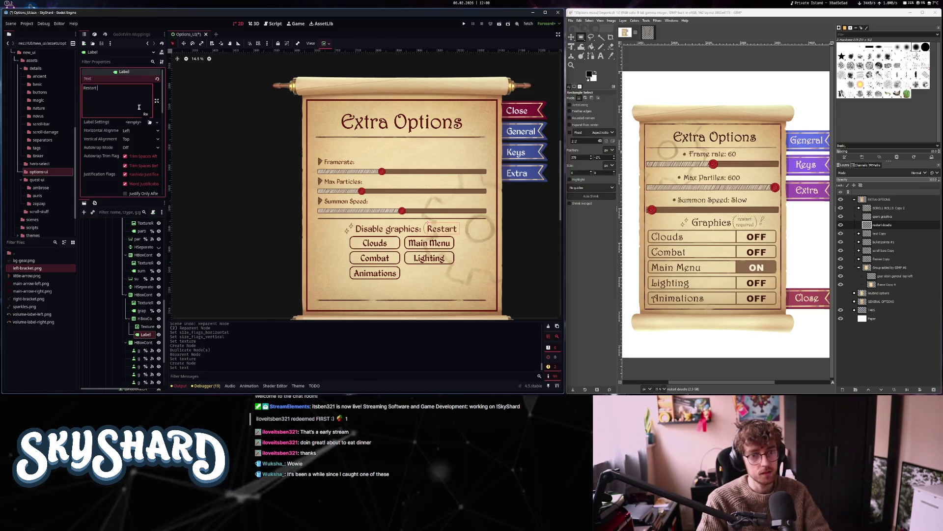
type(" required")
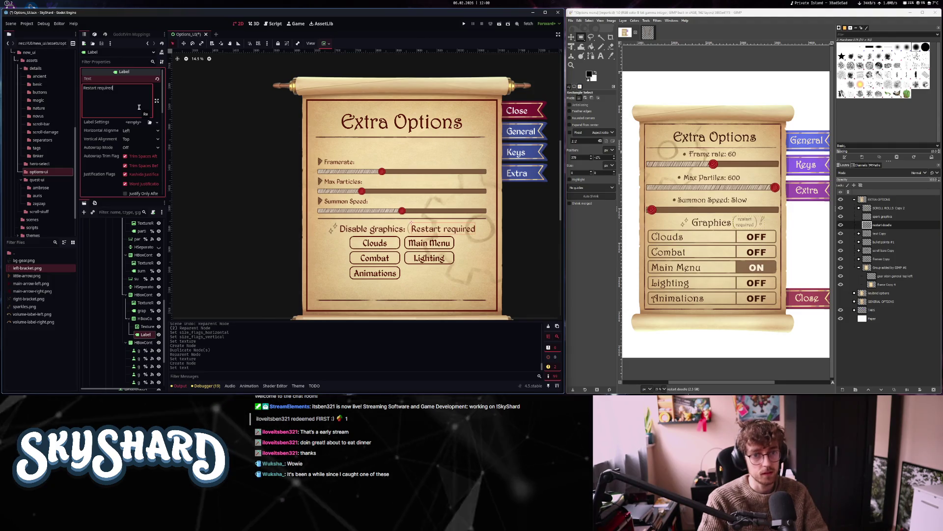
left_click(83, 88)
key("Delete")
type("r")
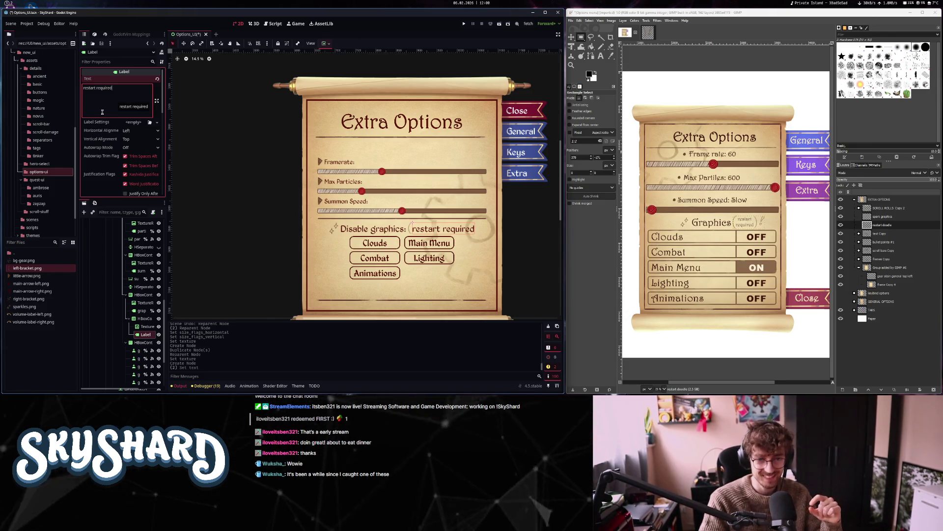
Set the label's Theme Type Variation to smaller_label
scroll(104, 122, "down", 5)
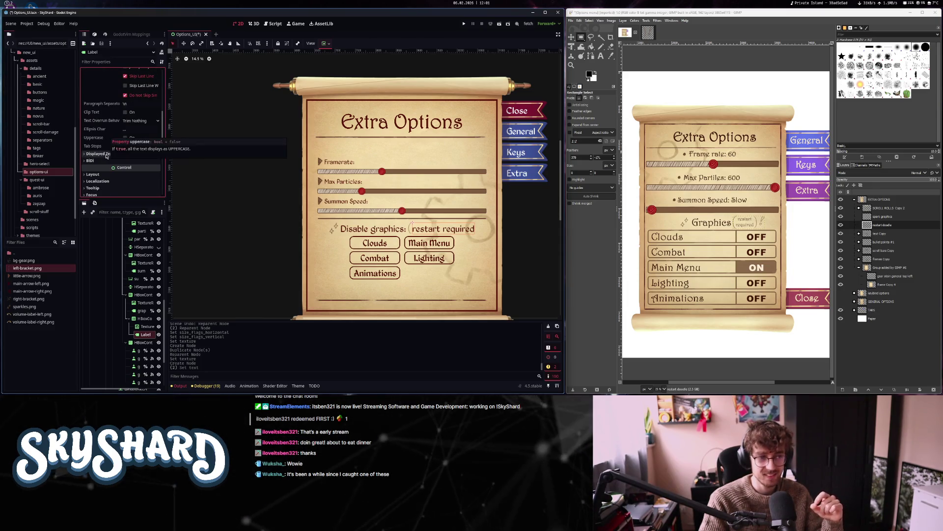
scroll(108, 166, "down", 4)
left_click(113, 150)
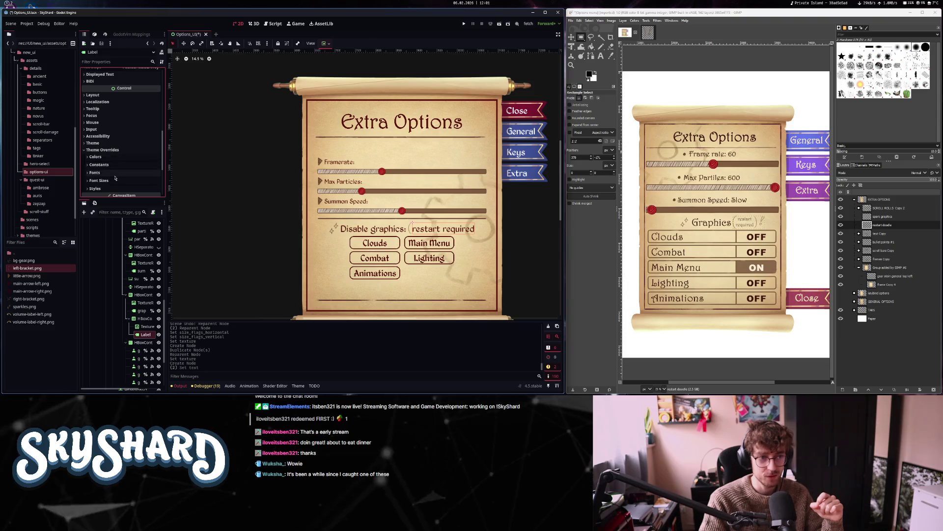
left_click(113, 149)
left_click(94, 143)
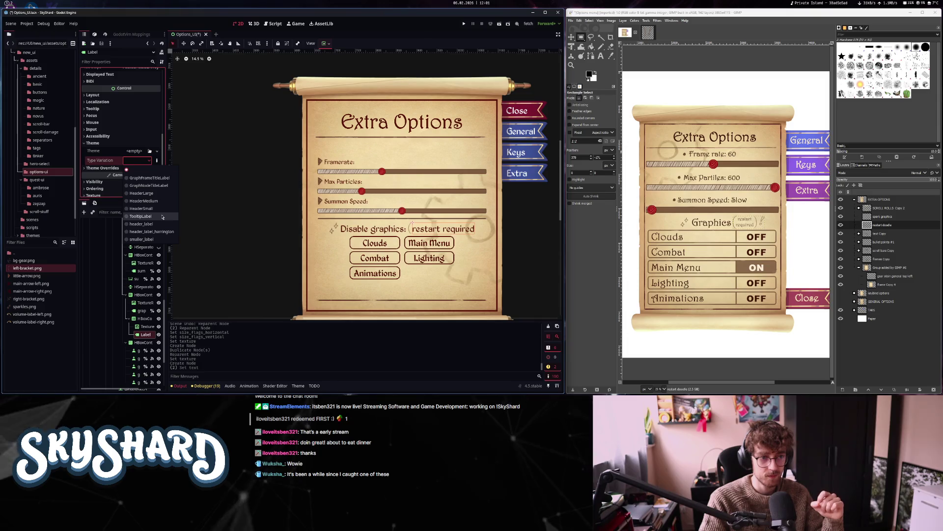
left_click(142, 240)
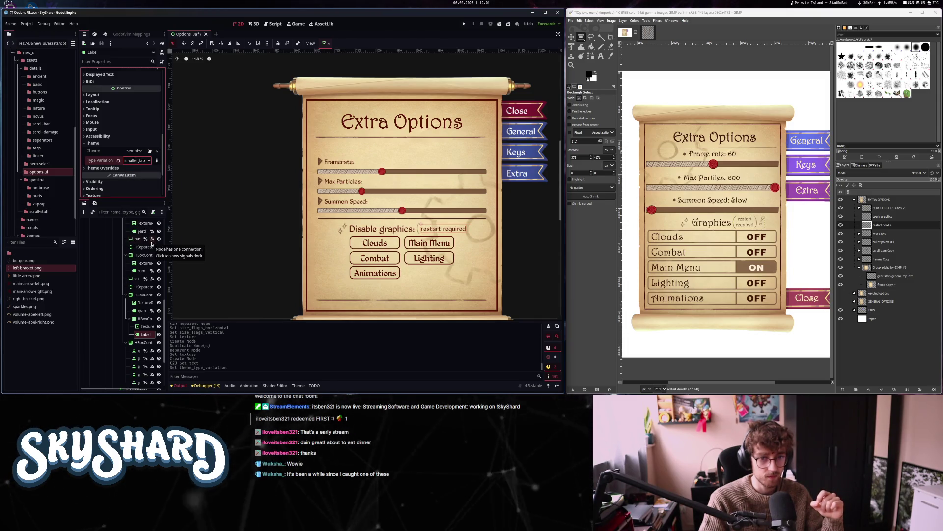
scroll(132, 117, "up", 5)
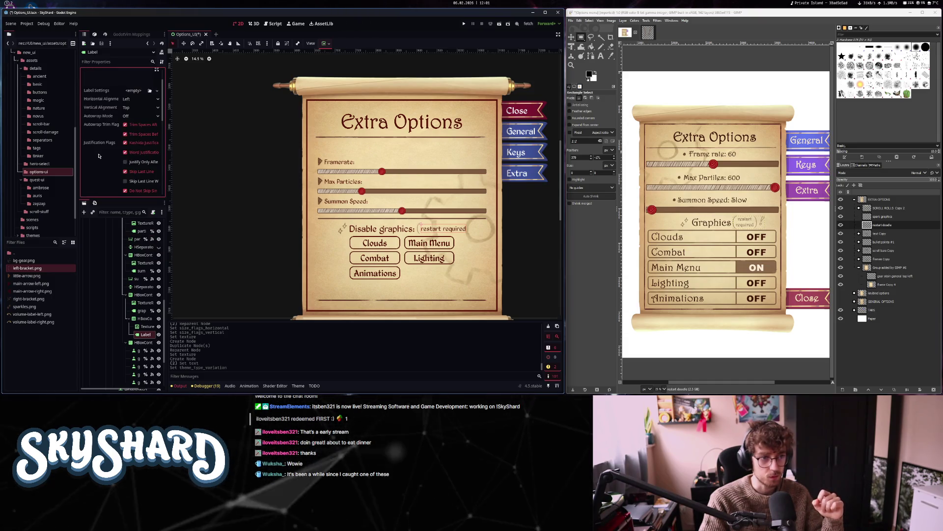
left_click(132, 117)
Give the note Word (Smart) autowrap, a 600 minimum width, and centred horizontal alignment
left_click(145, 149)
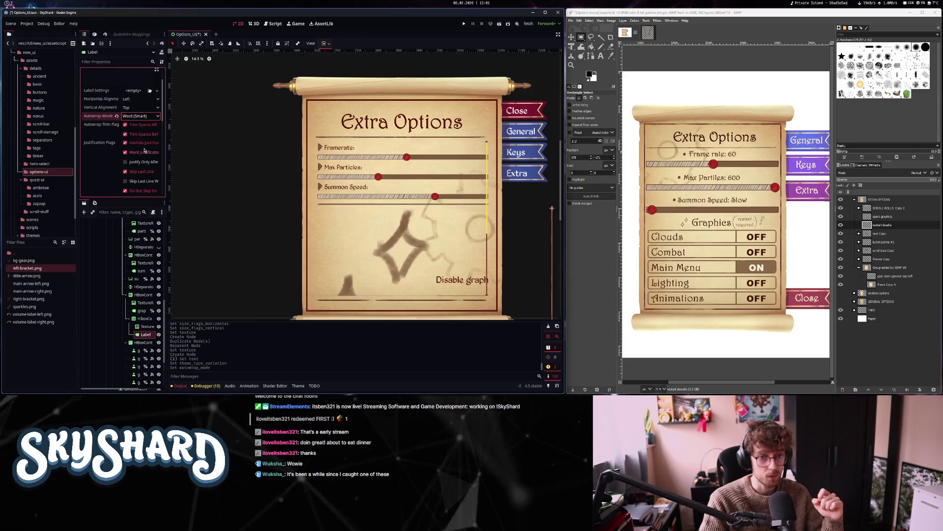
scroll(127, 153, "down", 5)
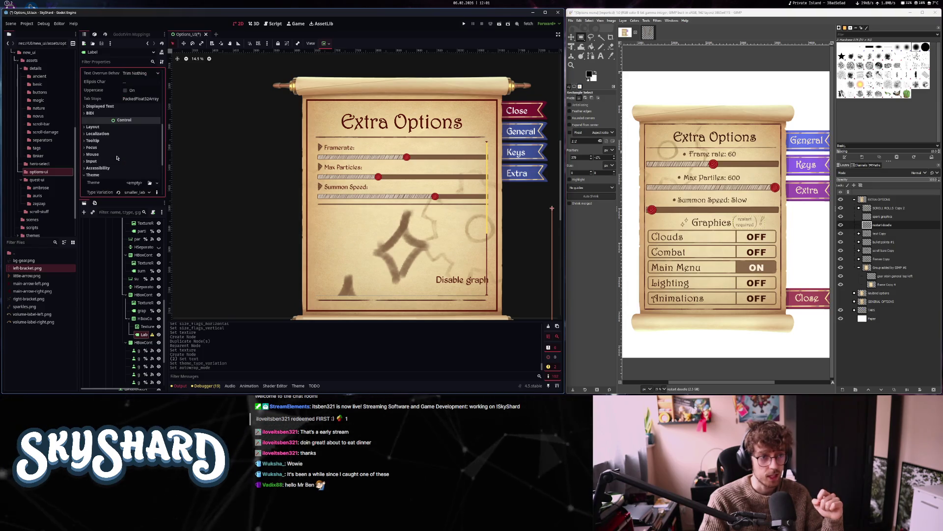
left_click(93, 127)
left_click(137, 156)
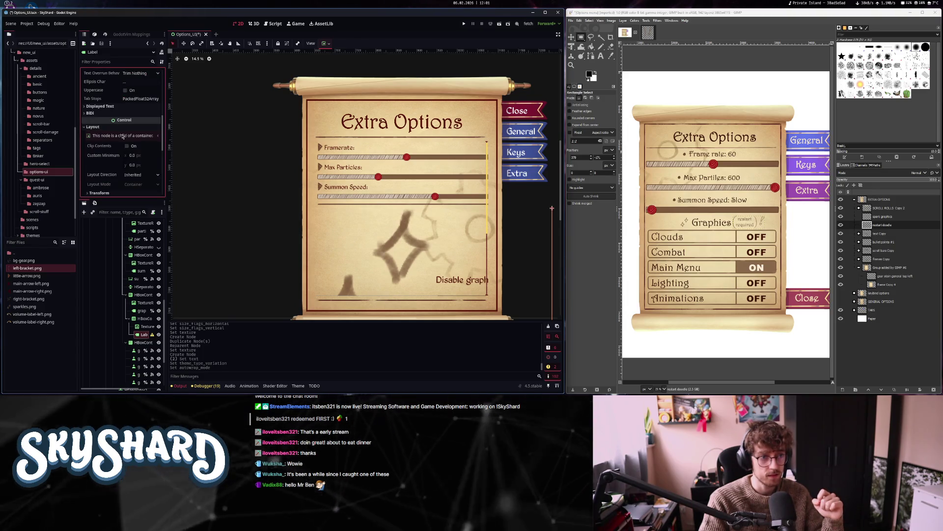
type("500")
key("Return")
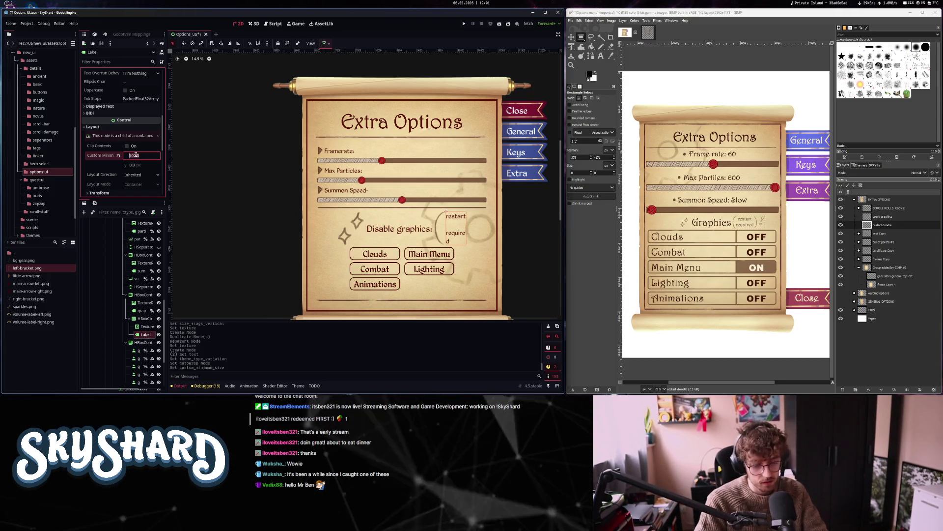
key("Return")
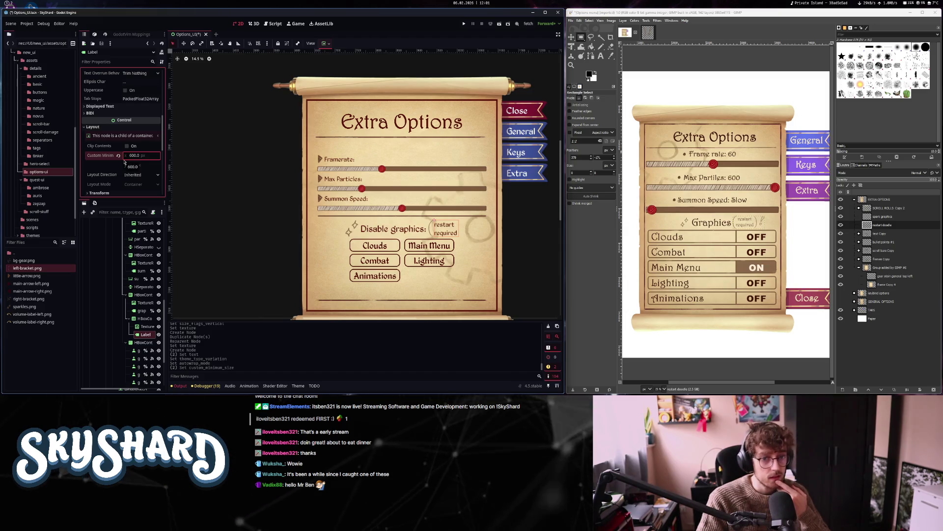
left_click(159, 319)
left_click(158, 319)
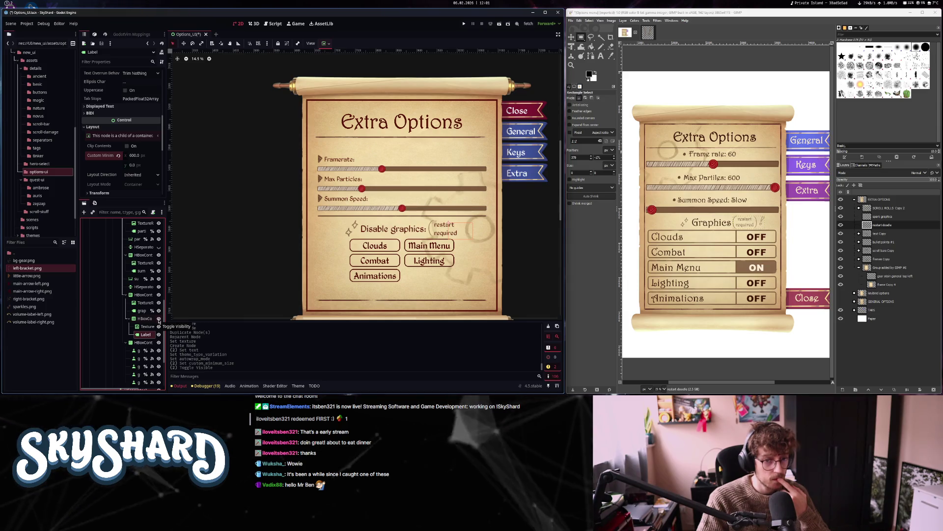
scroll(108, 176, "up", 8)
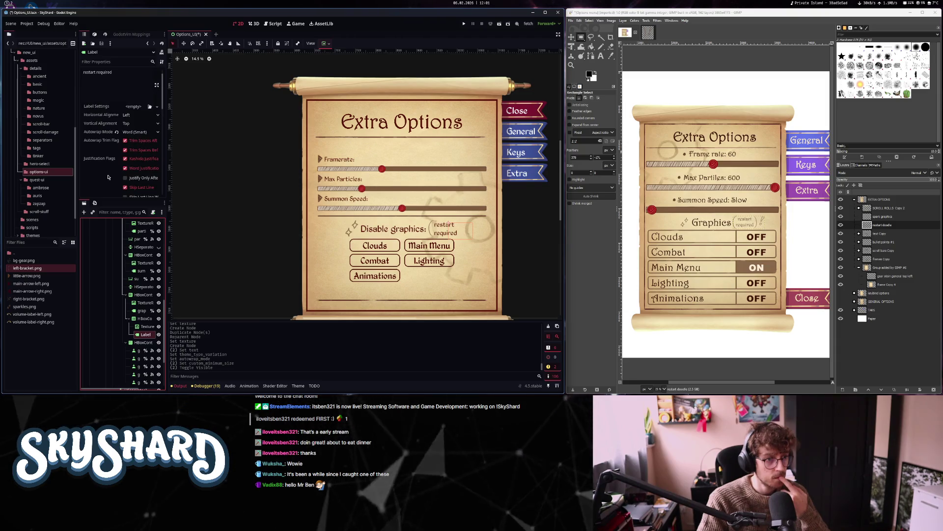
left_click(139, 115)
left_click(136, 126)
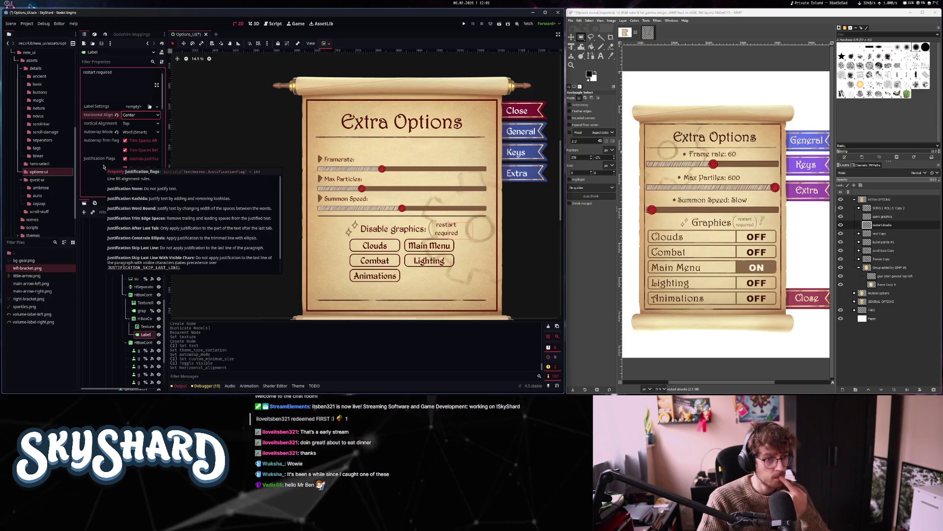
Override the note's Line Spacing theme constant, trying 40 and -20 before settling on -50
scroll(105, 137, "down", 3)
scroll(105, 138, "down", 5)
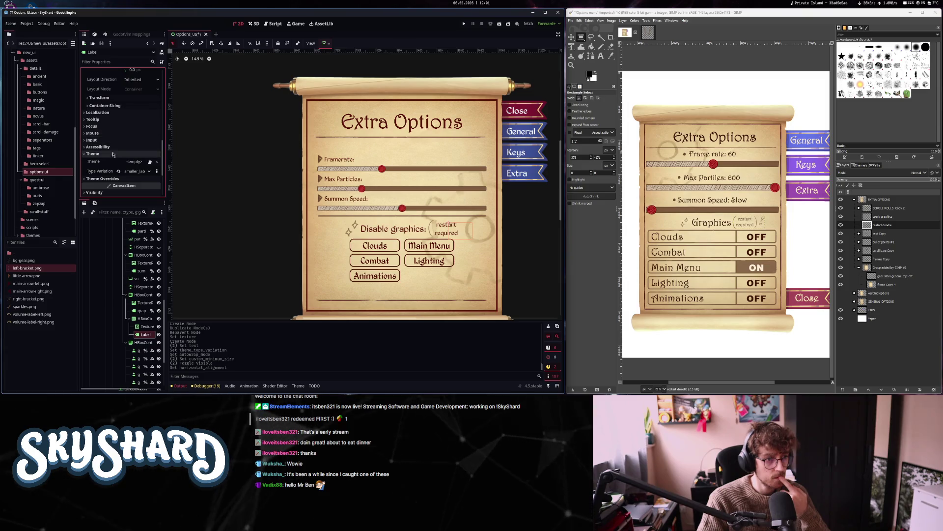
scroll(113, 163, "down", 5)
scroll(114, 167, "down", 1)
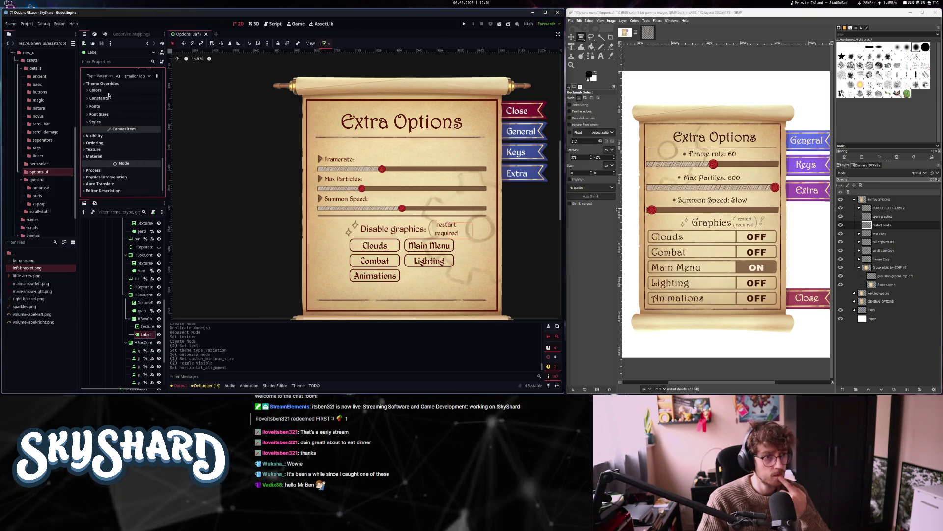
left_click(133, 98)
left_click(157, 108)
left_click(158, 109)
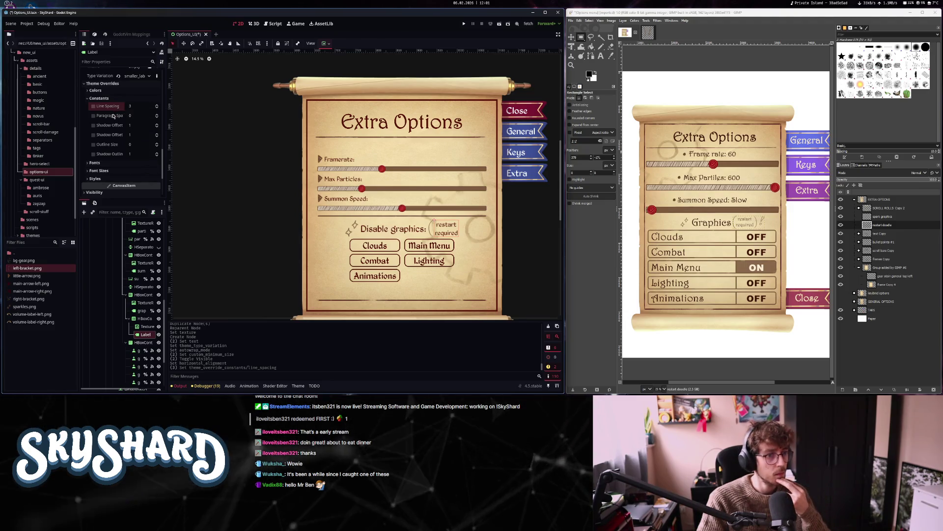
left_click(157, 118)
left_click(157, 118)
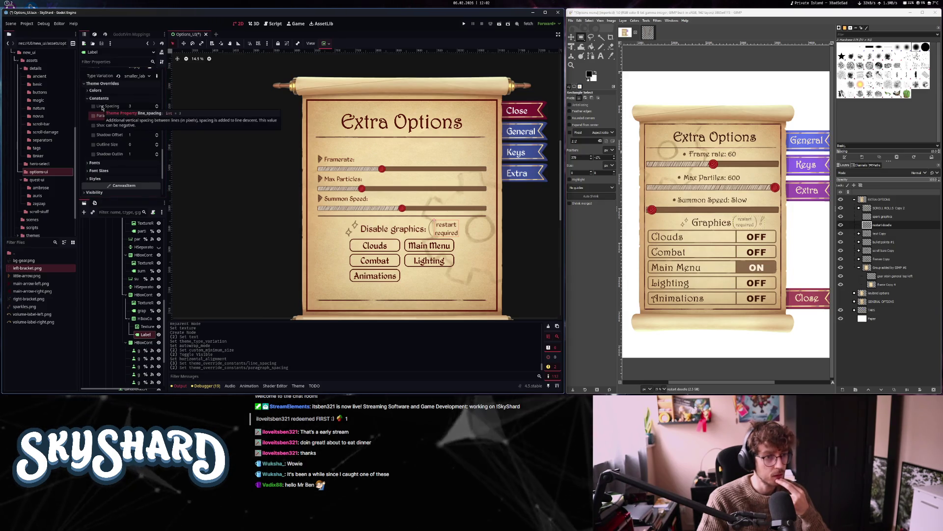
left_click(157, 106)
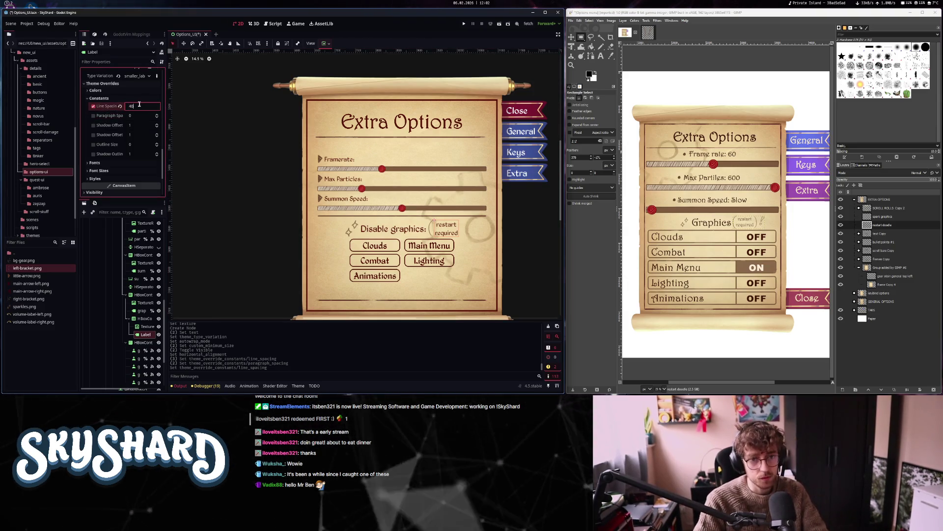
key("Return")
type("-20")
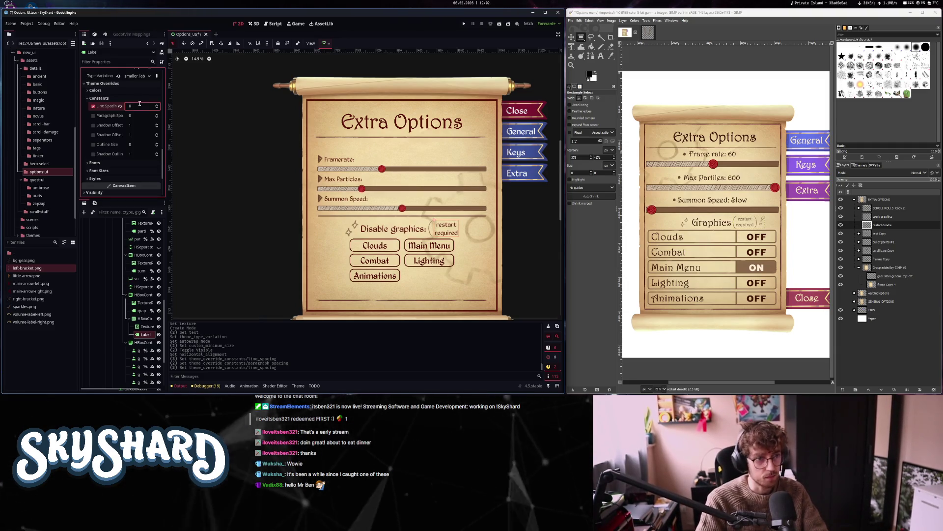
key("Return")
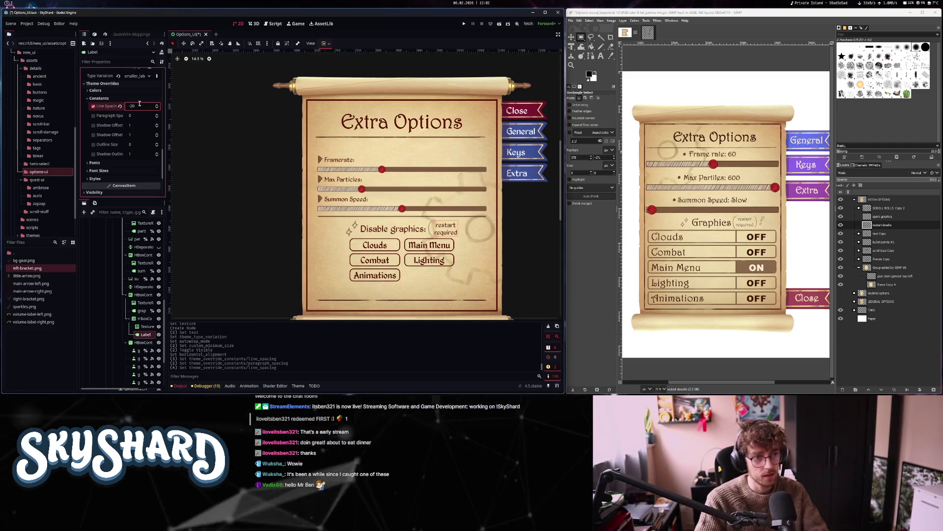
type("50")
key("Return")
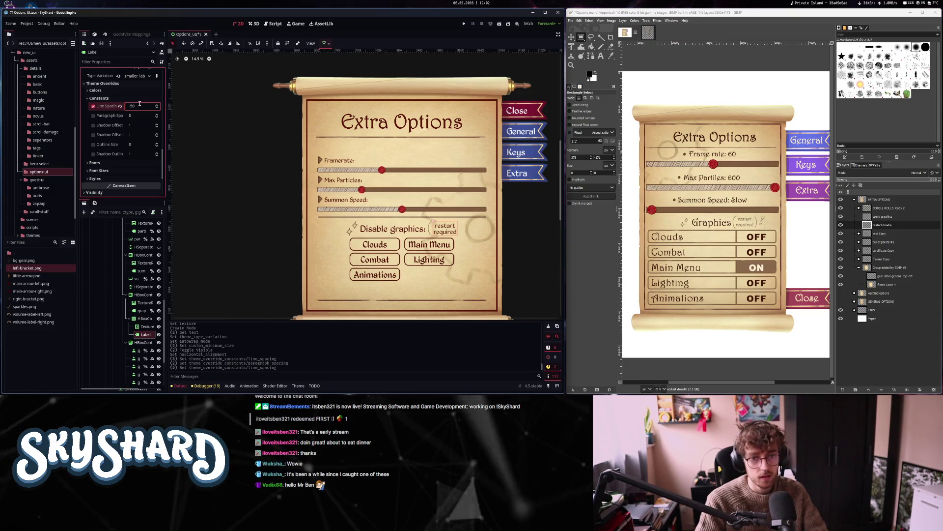
Set the note's Vertical Alignment to Center
scroll(447, 239, "up", 4)
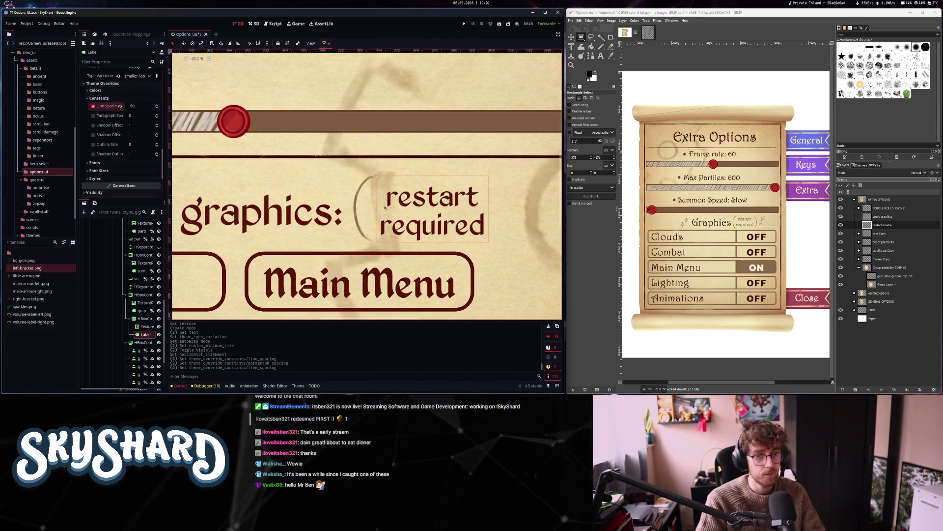
scroll(416, 214, "down", 4)
scroll(124, 154, "up", 5)
scroll(124, 154, "up", 2)
left_click(140, 139)
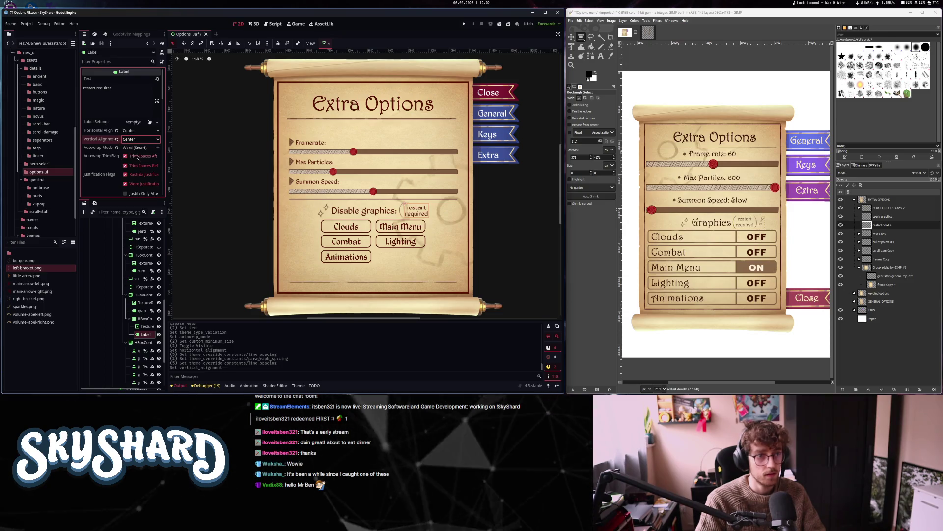
left_click(137, 148)
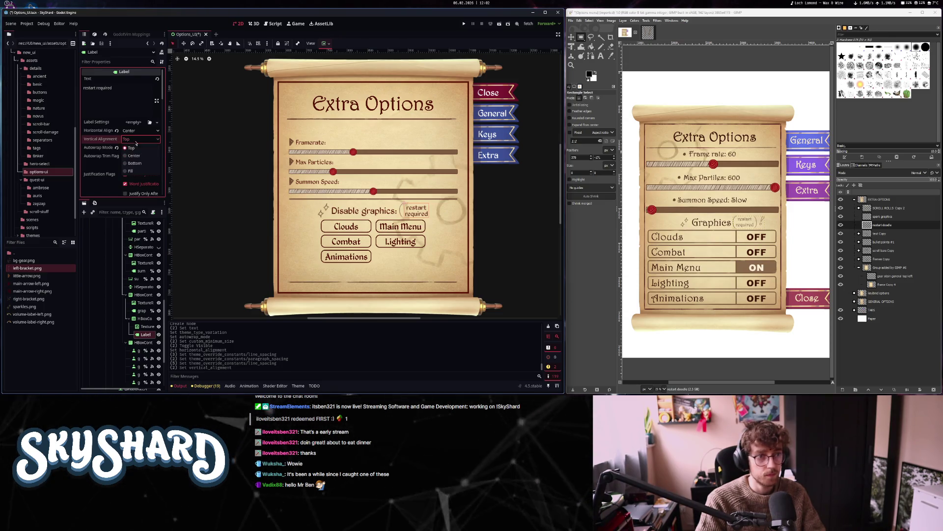
left_click(136, 157)
scroll(416, 215, "up", 6)
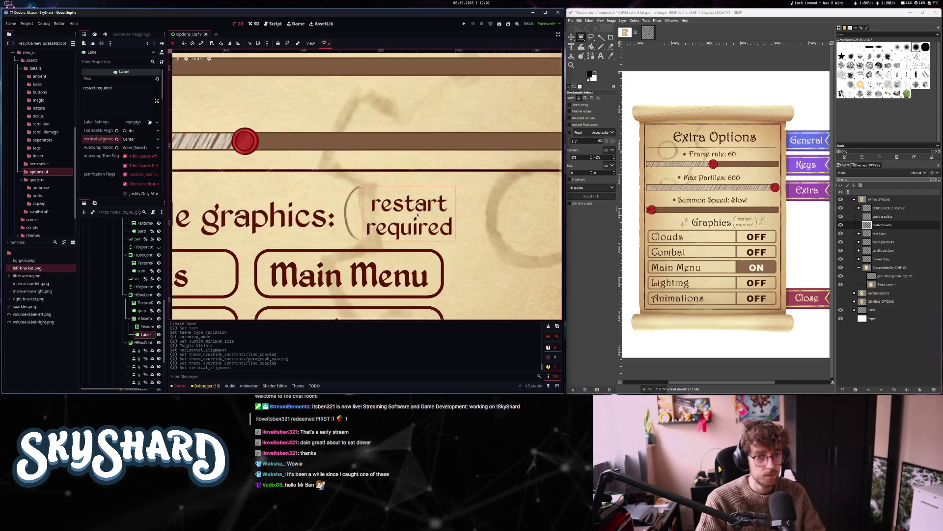
scroll(417, 215, "down", 3)
scroll(417, 215, "down", 2)
left_click(146, 326)
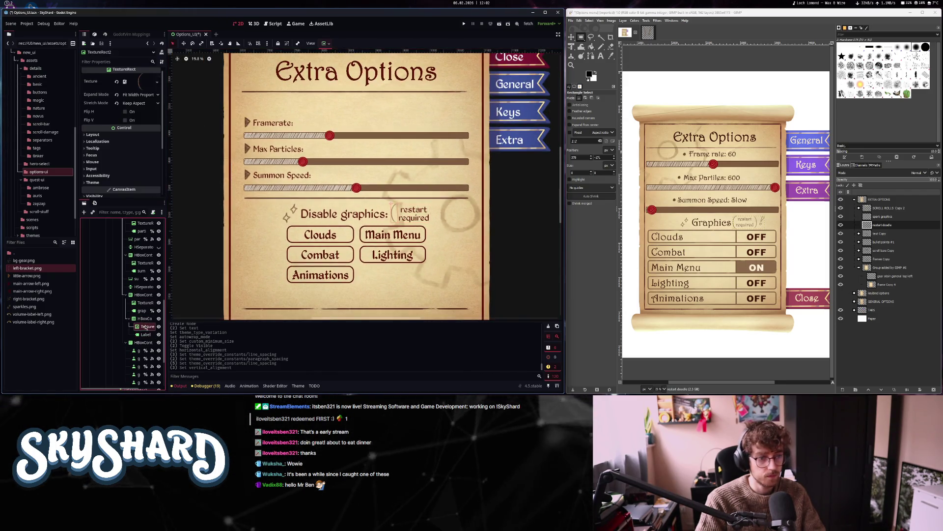
Duplicate the bracket image, move it after the label, and give it right-bracket.png
key("ctrl+d")
left_click_drag(145, 348, 145, 346)
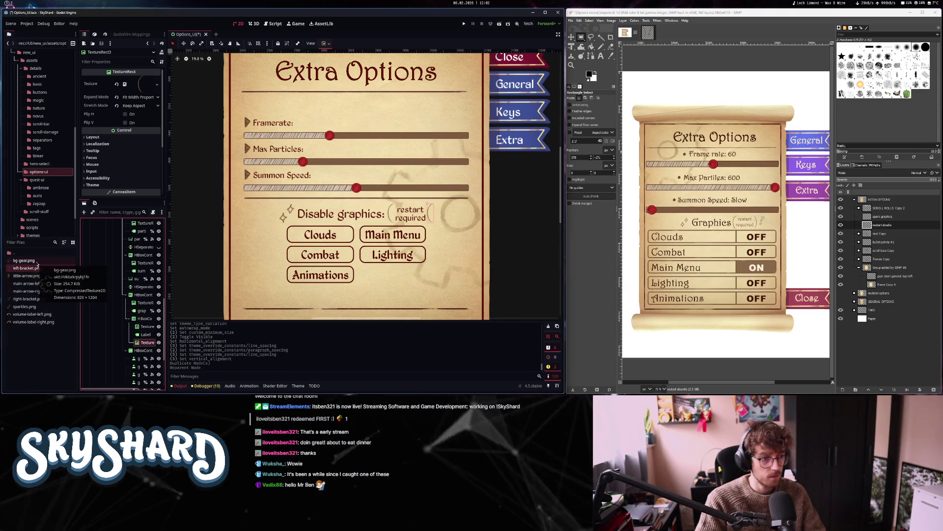
mouse_move(26, 298)
left_mouse_down()
mouse_move(152, 106)
mouse_move(145, 83)
left_mouse_up()
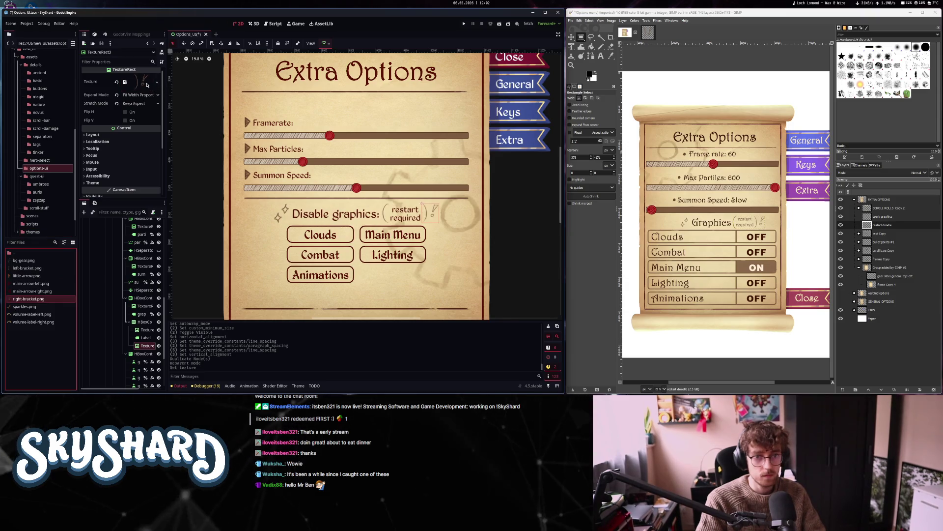
scroll(364, 296, "down", 3)
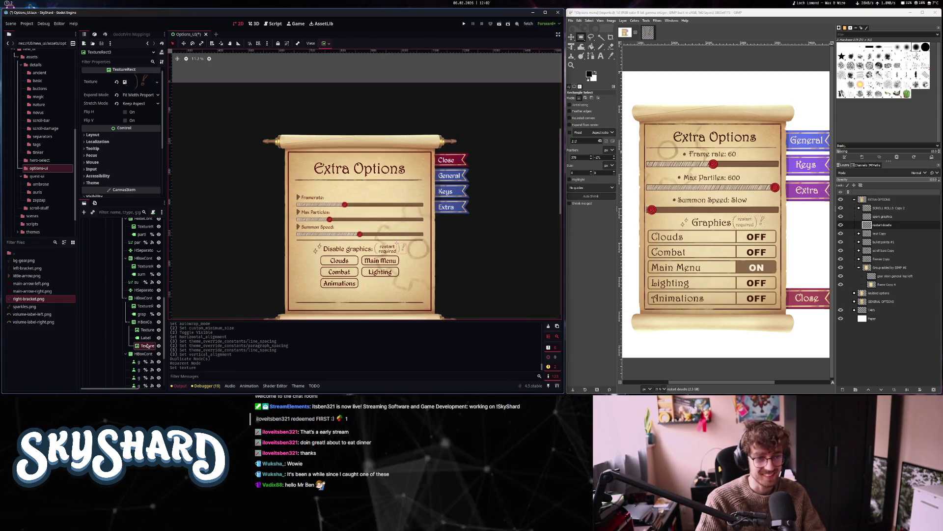
Rename the container to restart_hbox, save the scene, and hide the row
left_click(144, 323)
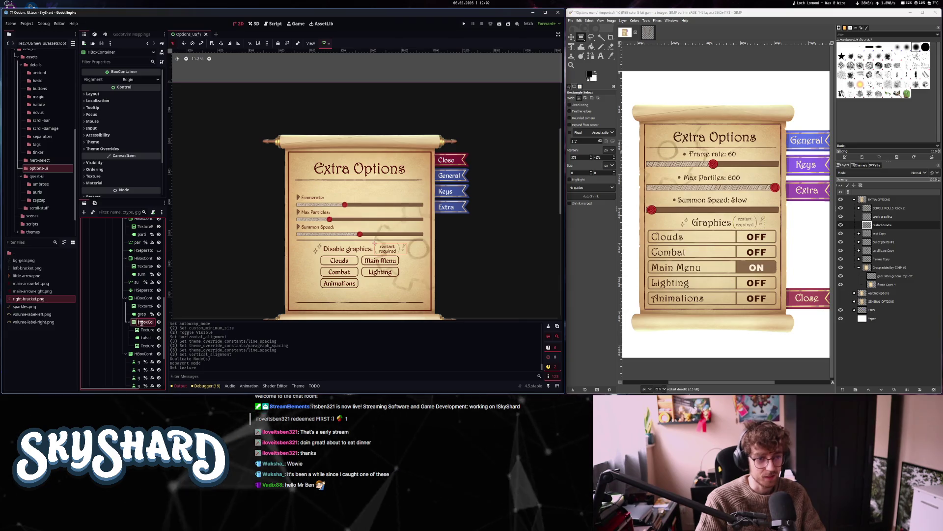
type("restart_h")
type("box")
key("Return")
key("ctrl+s")
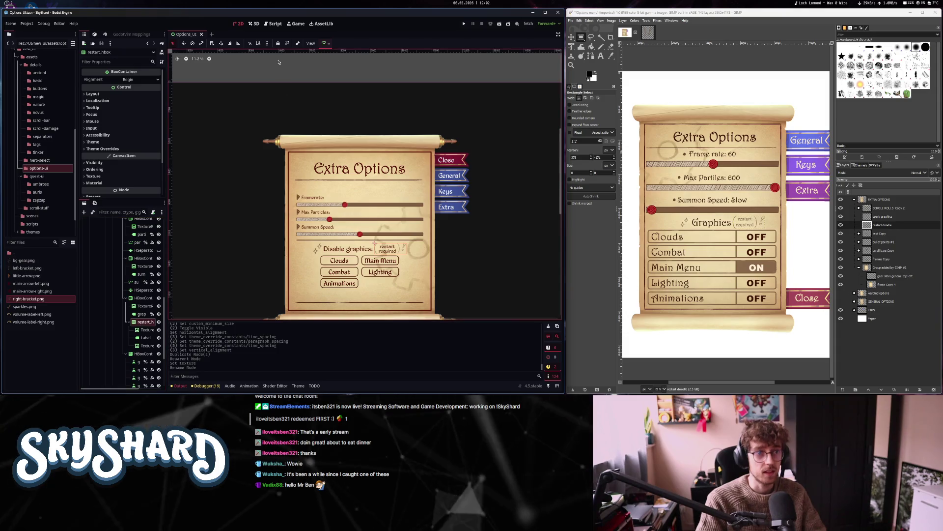
left_click(159, 322)
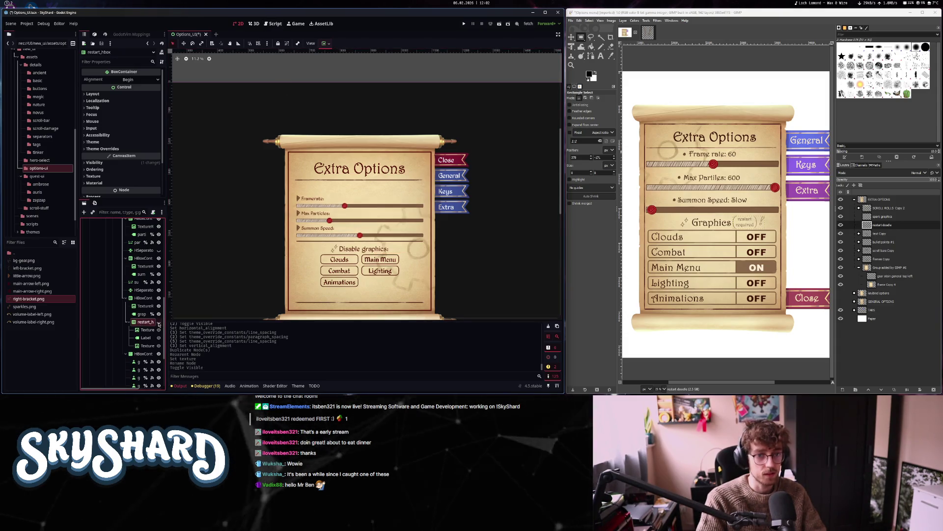
key("ctrl+F3")
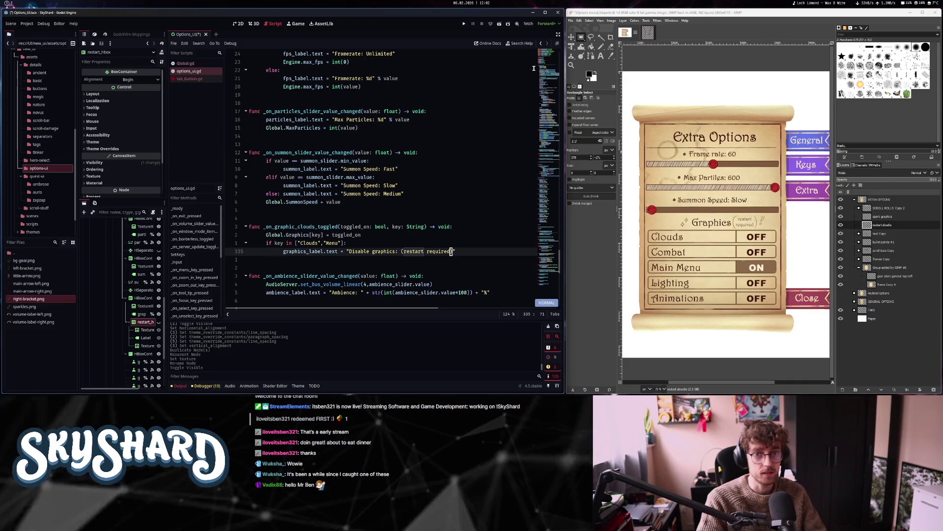
Give restart_hbox a unique name and declare it as an onready variable in options_ui.gd
scroll(393, 172, "up", 20)
left_click_drag(143, 321, 347, 175)
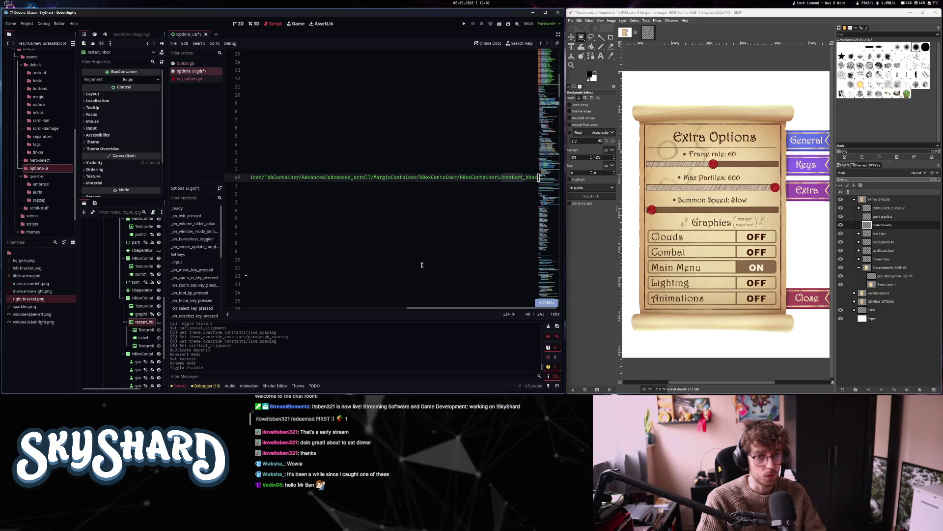
key("ctrl+o")
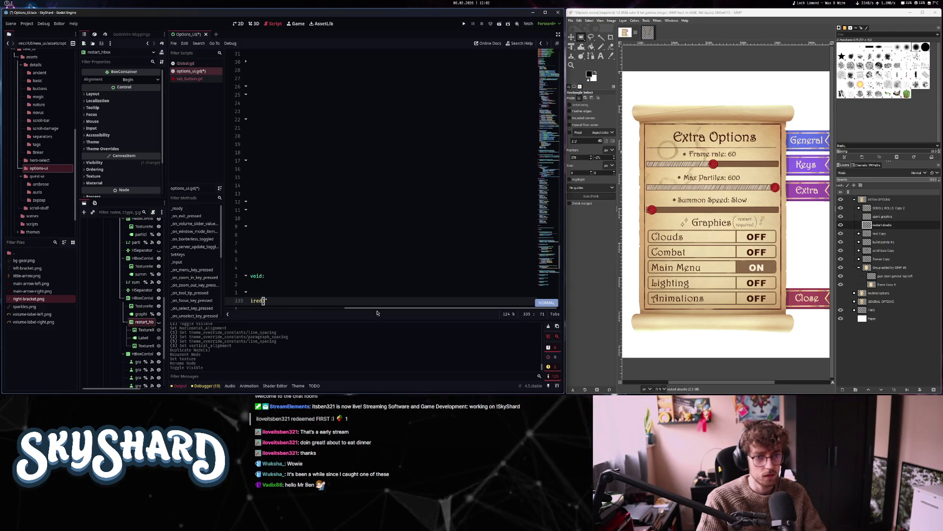
scroll(393, 196, "up", 20)
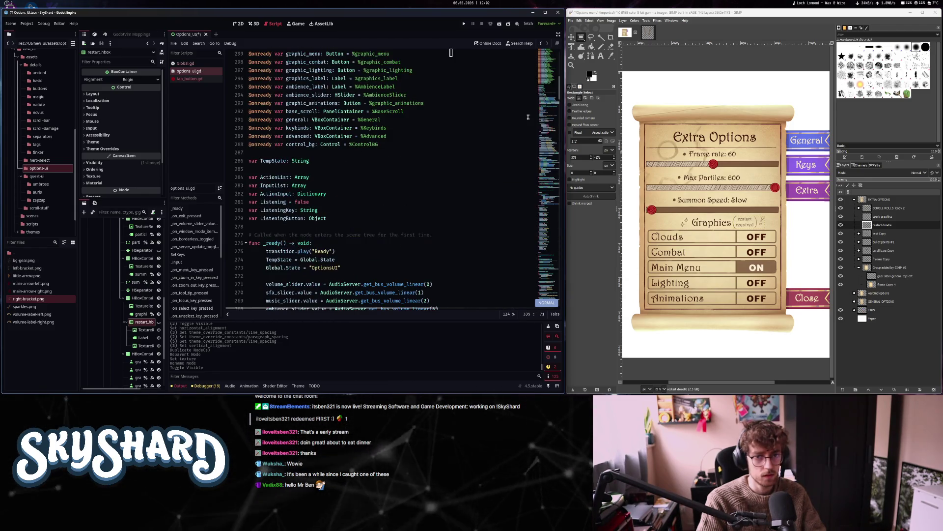
key("j")
right_click(144, 323)
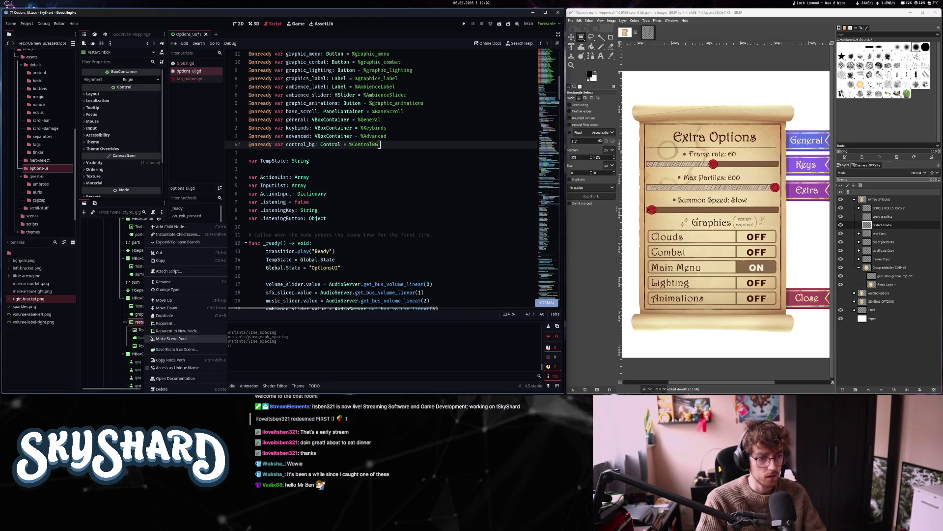
left_click(169, 368)
mouse_move(139, 322)
left_mouse_down()
mouse_move(344, 158)
mouse_move(413, 152)
left_mouse_up()
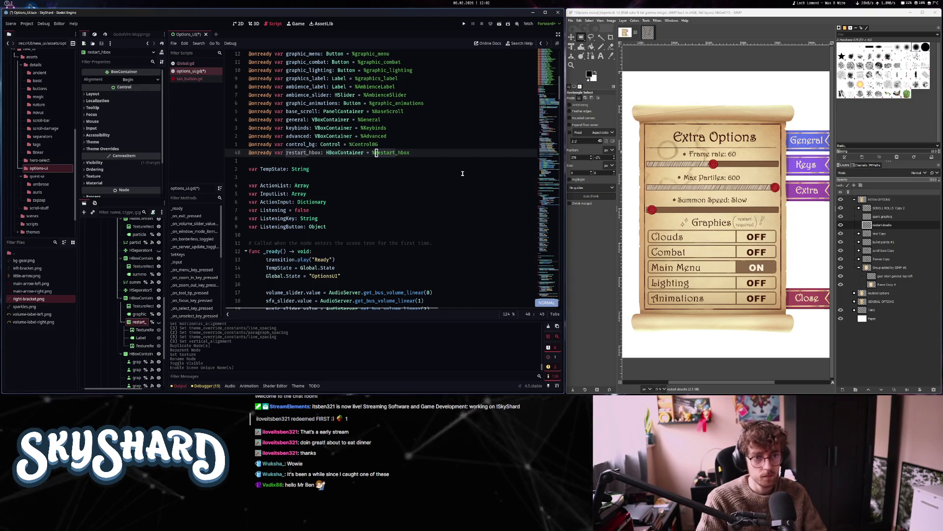
Replace the graphics_label text line in _on_graphic_clouds_toggled with restart_hbox.show() and save the script
key("n")
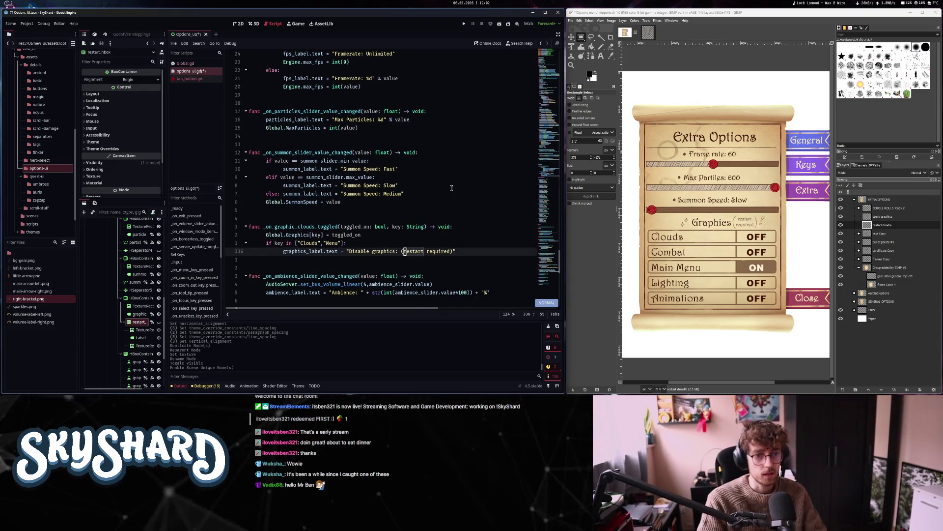
left_click(410, 251)
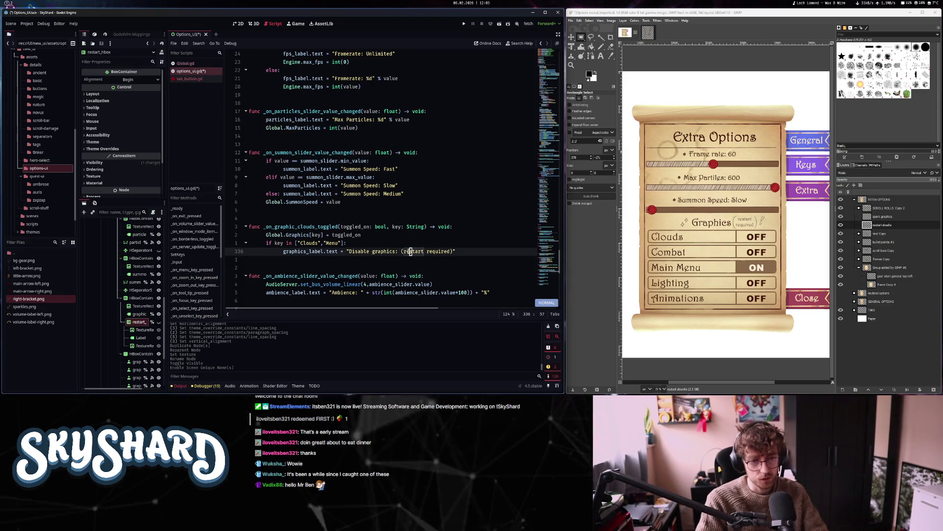
key("z")
key("t")
key("c")
key("c")
scroll(408, 251, "up", 5)
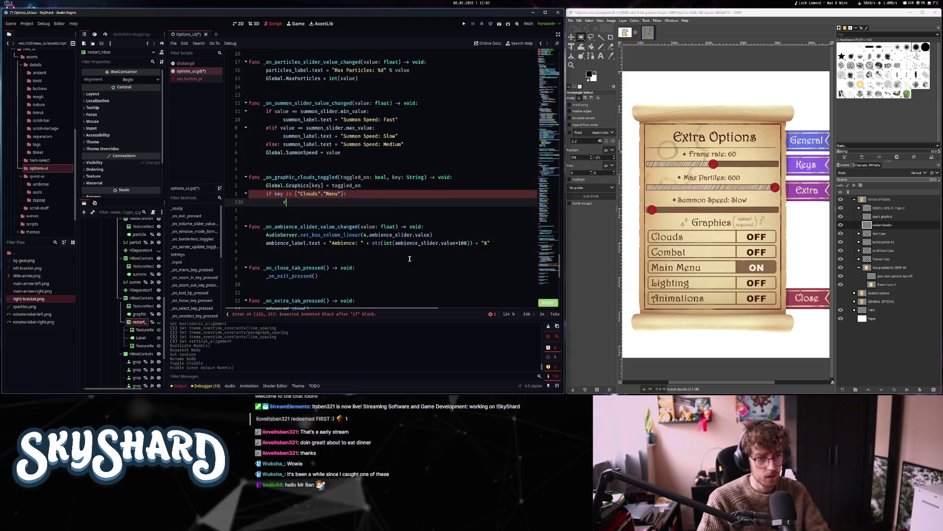
type("restart_hbox.sho")
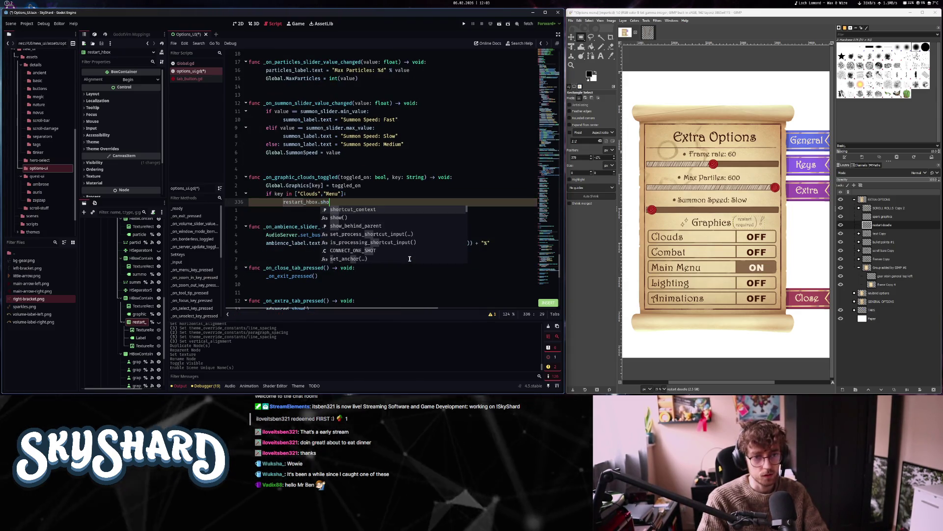
type("w()")
key("Escape")
key("ctrl+s")
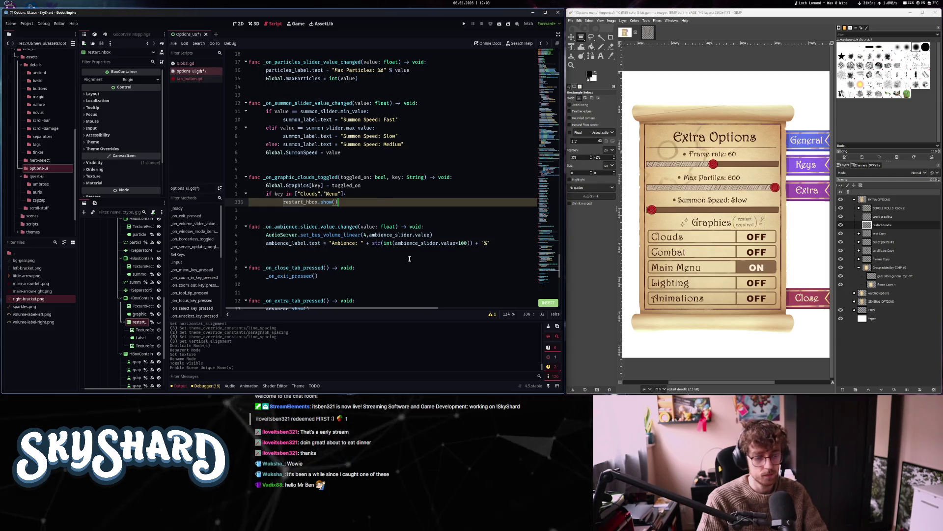
scroll(411, 259, "down", 5)
scroll(413, 259, "up", 5)
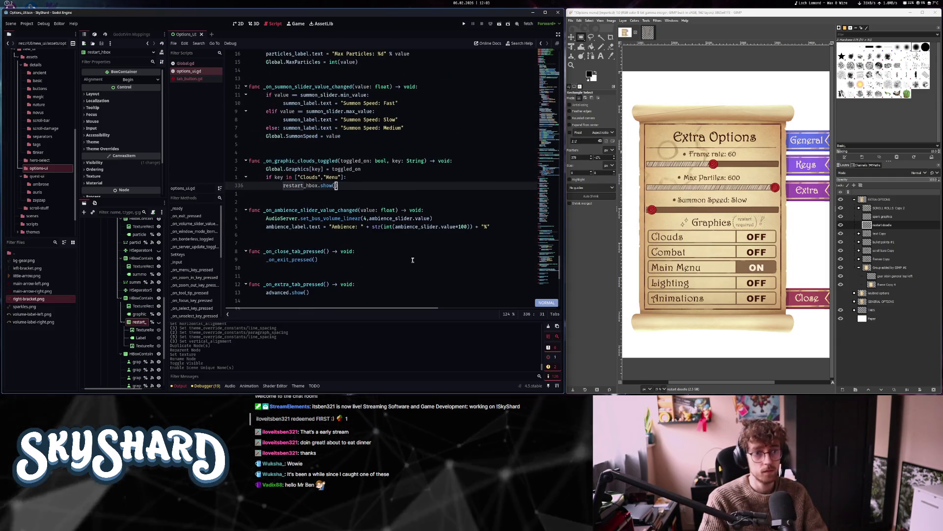
scroll(413, 260, "down", 5)
key("ctrl+o")
key("ctrl+o")
key("ctrl+o")
key("ctrl+o")
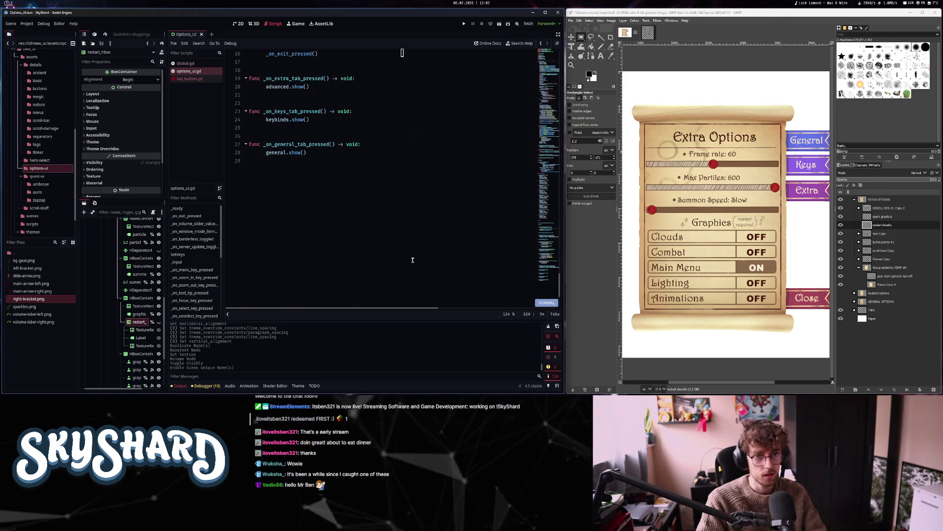
key("ctrl+o")
key("ctrl+o")
key("ctrl+o")
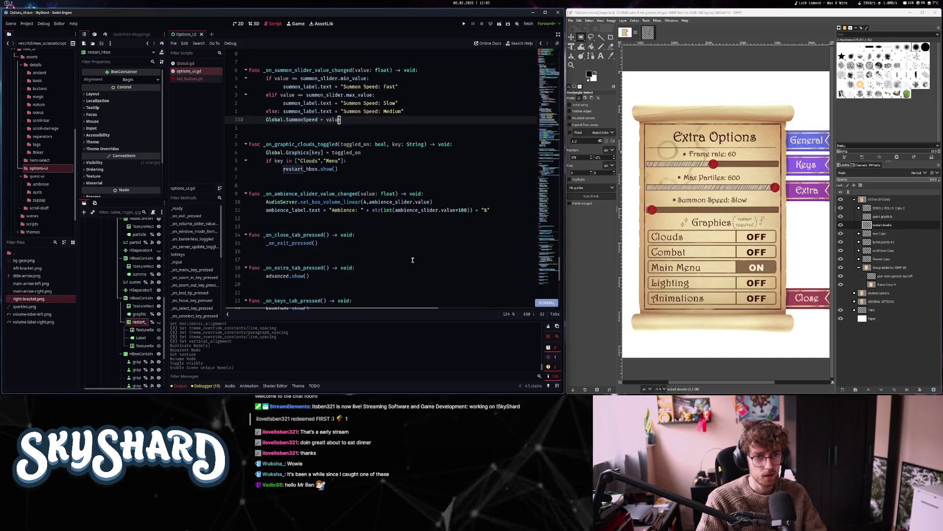
Collapse the Output panel and review the framerate code, adjusting the script zoom
left_click(188, 384)
key("braceright")
key("braceright")
key("braceright")
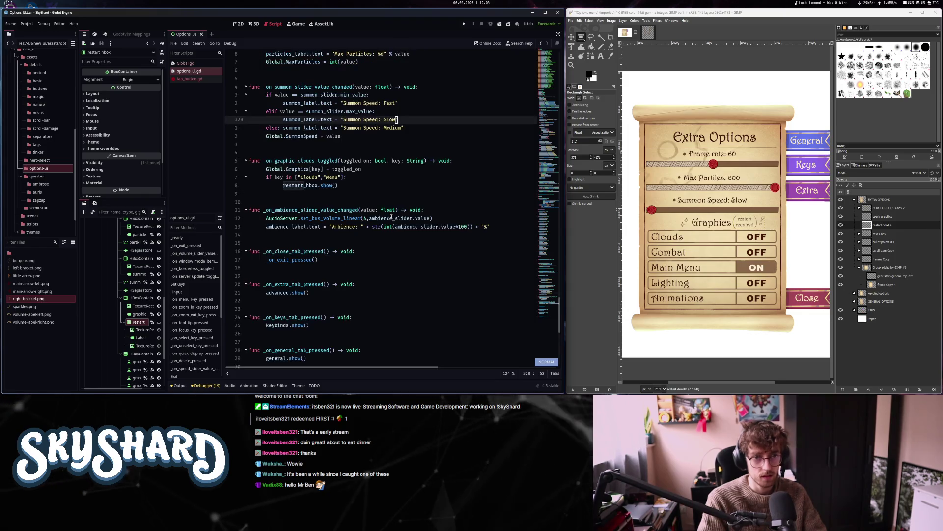
key("k")
key("k")
key("k")
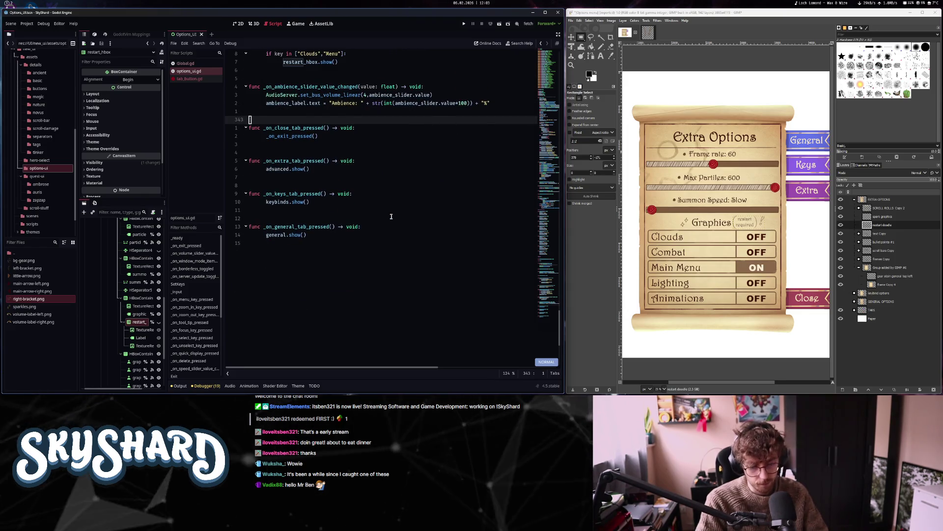
key("k")
key("k")
key("k")
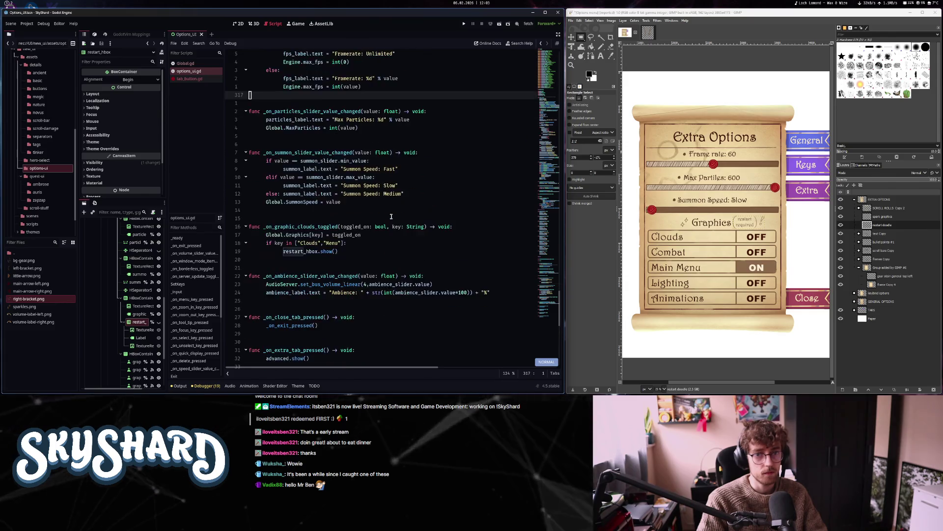
key("k")
key("k")
key("k")
key("ctrl+minus")
key("ctrl+minus")
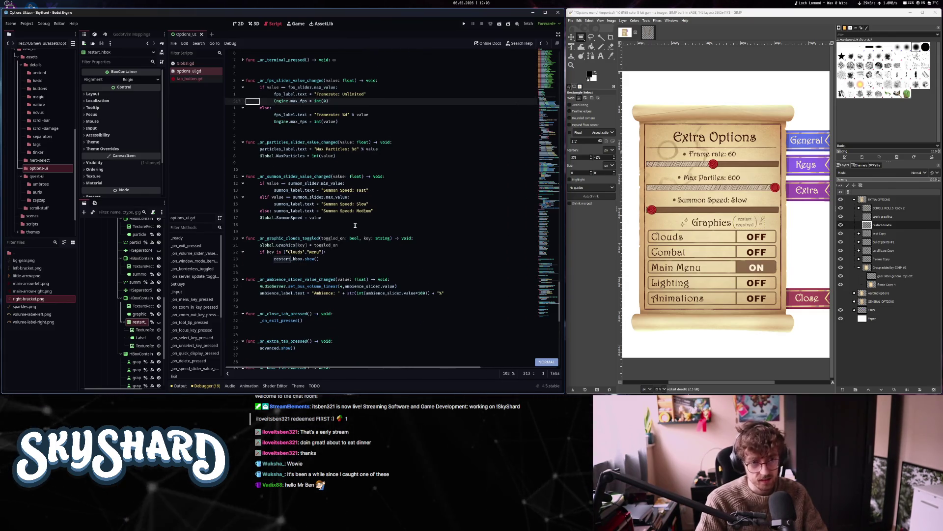
key("j")
key("j")
key("j")
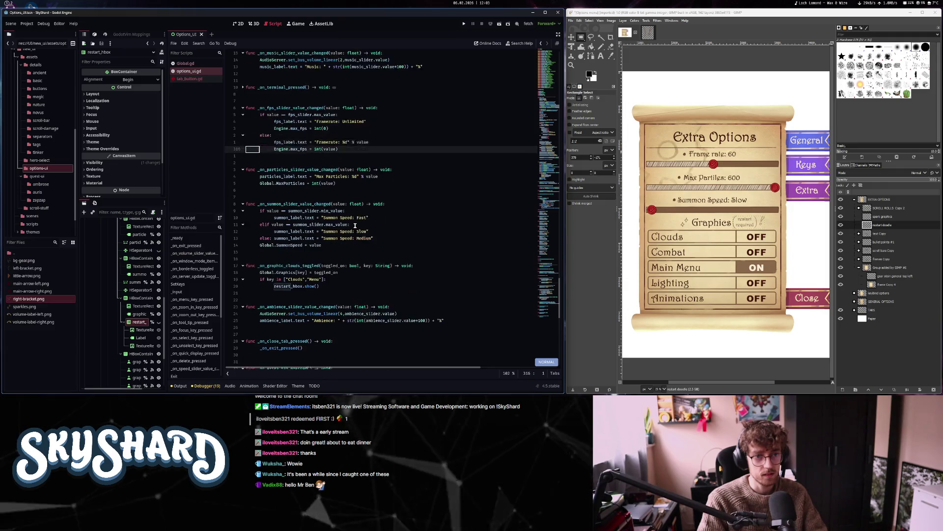
key("ctrl+plus")
key("ctrl+plus")
key("ctrl+plus")
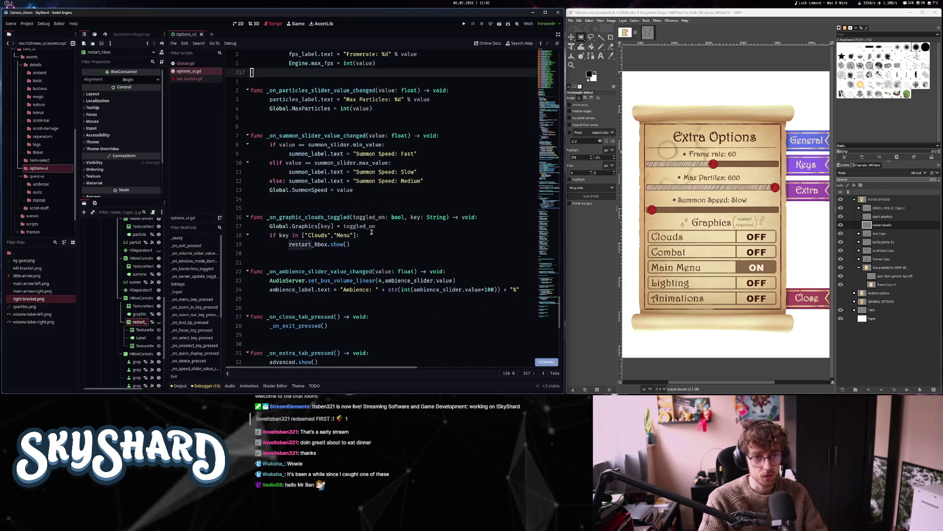
key("k")
key("k")
key("k")
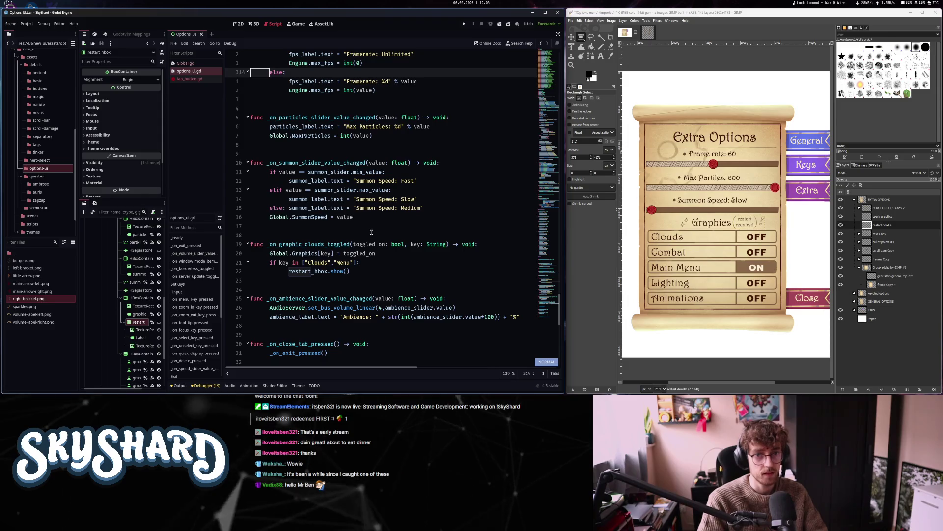
key("ctrl+minus")
key("ctrl+minus")
Enter distraction-free mode, review the slider handlers, then return to the 2D Options_UI scene
left_click(559, 35)
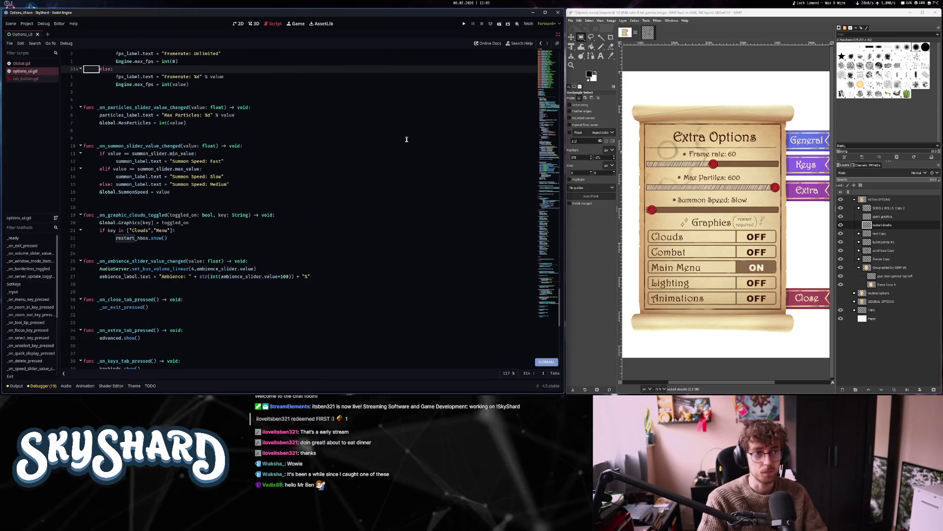
key("j")
scroll(180, 86, "up", 1)
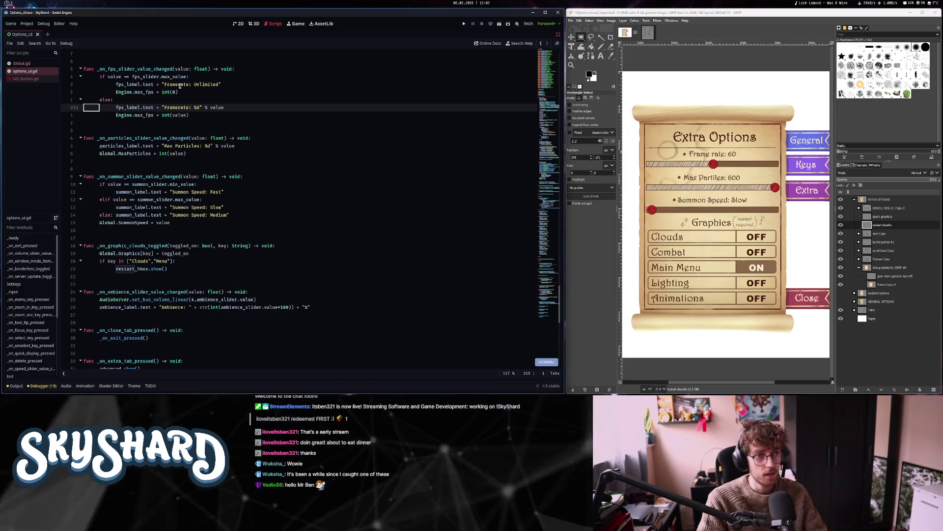
key("k")
key("k")
key("k")
key("k")
key("k")
key("k")
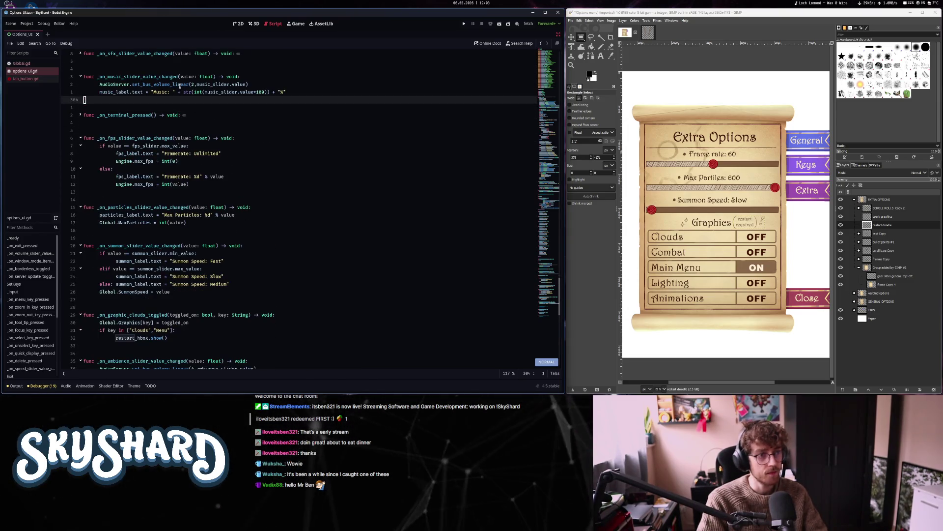
scroll(193, 59, "up", 2)
key("k")
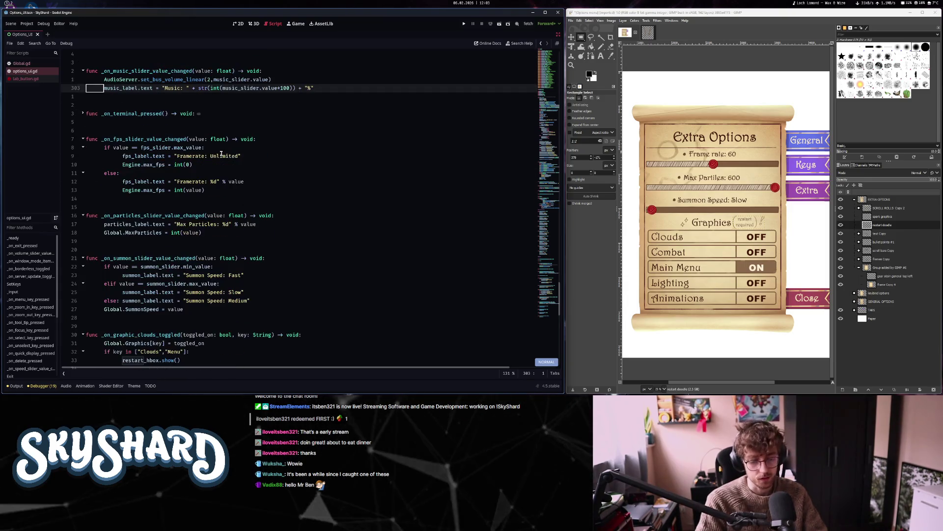
key("k")
key("k")
key("k")
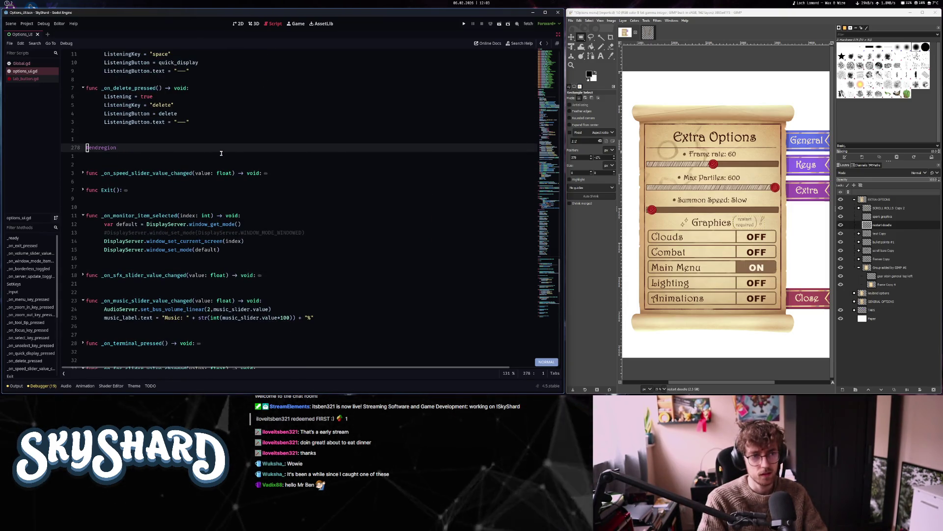
key("j")
key("j")
key("j")
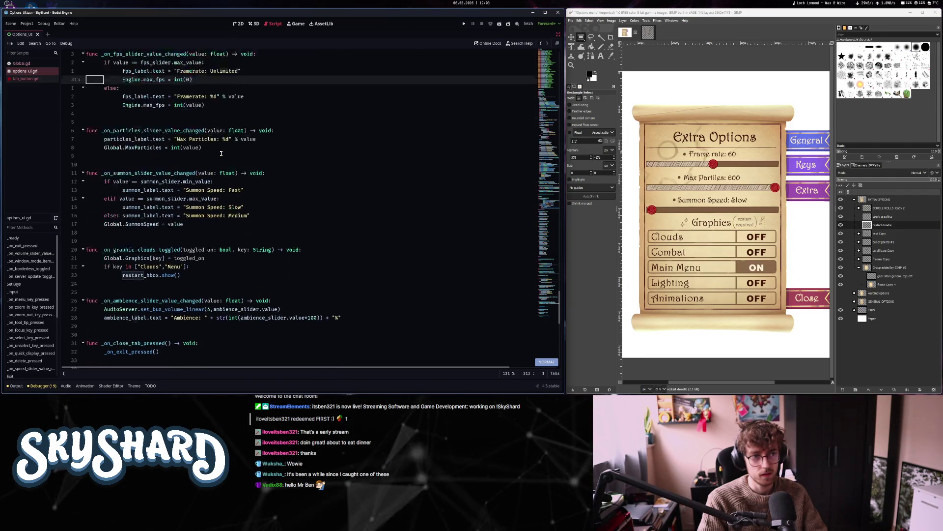
scroll(221, 154, "down", 5)
scroll(241, 184, "down", 2, "ctrl")
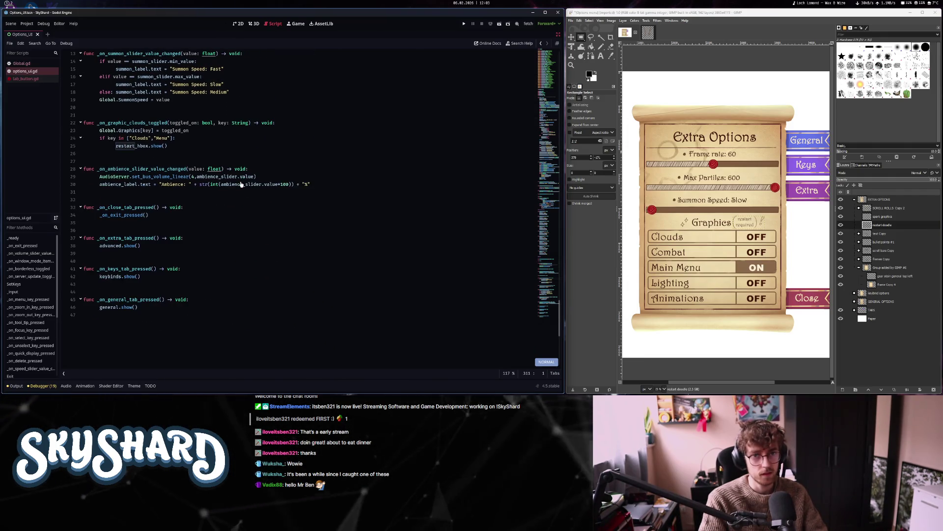
key("k")
key("k")
key("k")
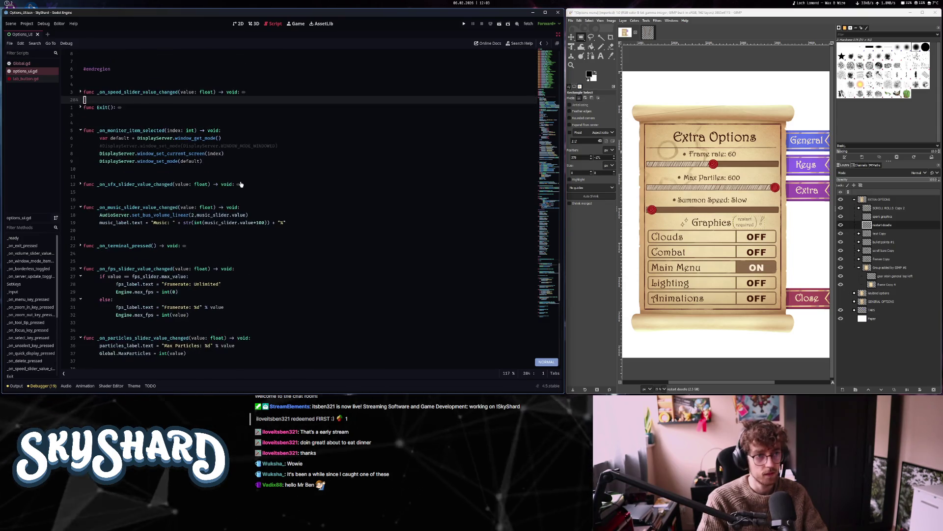
key("j")
left_click(238, 24)
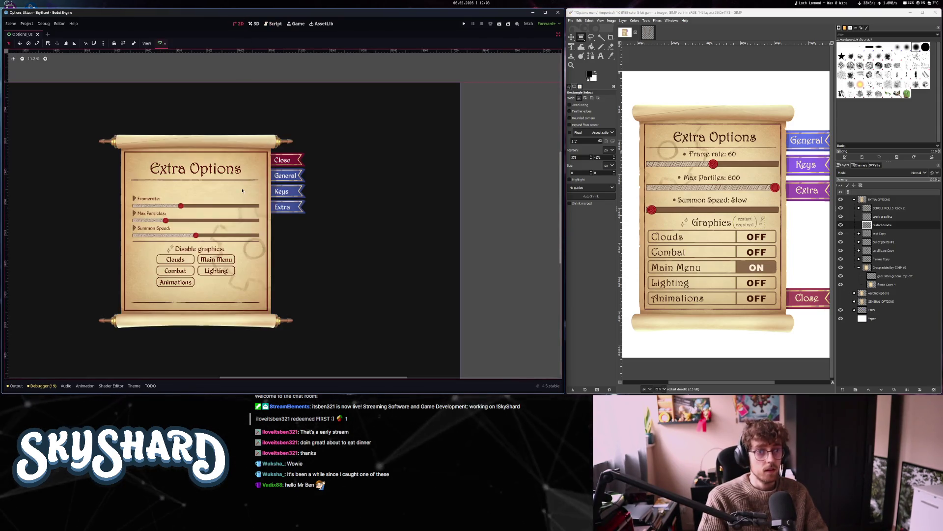
Restore the side docks, hide HSeparator2 with its eye icon, then select the HBoxContainer
left_click(559, 34)
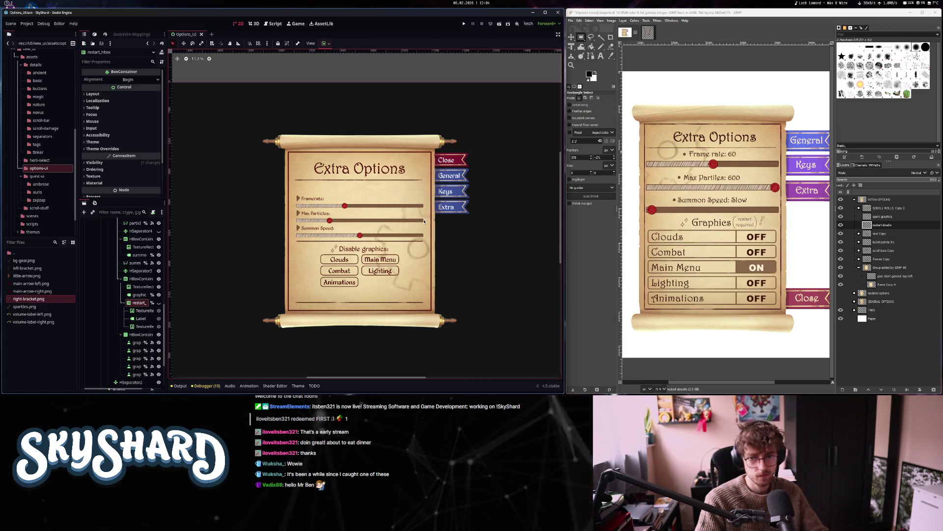
left_click(361, 304)
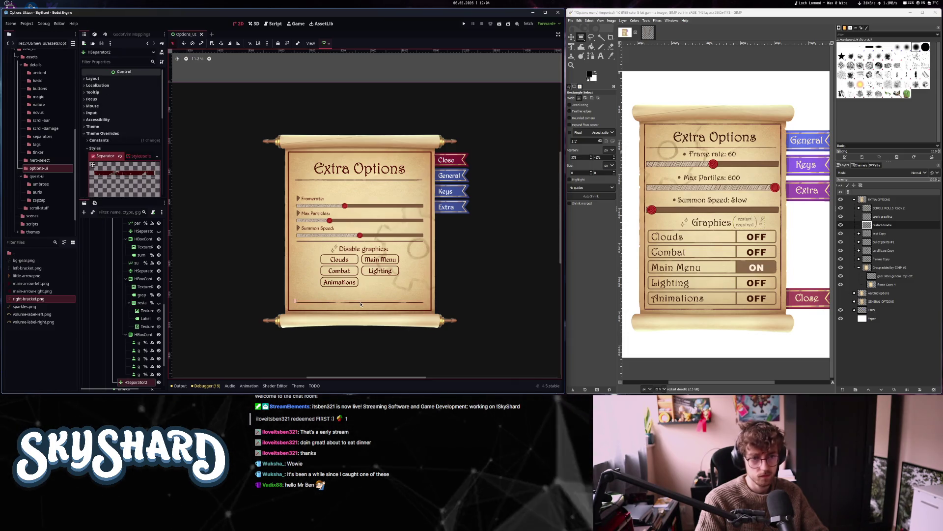
scroll(159, 342, "down", 2)
left_click(160, 342)
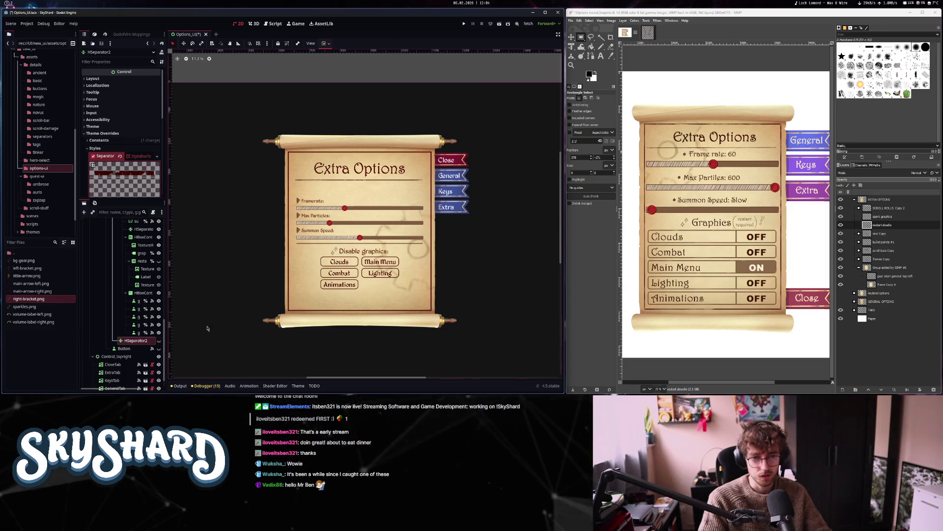
left_click(143, 292)
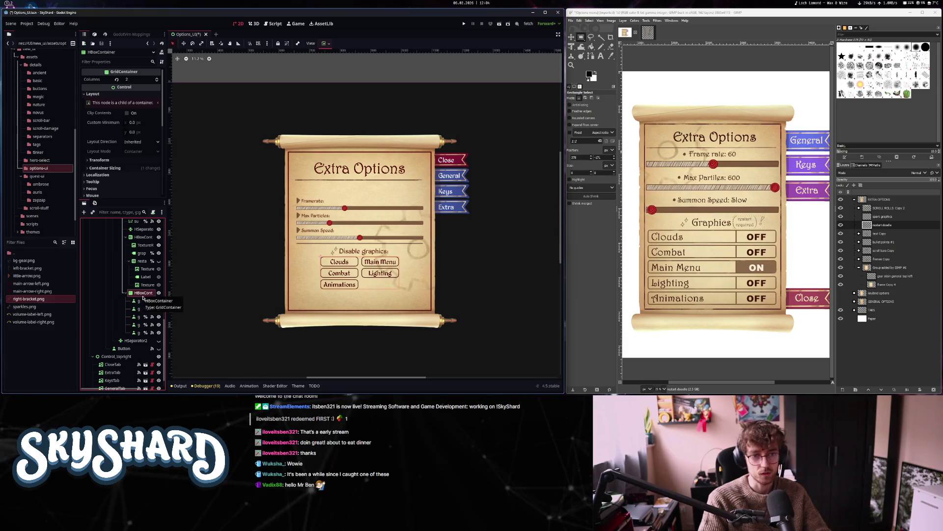
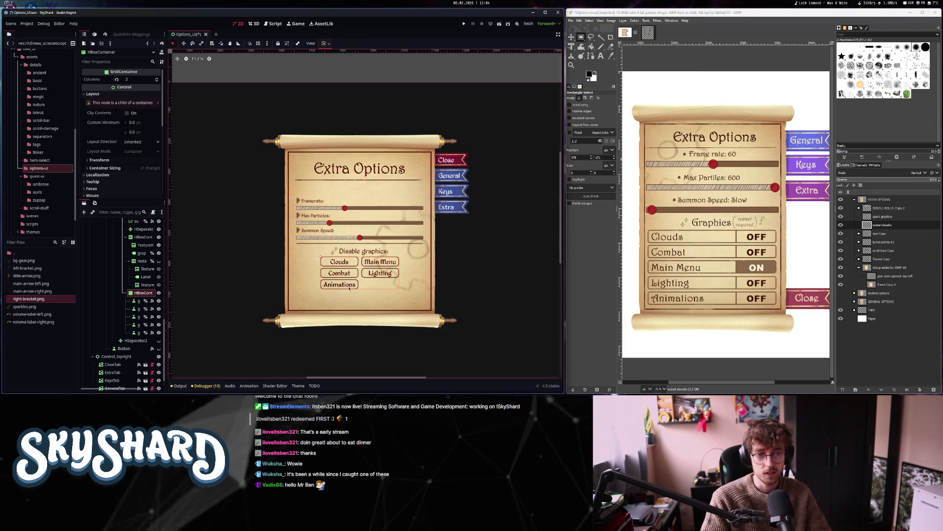
Save the options scene, show the General Options page, and run the current scene
key("ctrl+s")
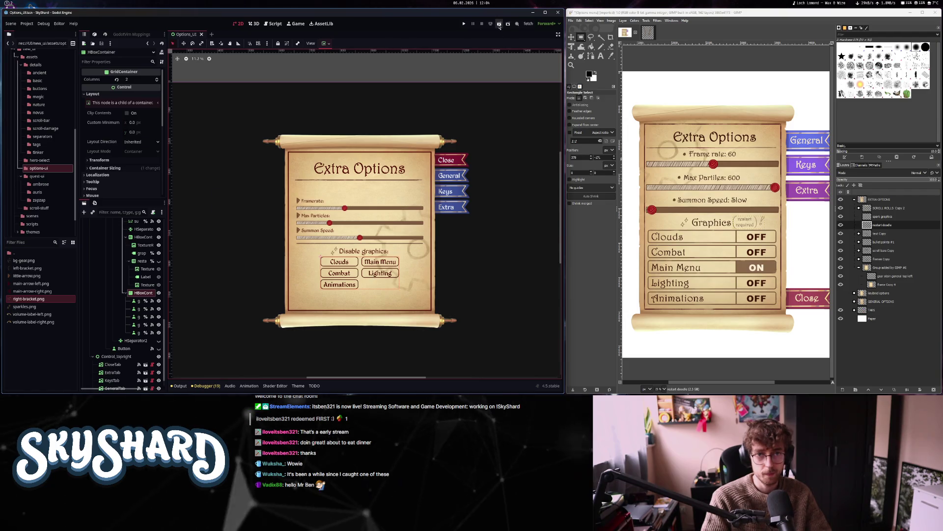
scroll(116, 245, "up", 5)
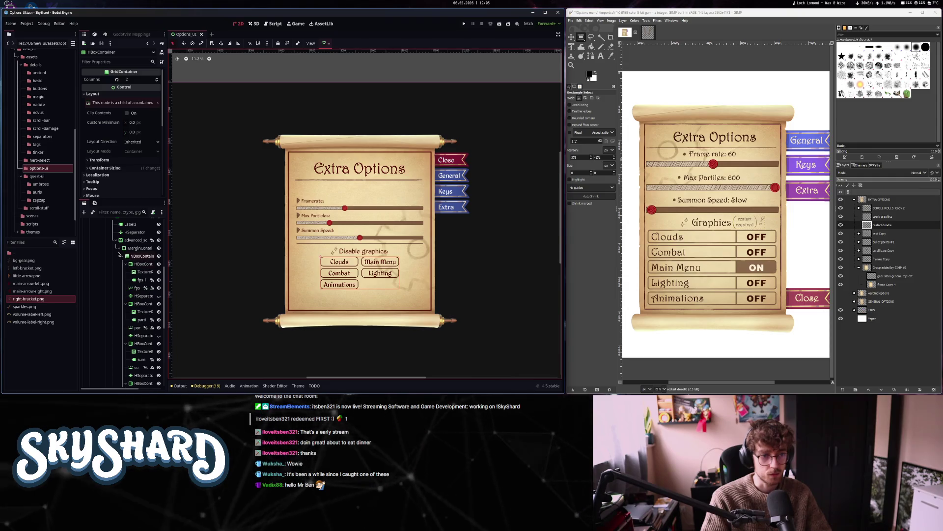
left_click(122, 256)
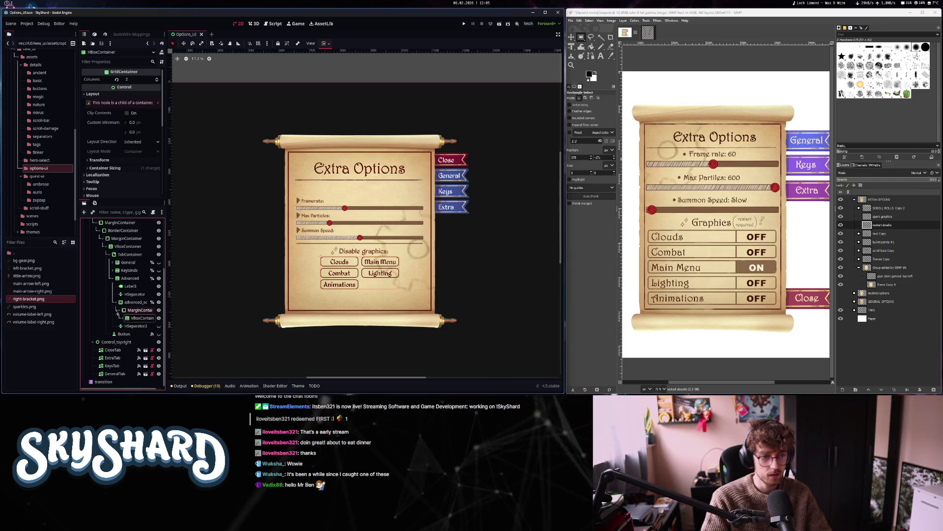
left_click(113, 279)
left_click(159, 313)
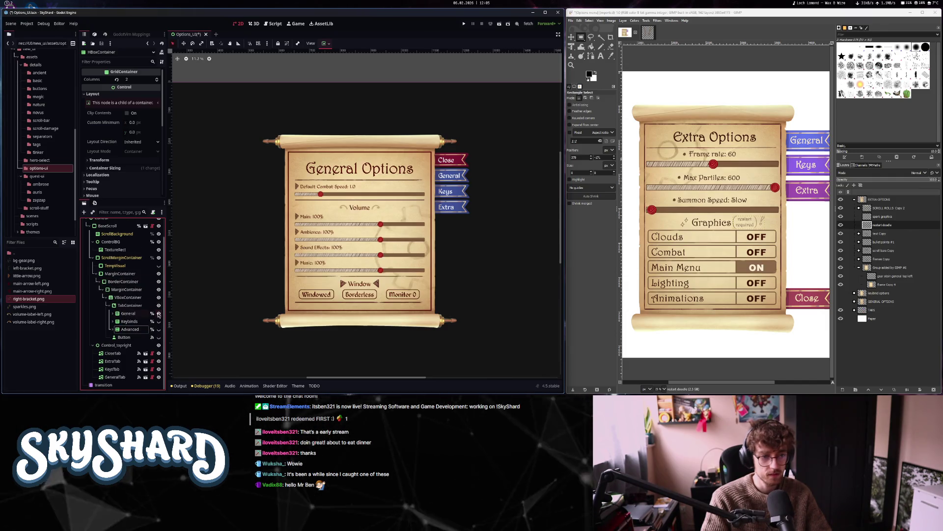
left_click(500, 24)
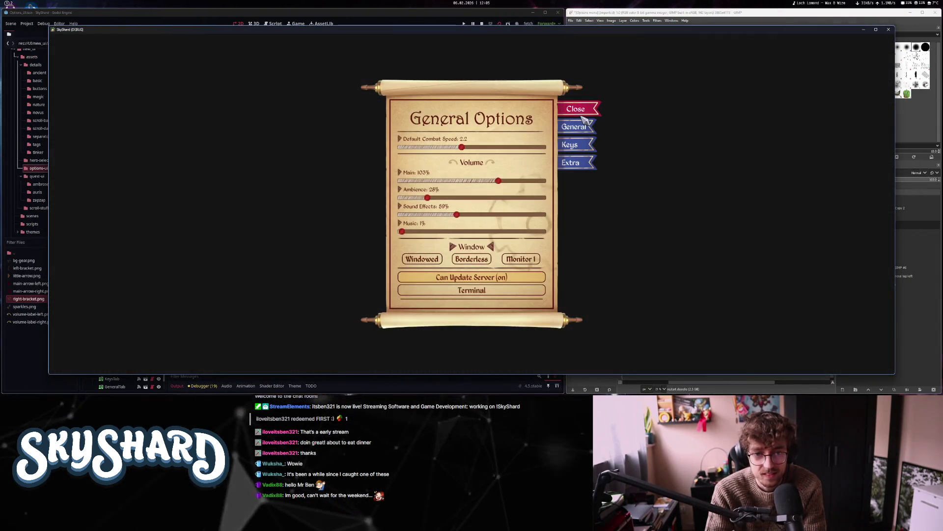
Cycle through the General, Keybind and Extra Options tabs in the running game, then close it
left_click(576, 144)
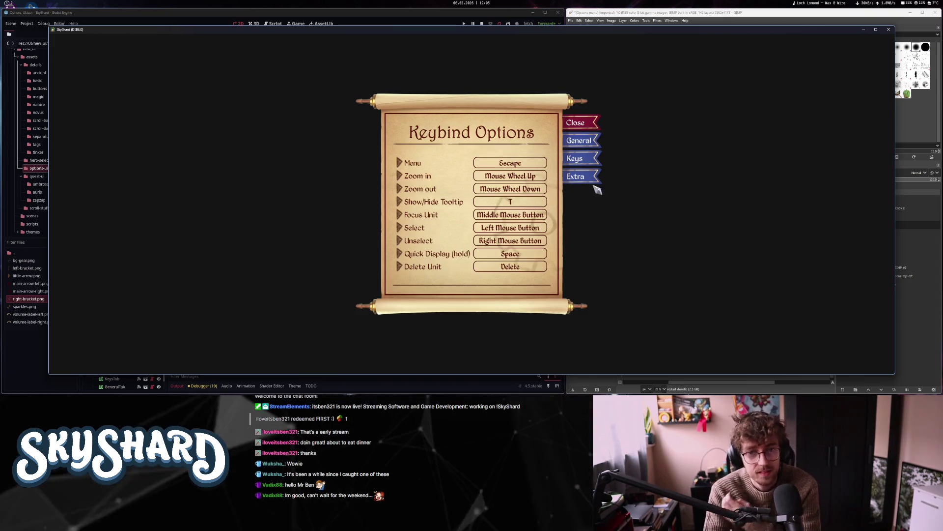
left_click(577, 177)
left_click(575, 158)
left_click(581, 143)
left_click(578, 162)
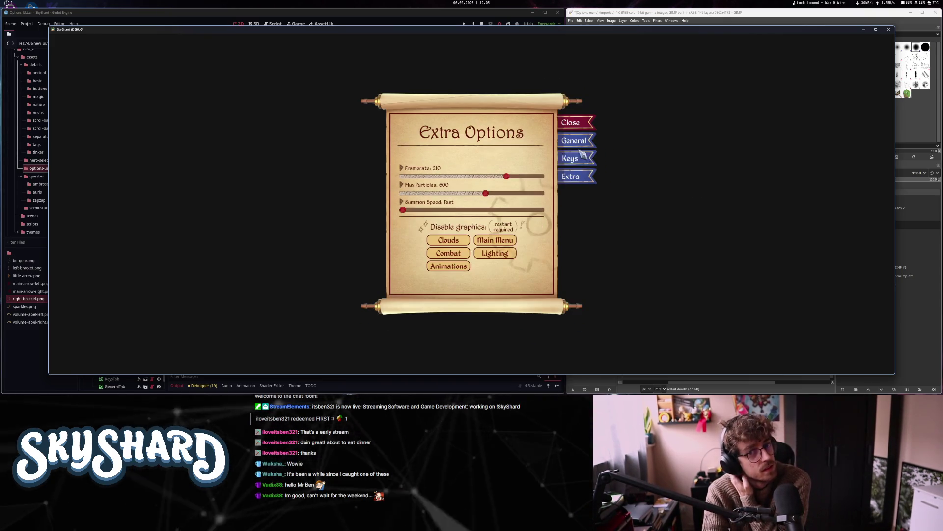
left_click(579, 140)
left_click(578, 163)
left_click(579, 141)
left_click(577, 158)
left_click(580, 178)
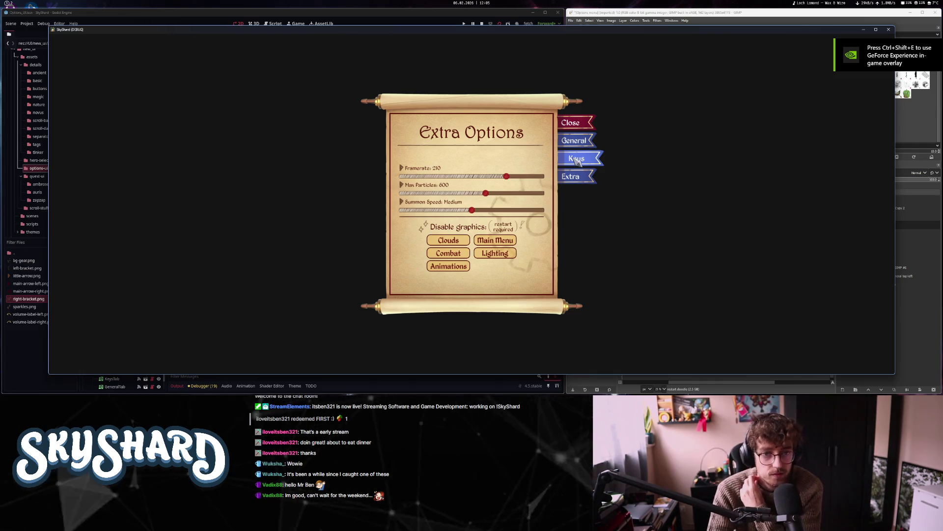
left_click(577, 160)
left_click(591, 174)
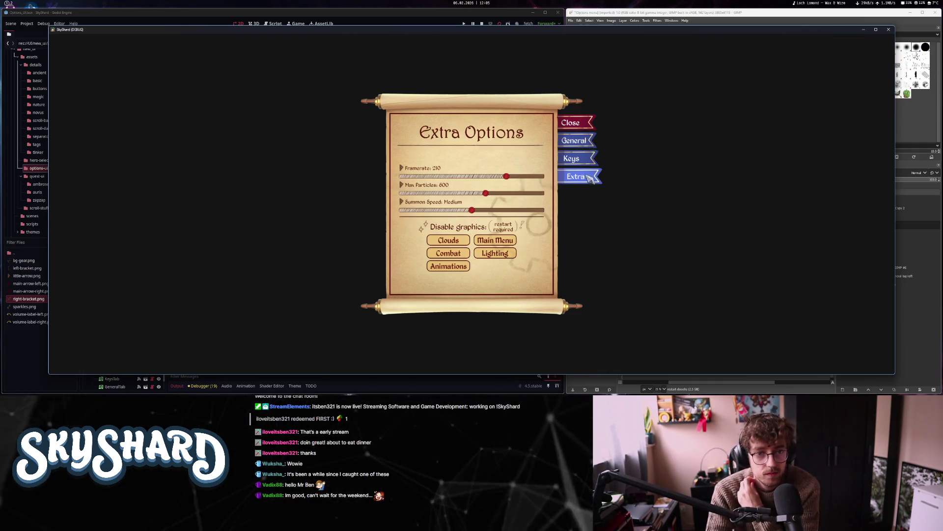
left_click(594, 142)
left_click(591, 166)
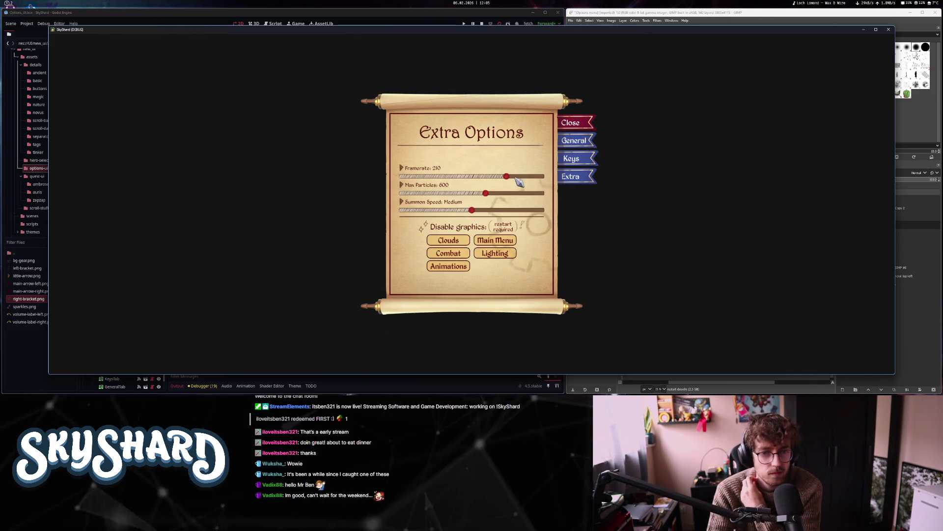
left_click(586, 143)
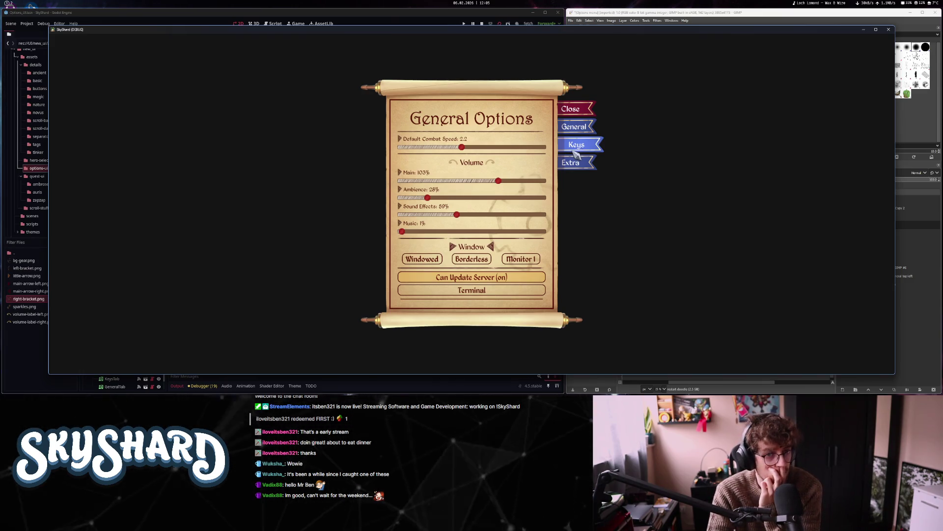
left_click(570, 108)
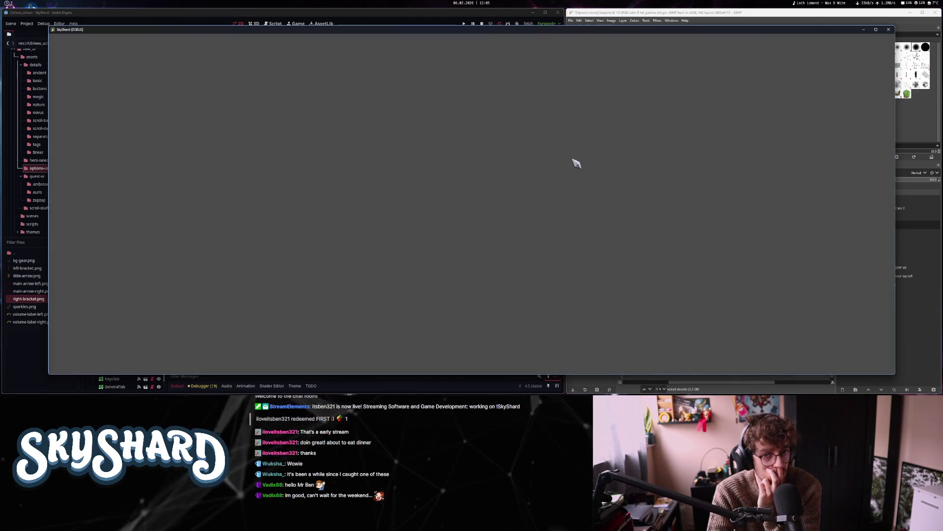
Stop the debug run and preview the Extra, Keybind and General Options pages
left_click(481, 23)
scroll(419, 79, "down", 1)
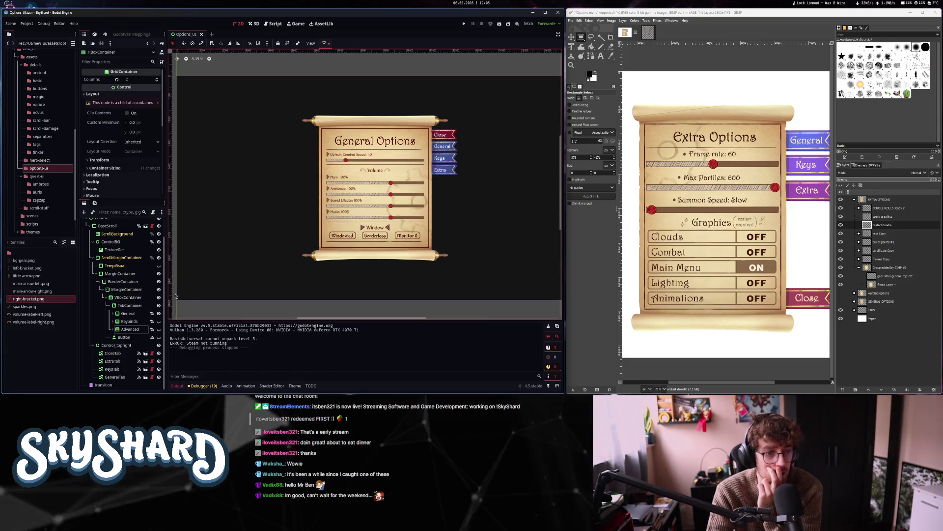
left_click(158, 313)
left_click(159, 328)
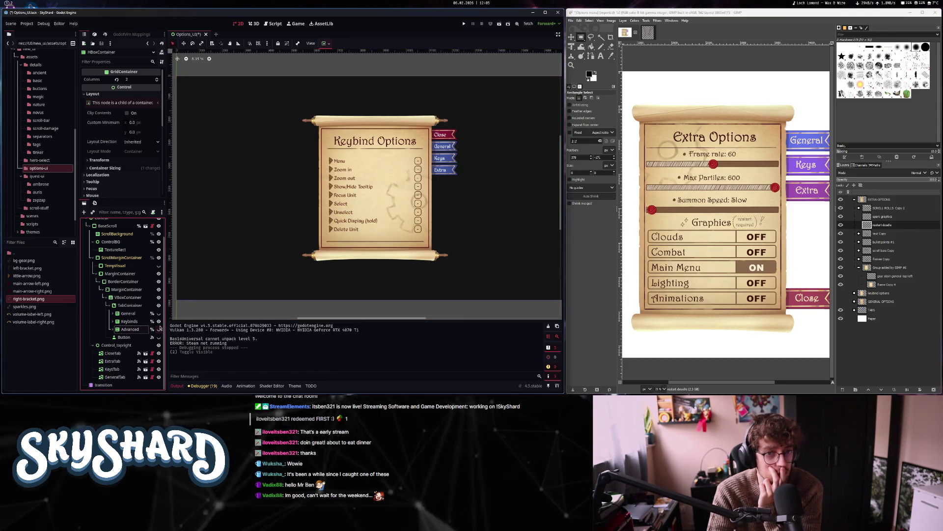
left_click(158, 313)
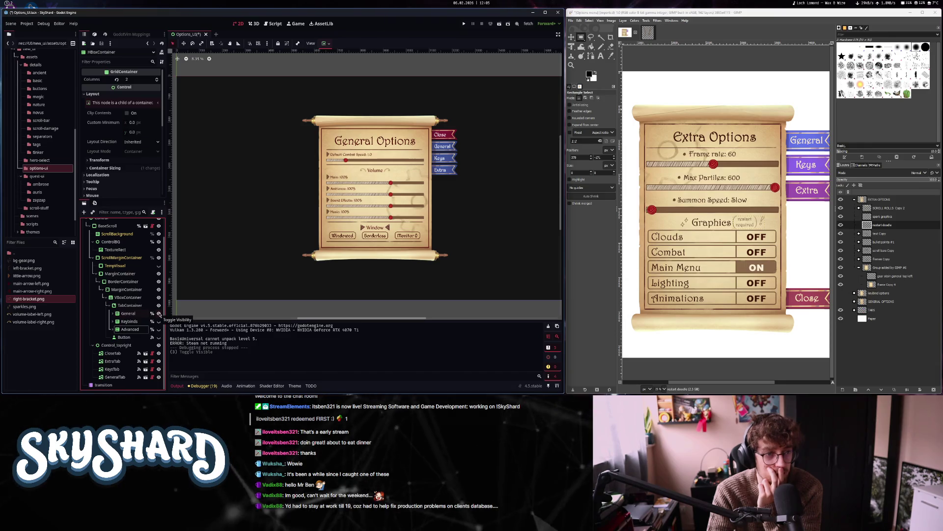
Set BorderContainer's custom minimum size to 5000 × 5500 and save the scene
left_click(118, 282)
left_click(143, 107)
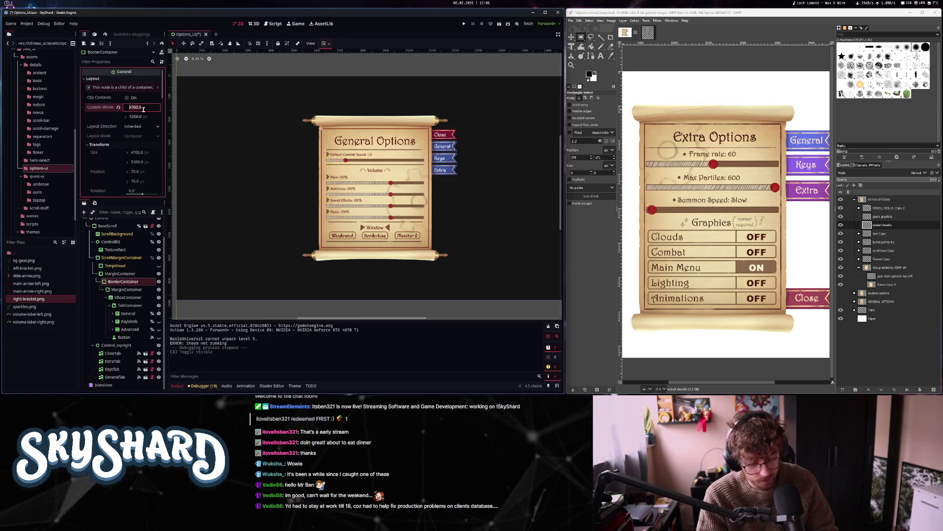
type("00")
left_click(139, 116)
type("5200")
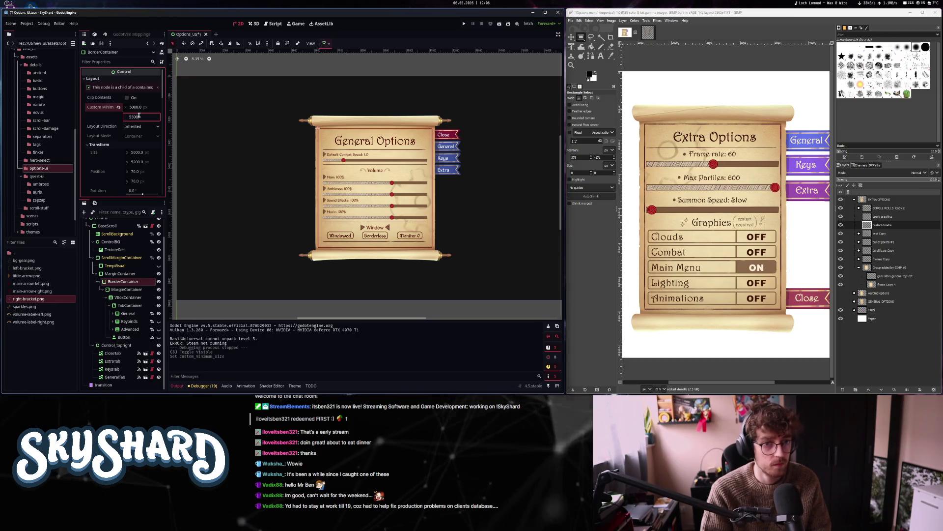
key("Return")
key("ctrl+s")
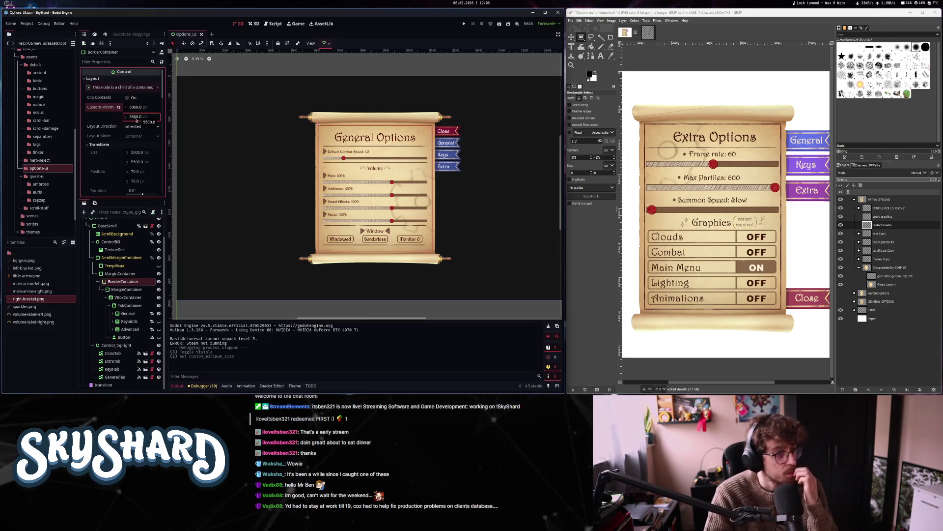
Expand the General page's nodes and inspect the Default Combat Speed label's theme settings
left_click(114, 313)
scroll(125, 310, "down", 2)
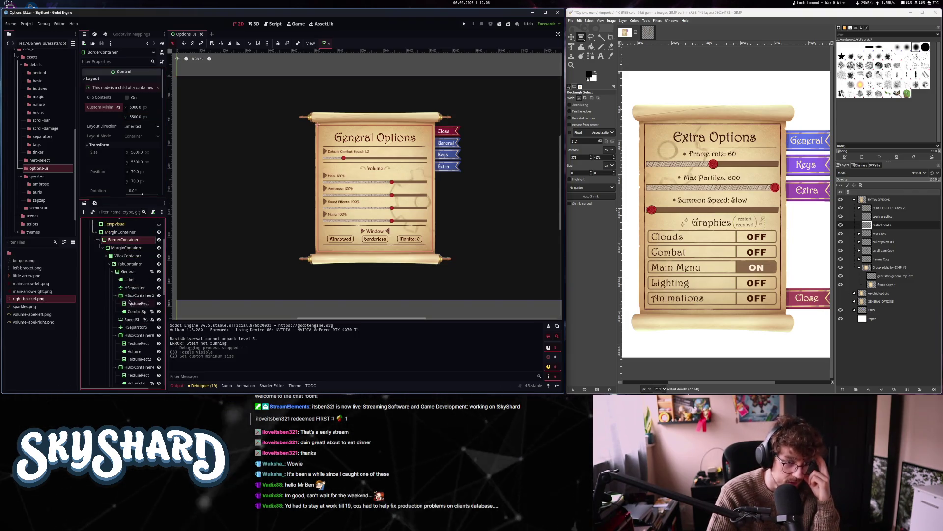
left_click(136, 281)
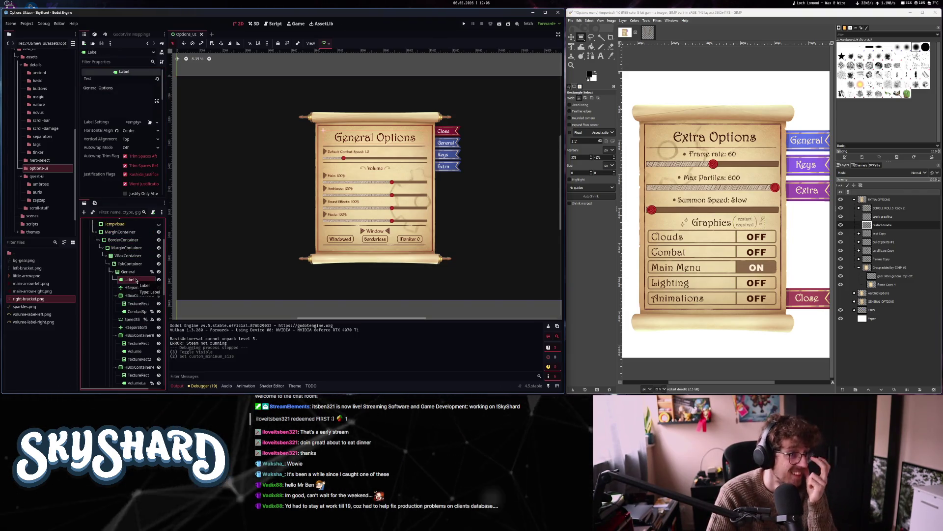
left_click(134, 313)
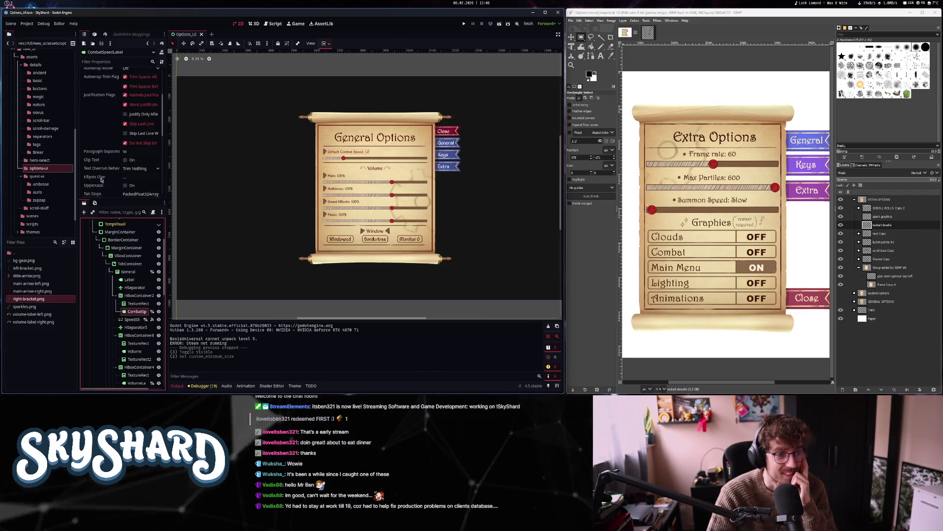
scroll(99, 173, "down", 5)
scroll(99, 173, "down", 4)
left_click(92, 127)
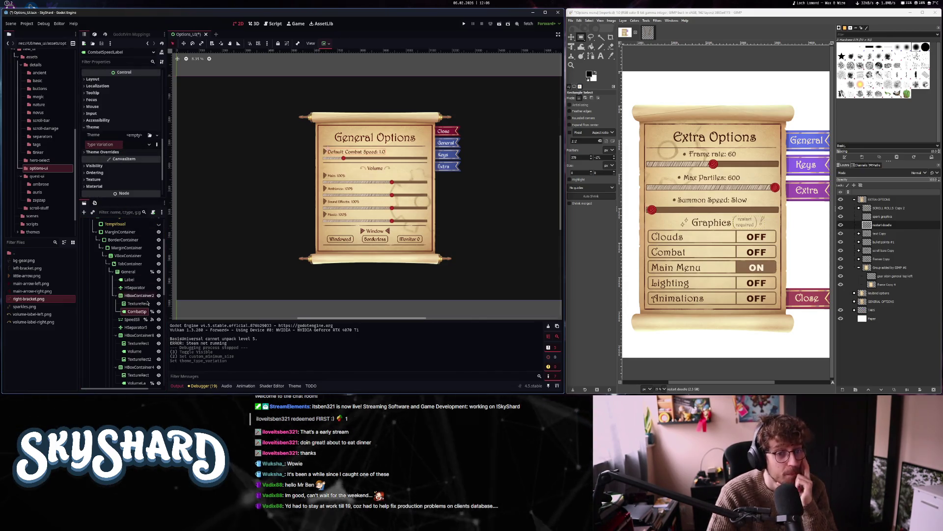
Try the HeaderLarge and HeaderMedium type variations on the Volume label, then clear it
left_click(141, 353)
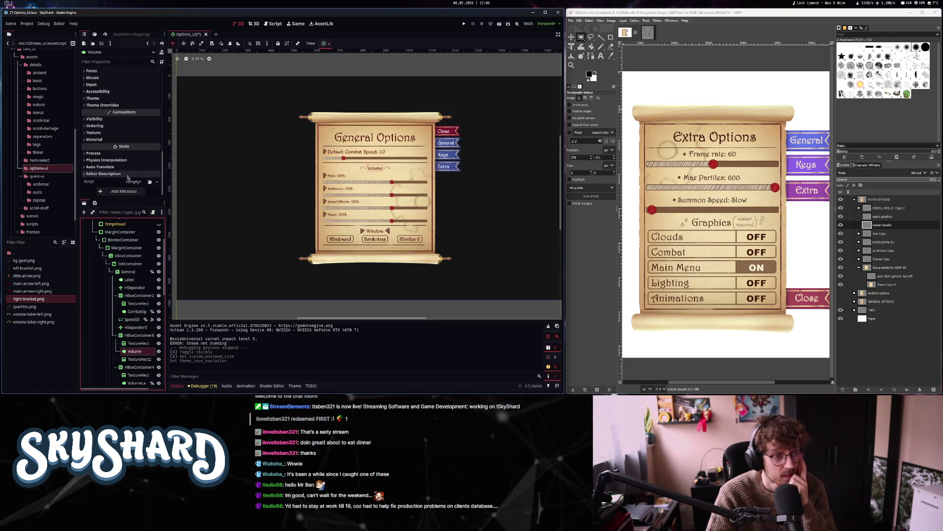
left_click(139, 98)
left_click(140, 116)
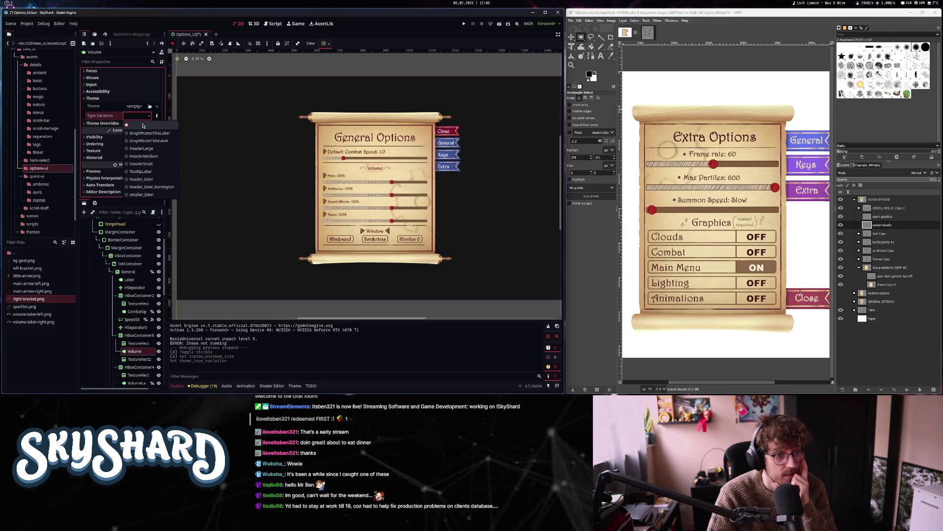
left_click(153, 152)
left_click(148, 116)
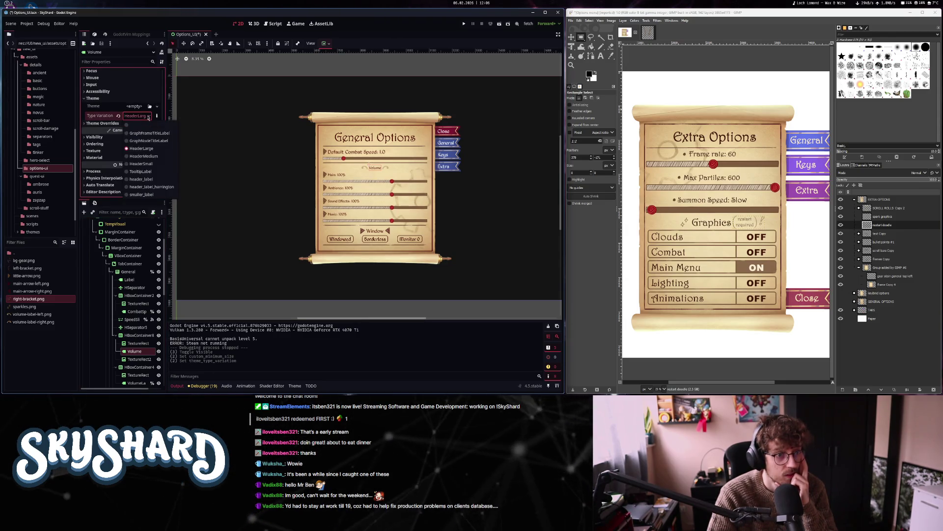
left_click(150, 157)
left_click(118, 116)
Settle the Volume label's Type Variation on header_label after comparing other header styles
left_click(138, 116)
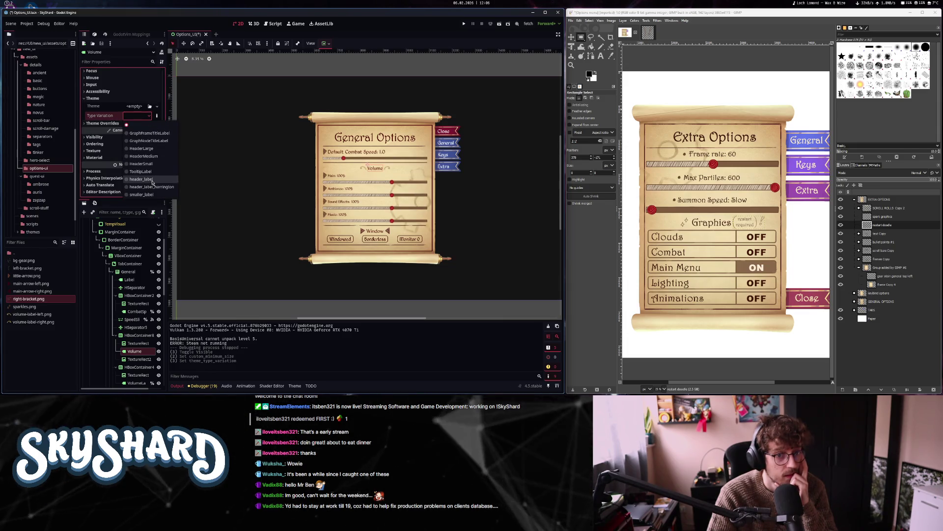
left_click(141, 180)
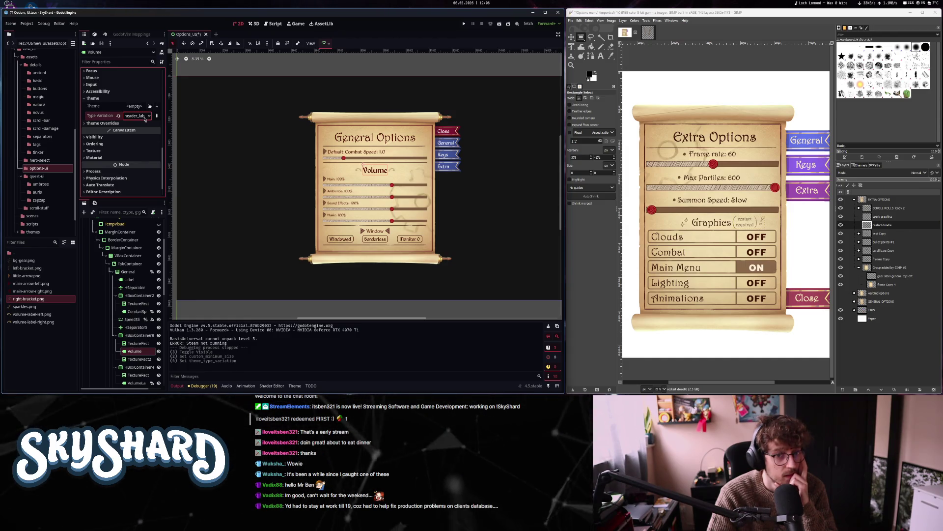
left_click(145, 116)
left_click(146, 136)
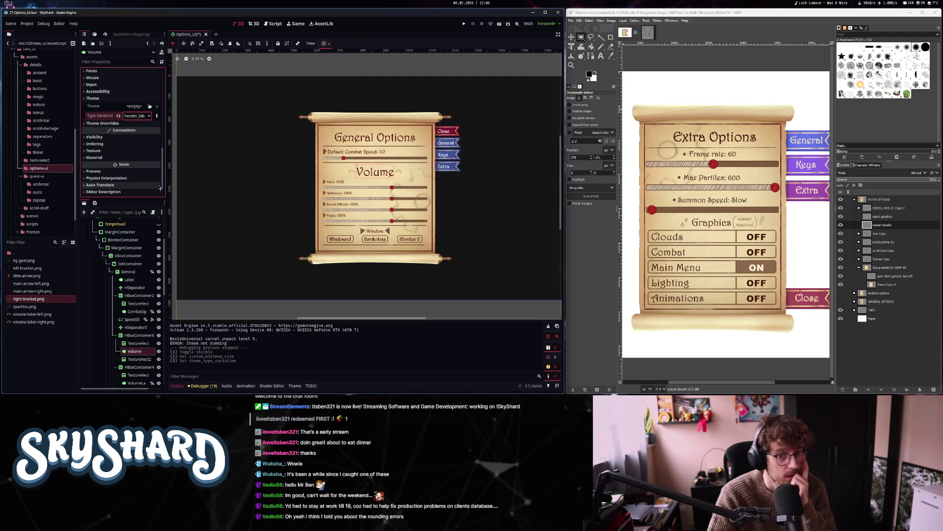
left_click(145, 116)
left_click(150, 178)
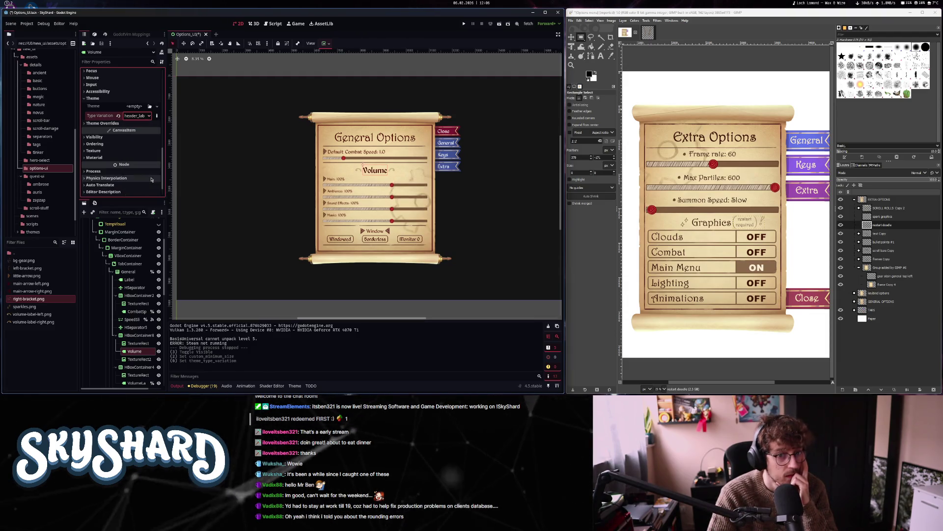
scroll(396, 172, "up", 5)
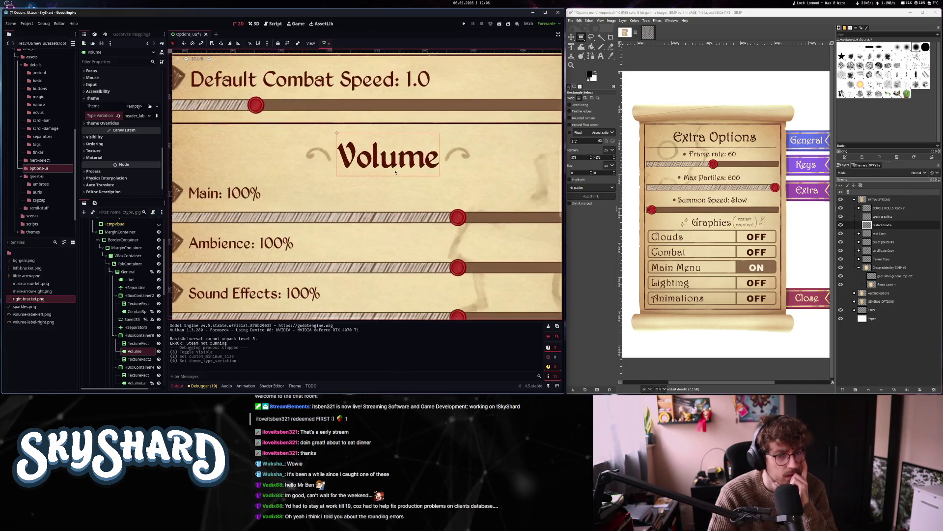
Give the Volume label the header_label_barrington type variation
scroll(395, 171, "down", 5)
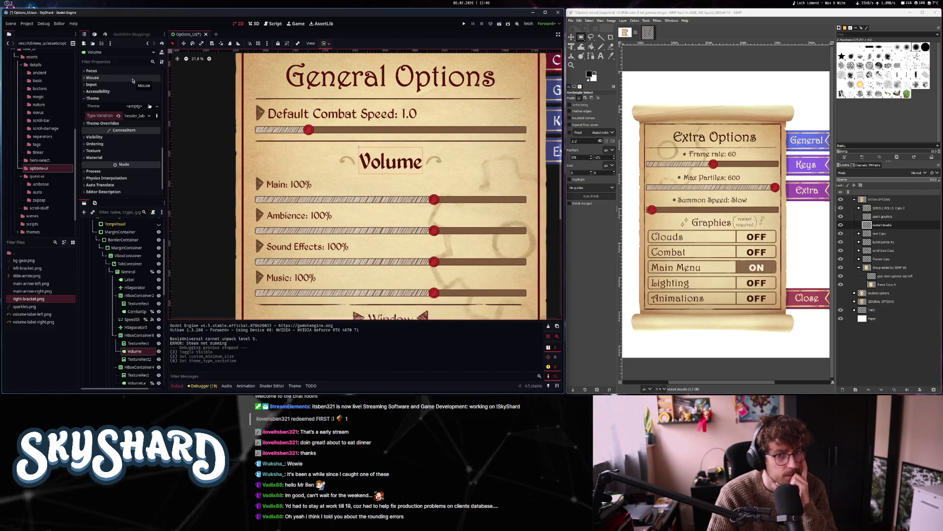
left_click(142, 116)
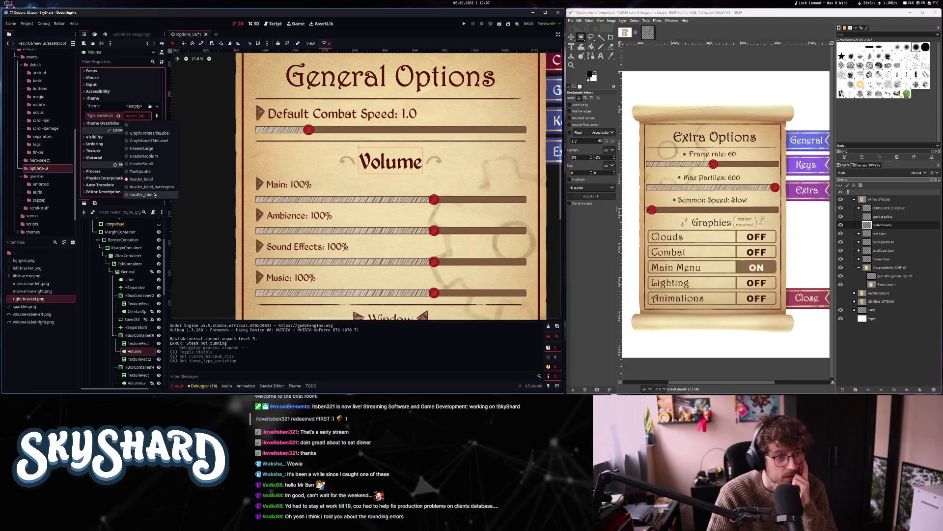
left_click(152, 187)
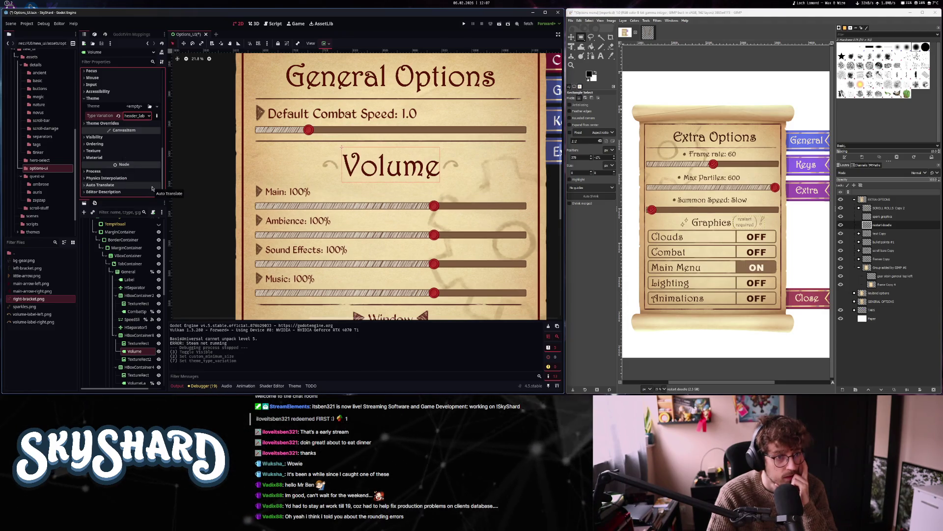
Override the Volume header's font size, settling on 400
left_click(139, 123)
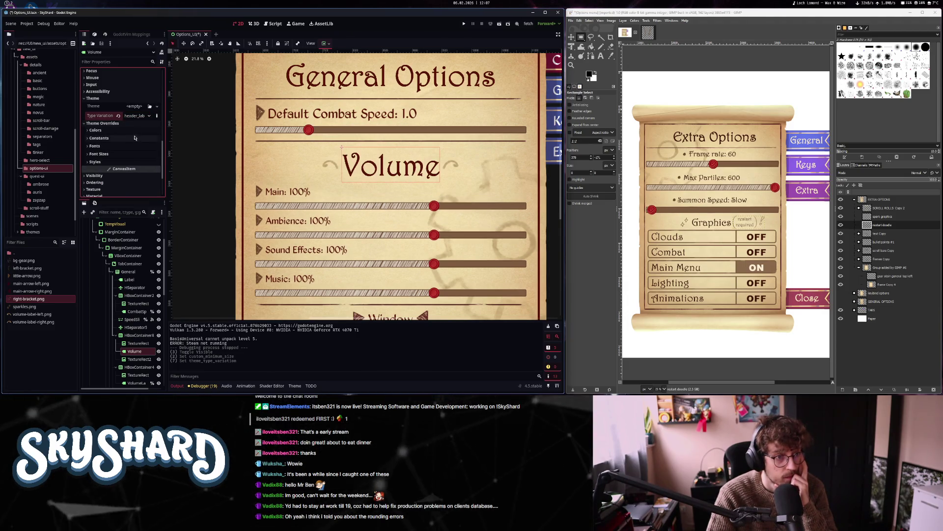
left_click(131, 138)
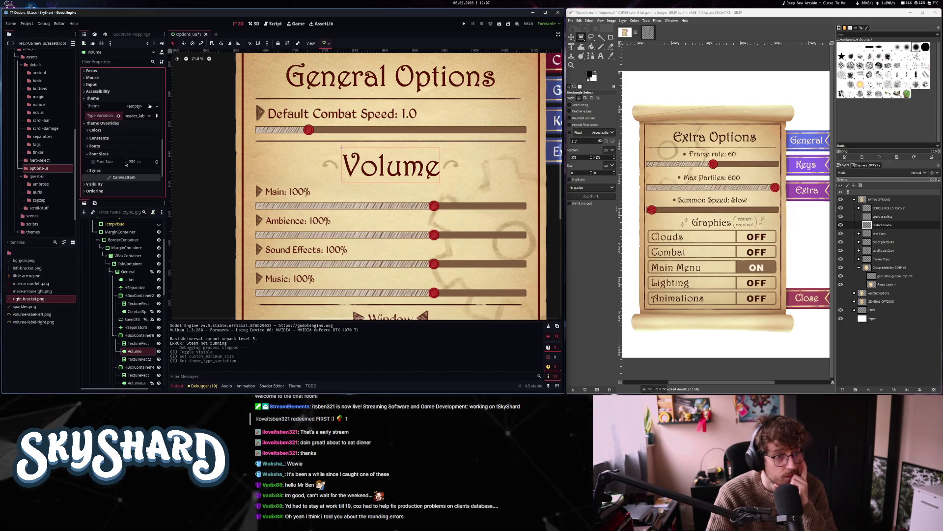
left_click(133, 161)
type("20")
key("Return")
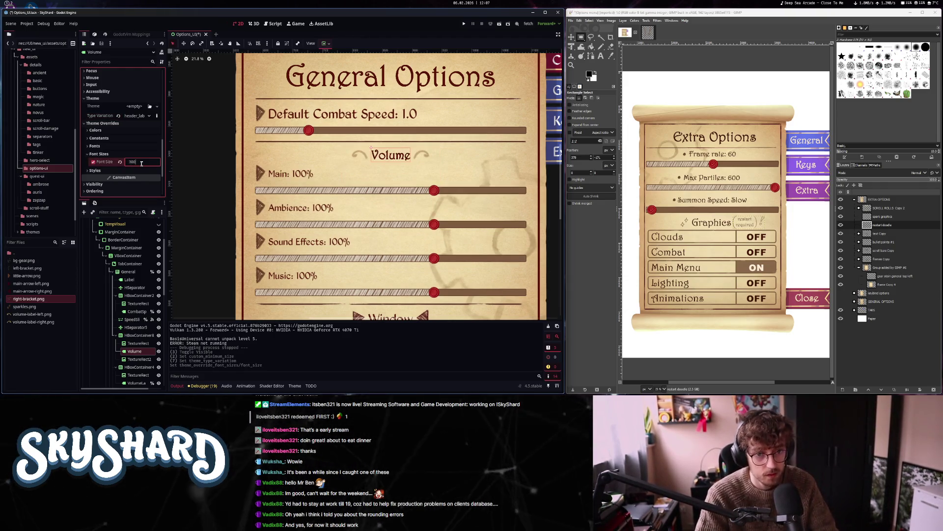
key("Return")
scroll(365, 150, "down", 5)
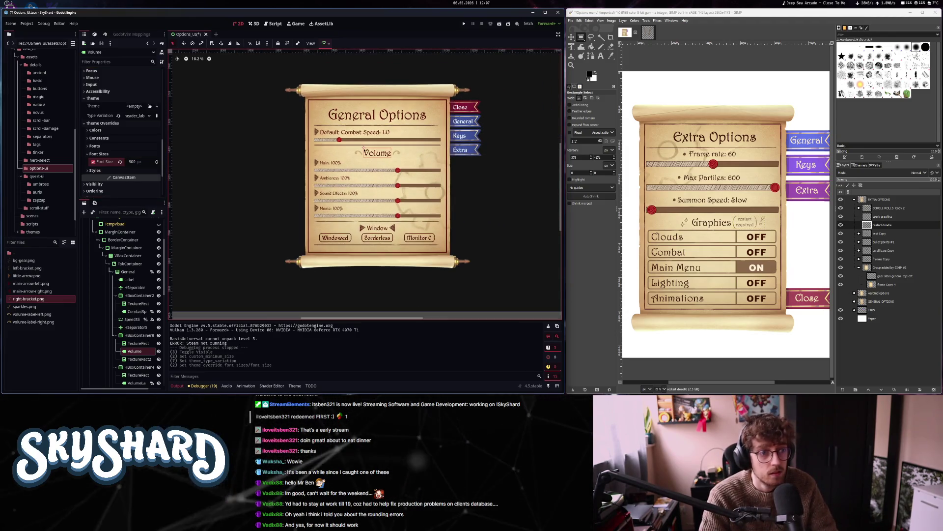
left_click(142, 162)
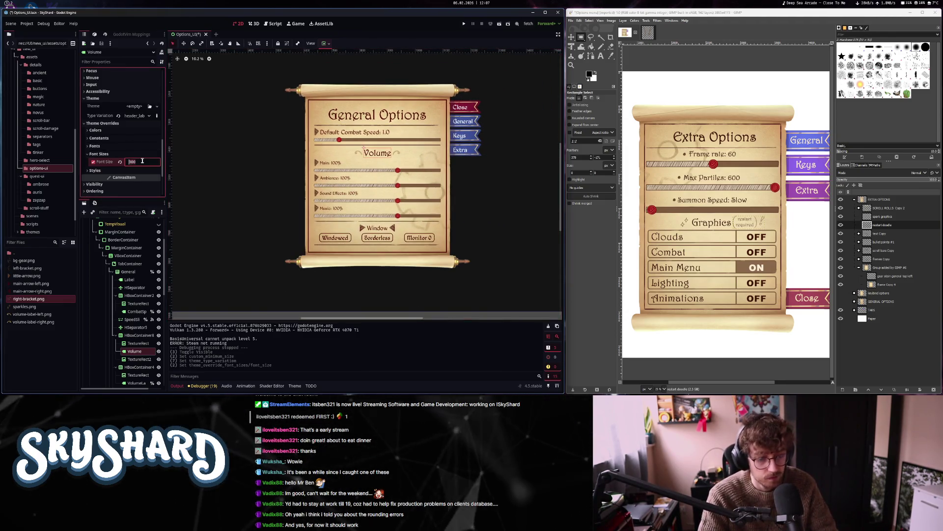
key("Return")
key("BackSpace")
key("BackSpace")
type("400")
key("Return")
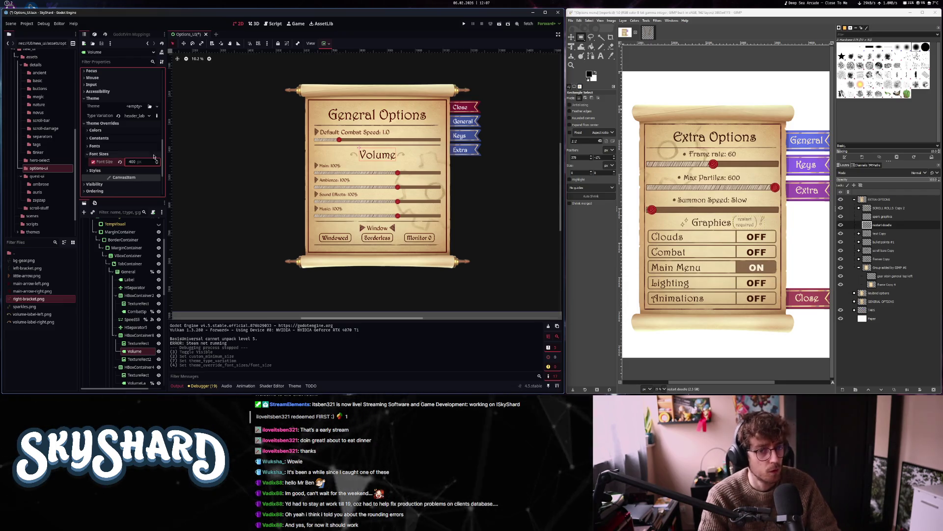
Clear the smaller_label variation from the Main and Ambience labels
left_click(328, 168)
scroll(115, 189, "down", 5)
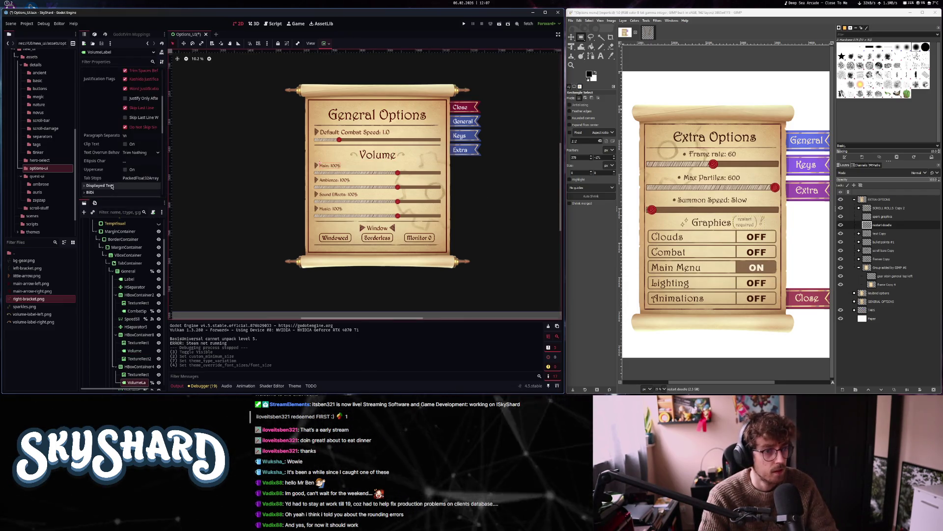
left_click(118, 176)
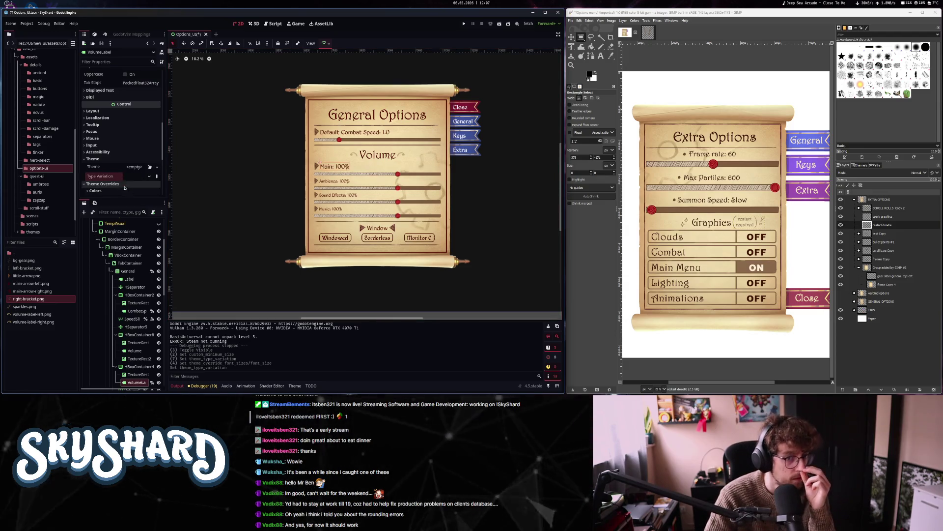
scroll(131, 187, "down", 4)
scroll(136, 266, "down", 5)
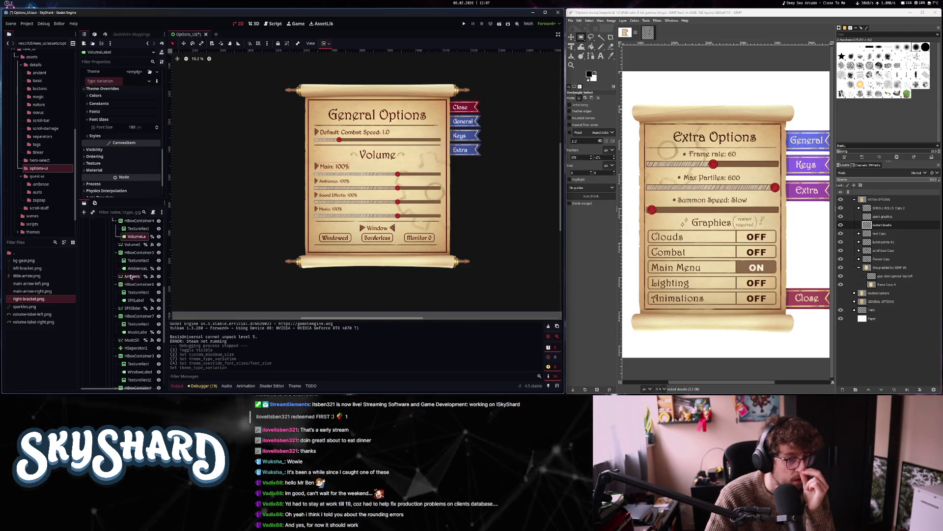
left_click(137, 268)
scroll(125, 183, "down", 10)
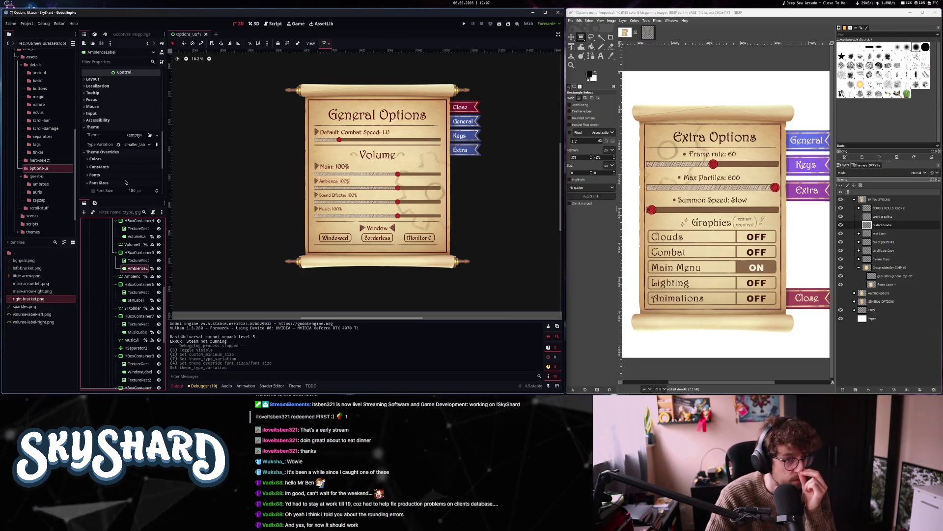
left_click(119, 144)
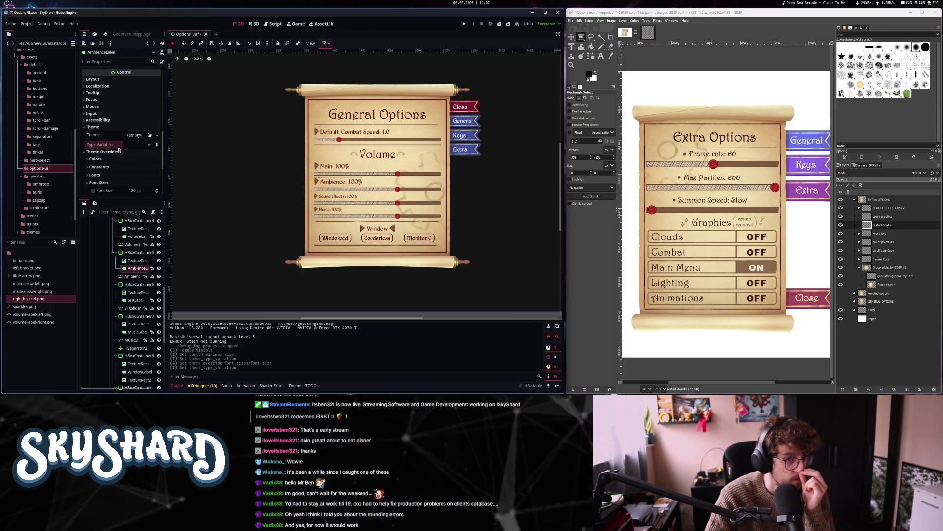
Restore the Sound Effects label to normal size, comparing against the General Options mockup in GIMP
left_click(133, 300)
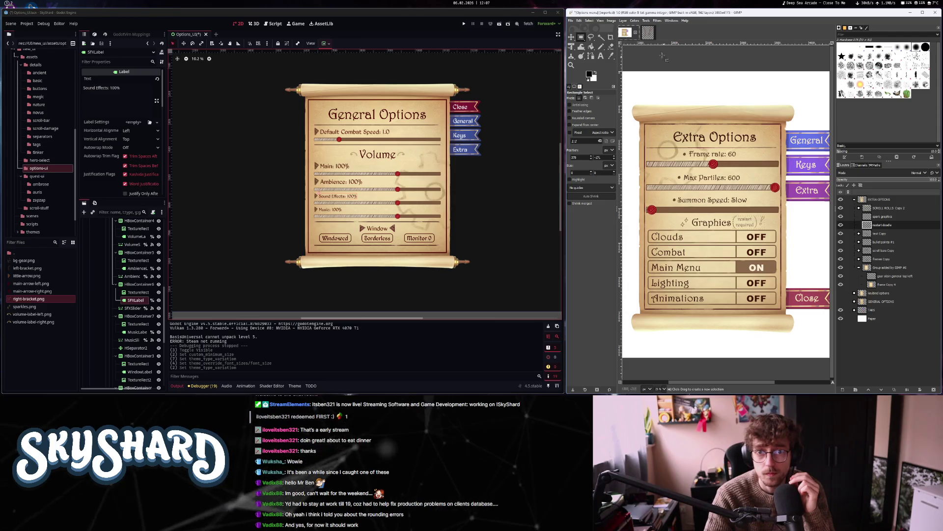
left_click(854, 199)
left_click(842, 199)
left_click(840, 216)
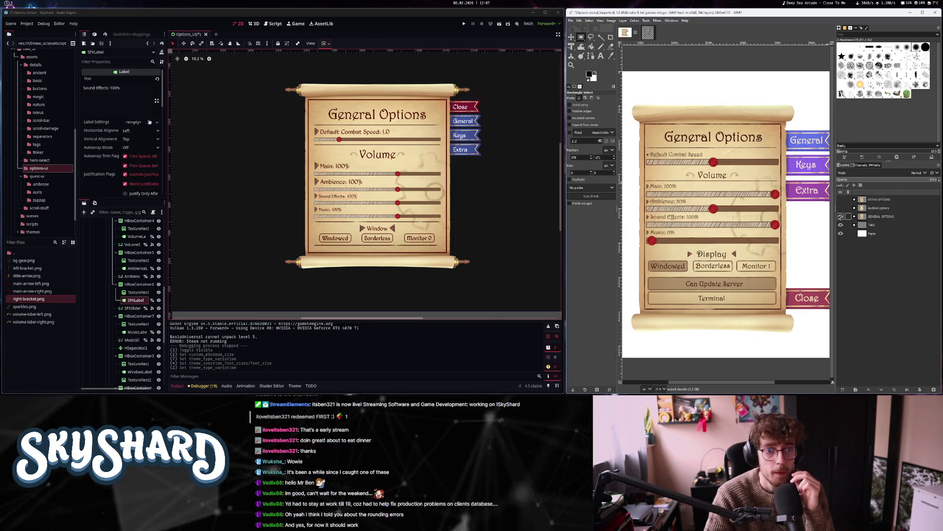
left_click(166, 211)
scroll(113, 183, "down", 8)
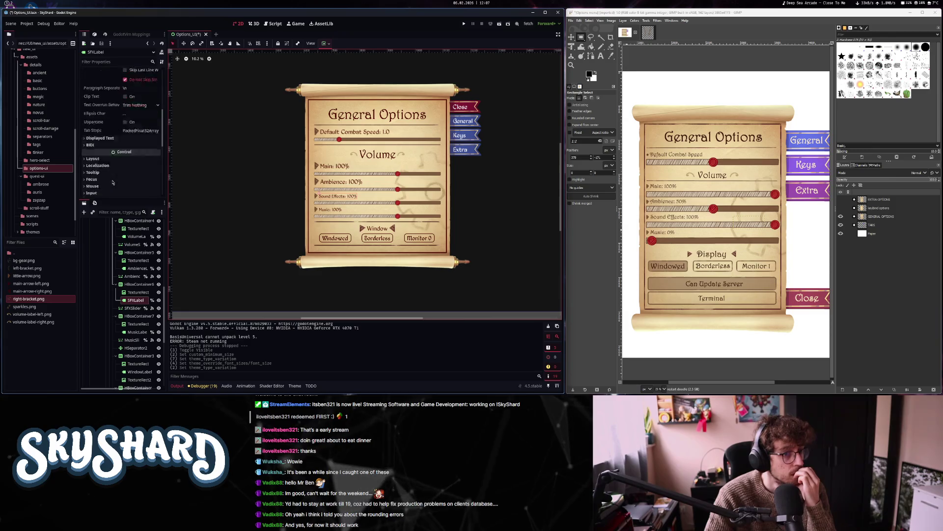
mouse_move(117, 131)
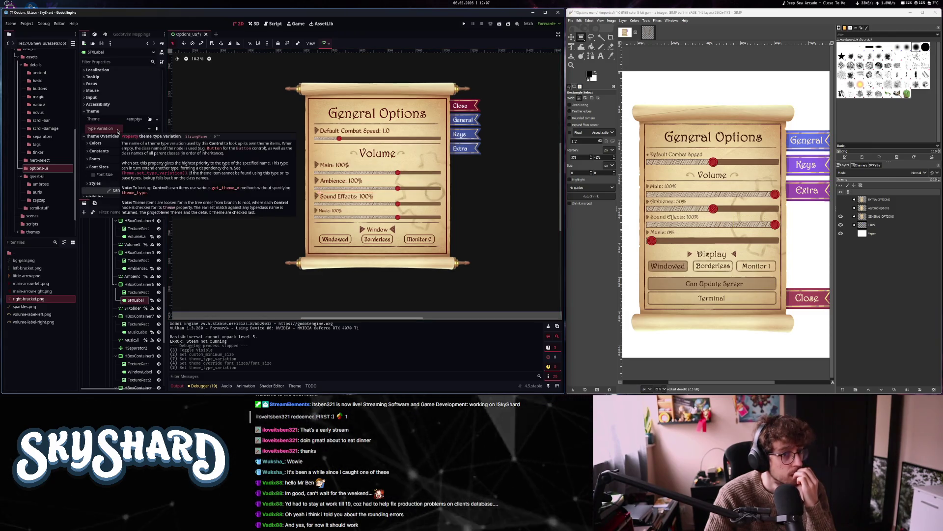
Restore the Music label to normal size by clearing its smaller_label variation
left_click(342, 224)
scroll(118, 186, "down", 5)
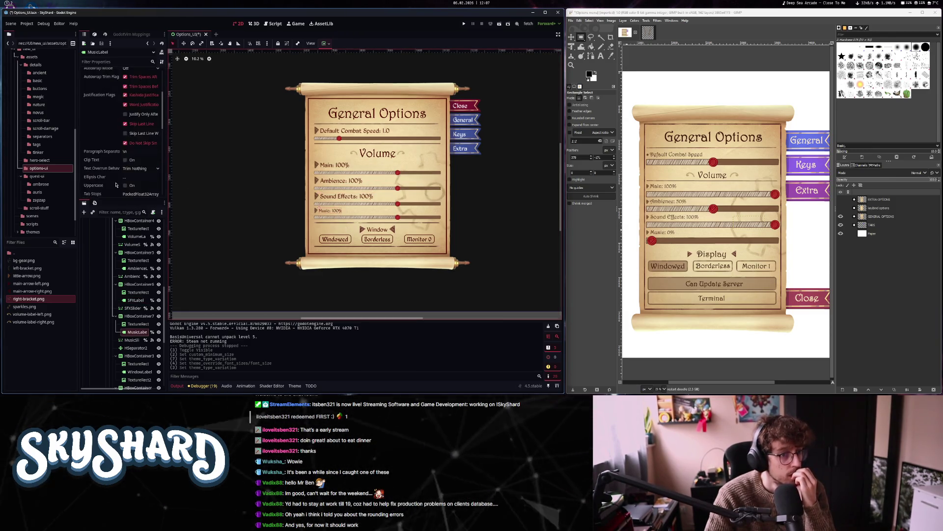
scroll(118, 186, "down", 4)
left_click(118, 128)
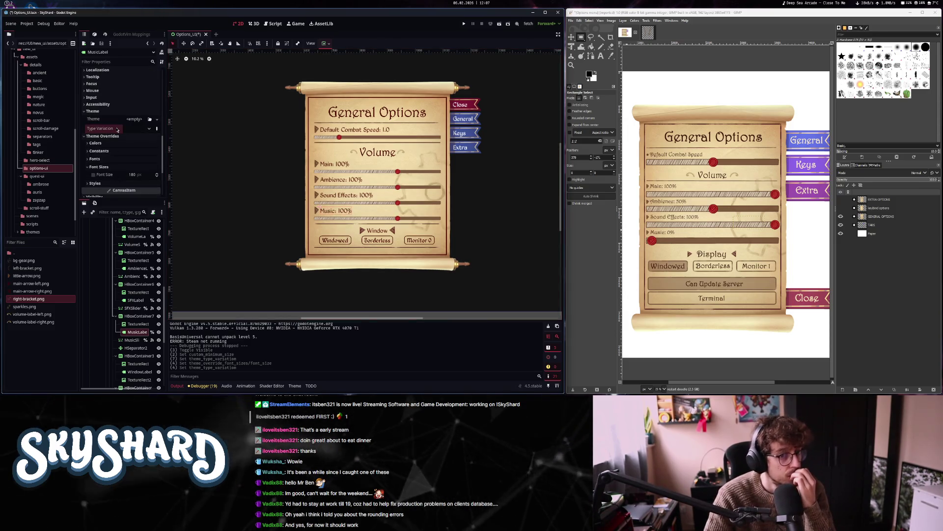
left_click(374, 232)
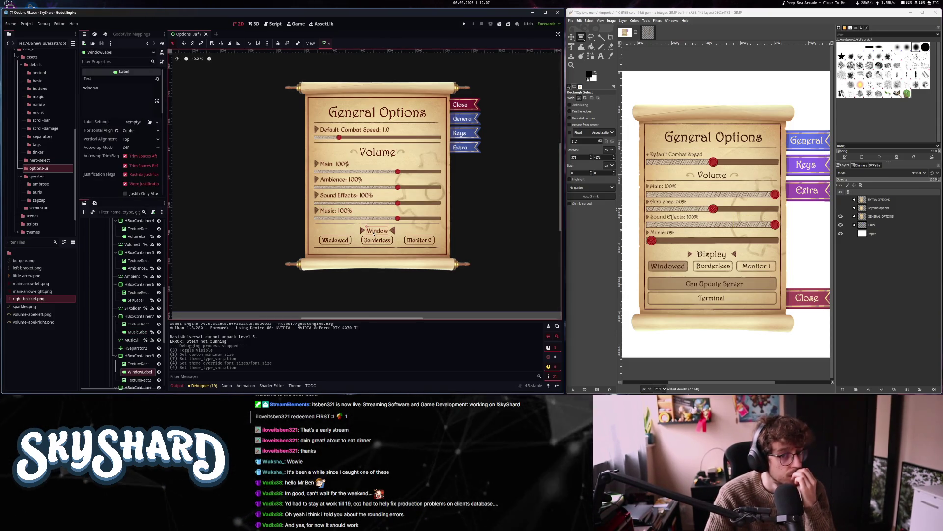
mouse_move(97, 178)
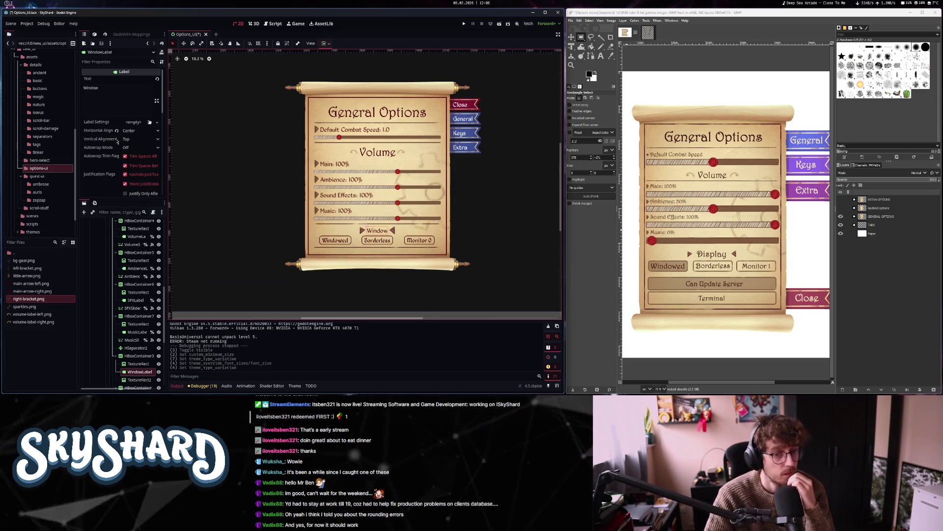
Change the Window header's text to Display
left_click(99, 91)
type("Display")
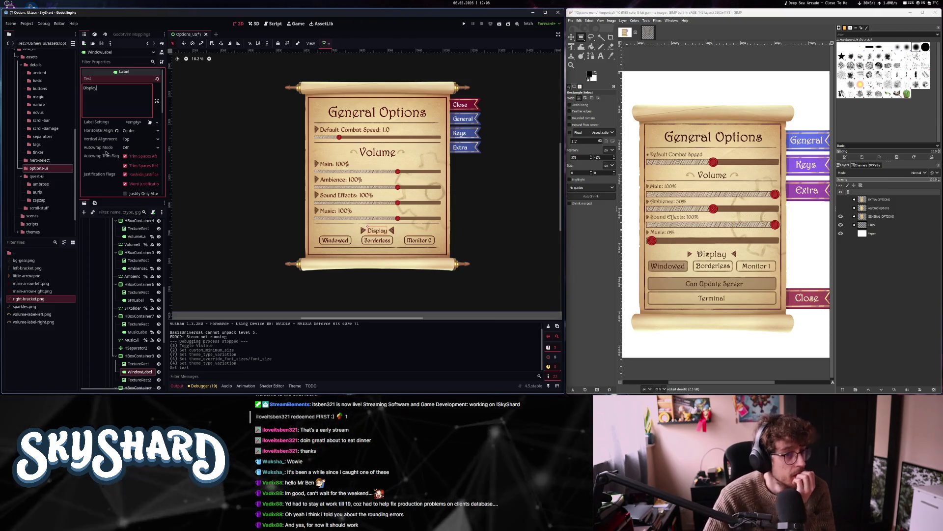
scroll(103, 162, "down", 5)
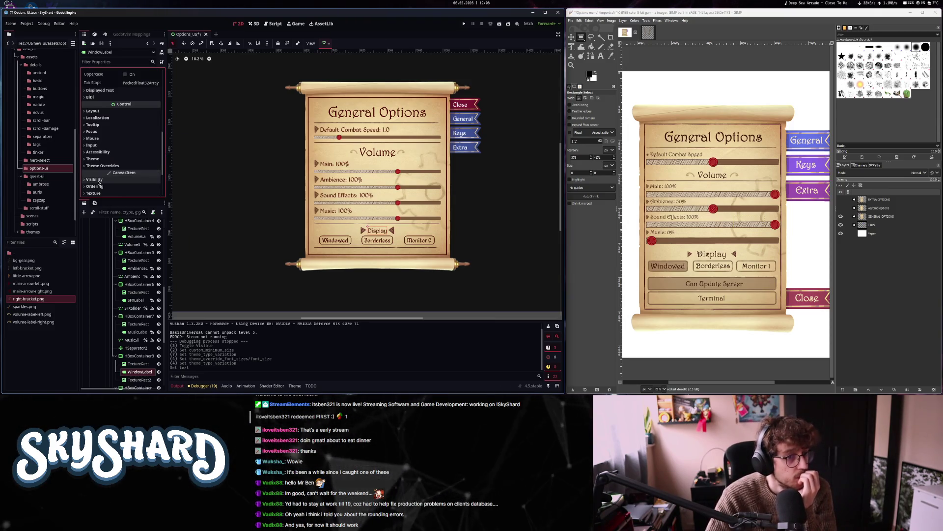
Give the Display header the header_label_harrington variation and a font size override of 400
left_click(92, 159)
scroll(108, 157, "down", 2)
left_click(139, 128)
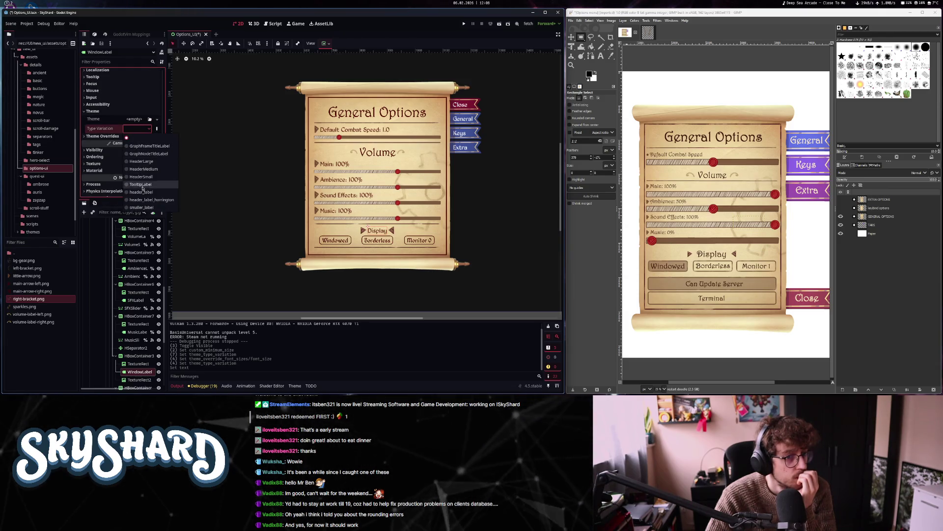
left_click(147, 200)
left_click(102, 136)
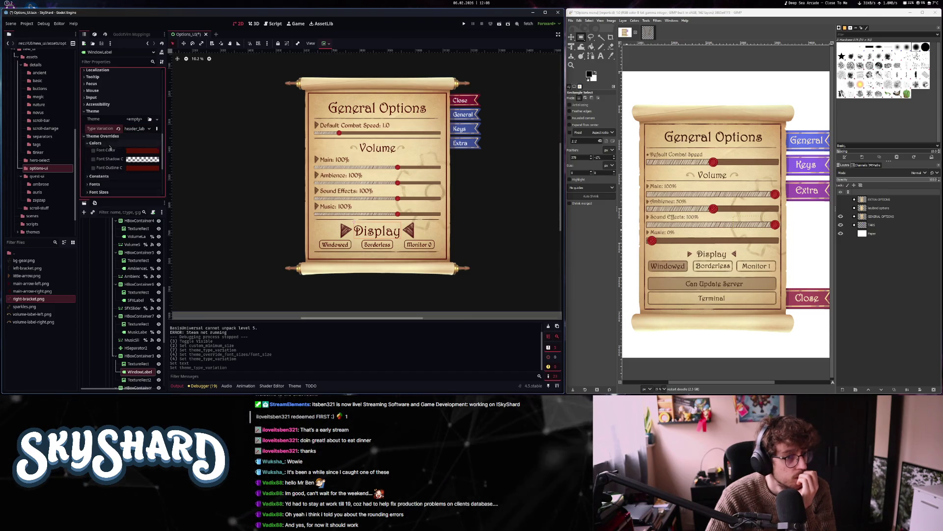
scroll(123, 159, "down", 2)
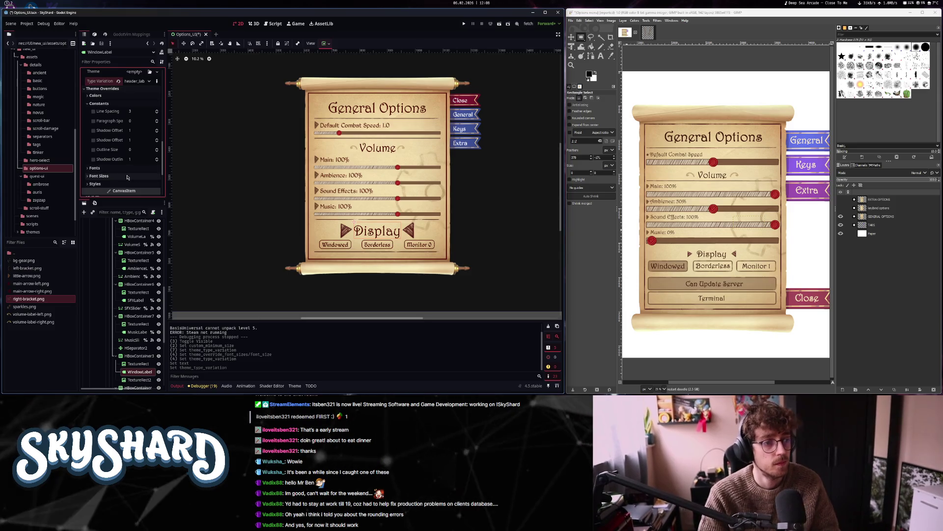
left_click(128, 176)
left_click(136, 184)
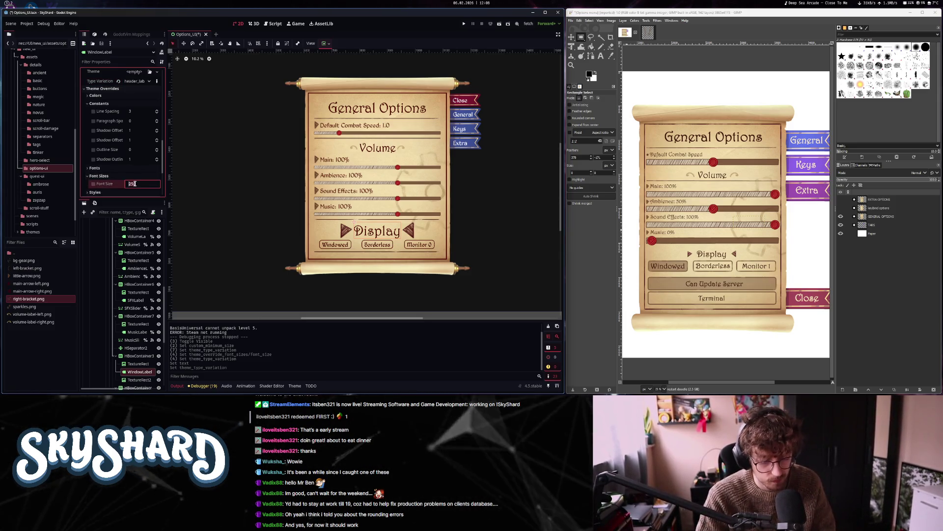
key("Return")
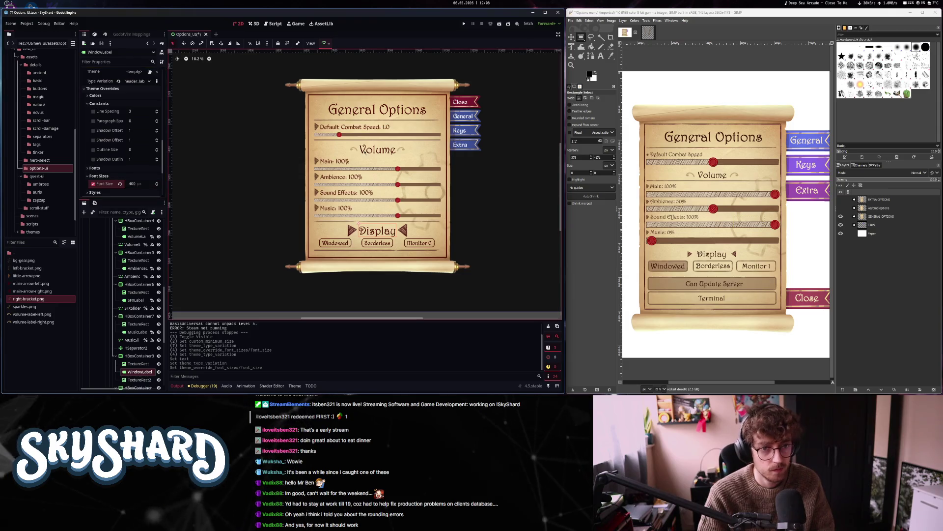
left_click(361, 149)
scroll(449, 218, "up", 2)
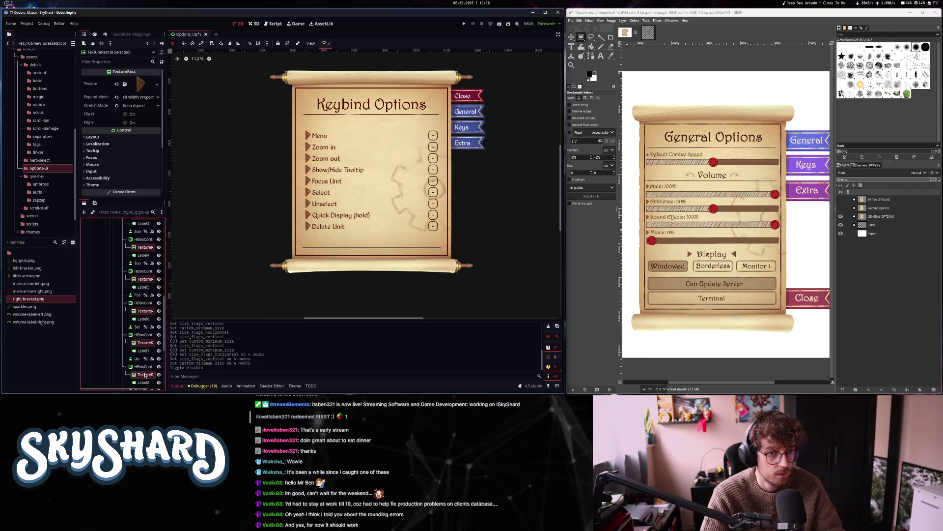
Set the selected keybind arrow TextureRects' custom minimum height to 200
scroll(148, 368, "down", 4)
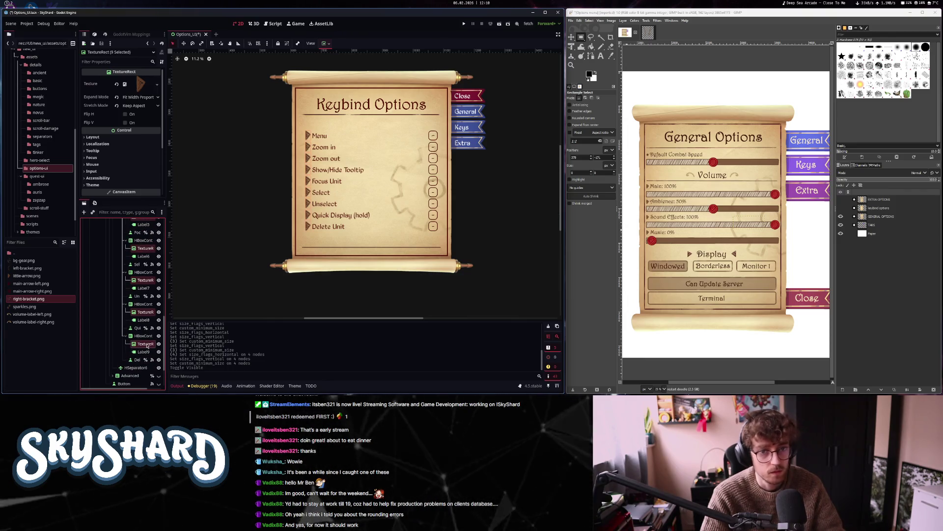
left_click(117, 137)
scroll(117, 127, "down", 3)
left_click(104, 120)
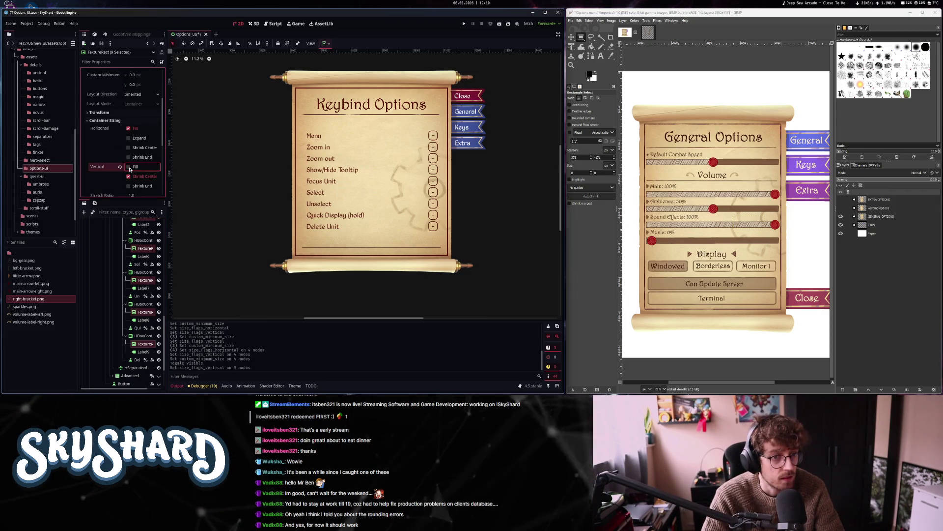
scroll(130, 148, "up", 2)
left_click(140, 134)
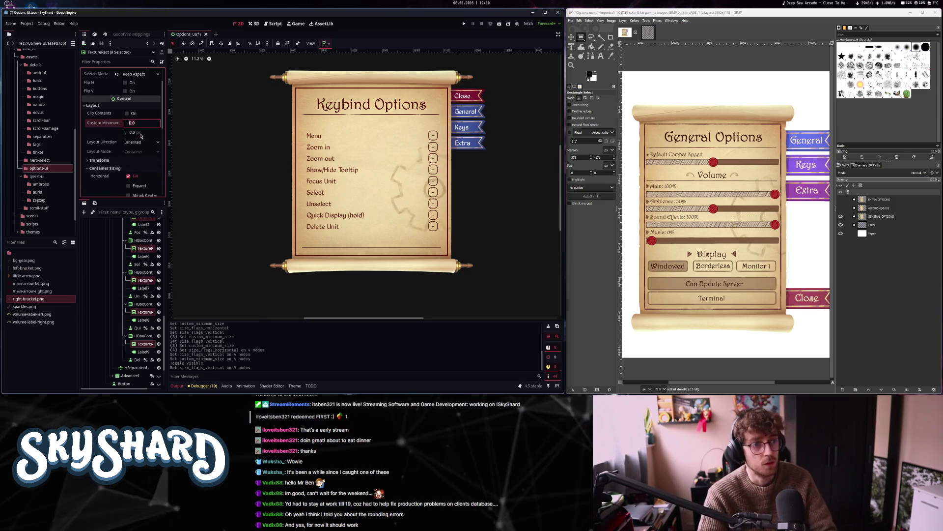
type("00")
key("Return")
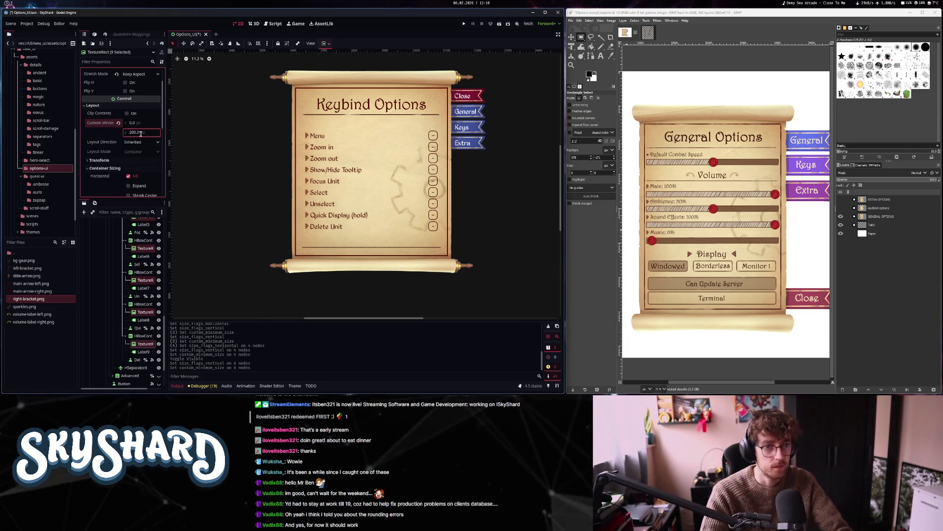
Select the root Control, save the scene, and show the Extra Options page
left_click(235, 154)
key("ctrl+s")
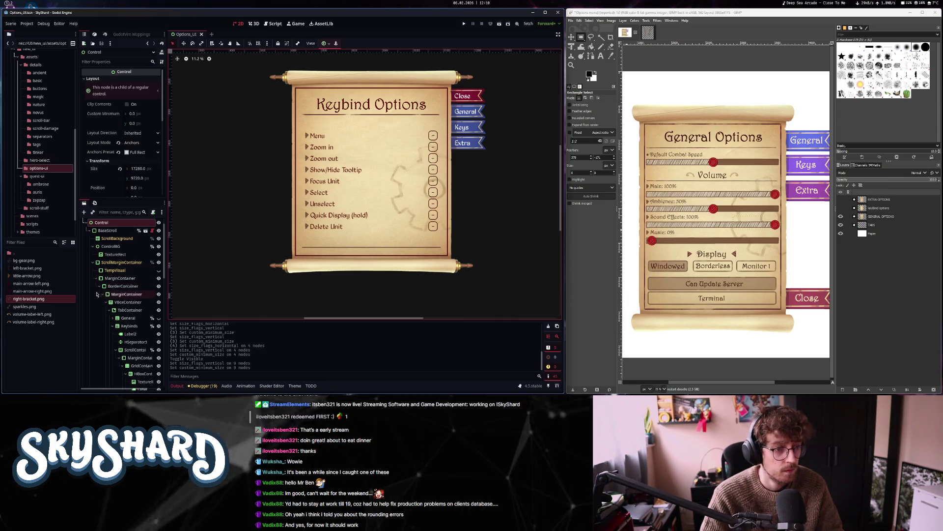
left_click(113, 325)
left_click(159, 333)
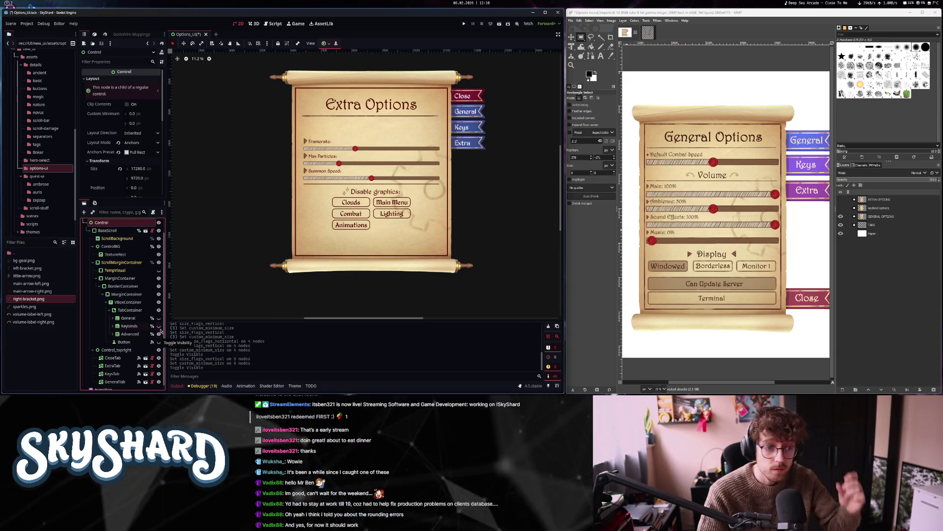
Give the Summon Speed, Framerate and Max Particles labels the larger label type variation
left_click(249, 212)
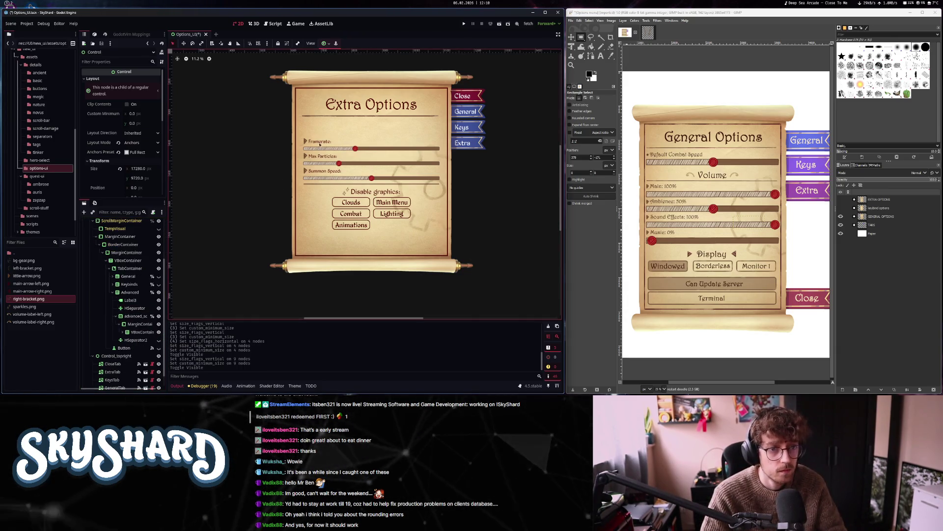
left_click(324, 171)
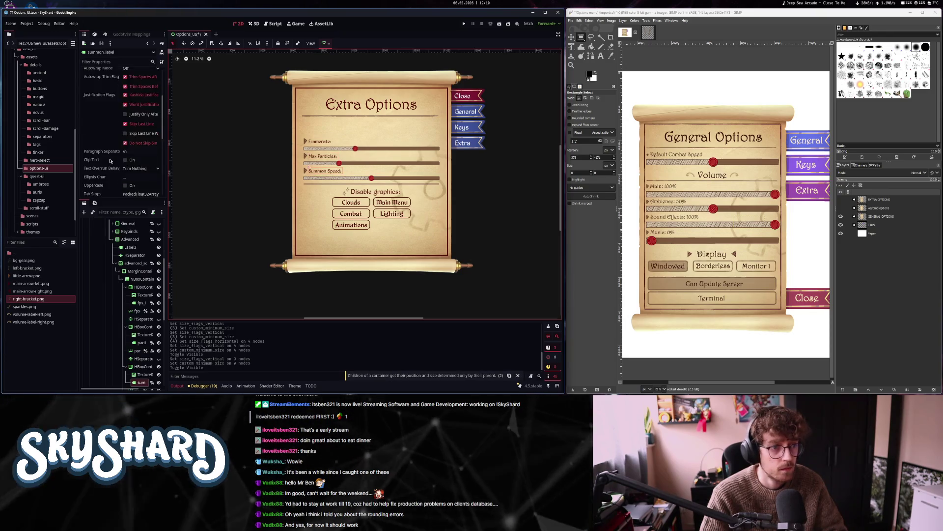
scroll(110, 161, "down", 5)
left_click(110, 159)
left_click(149, 176)
left_click(119, 180)
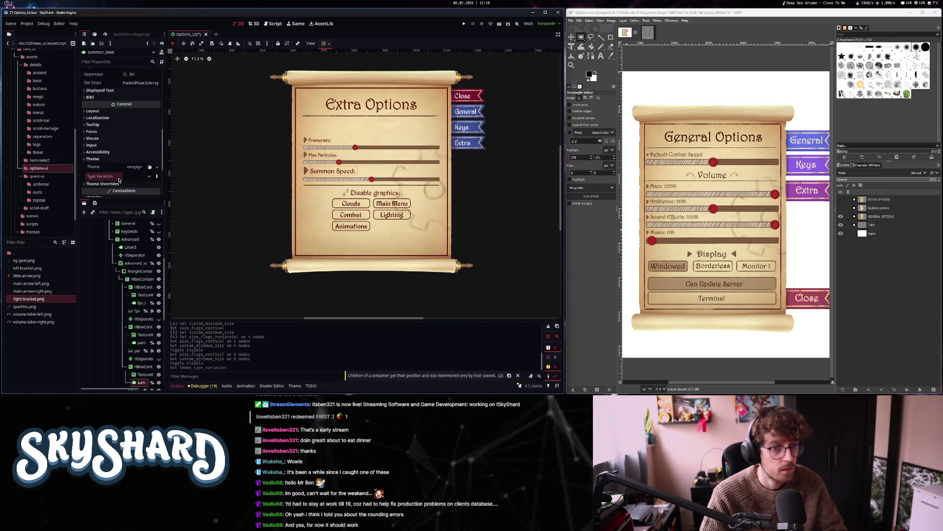
left_click(142, 342)
left_click(141, 302, "ctrl")
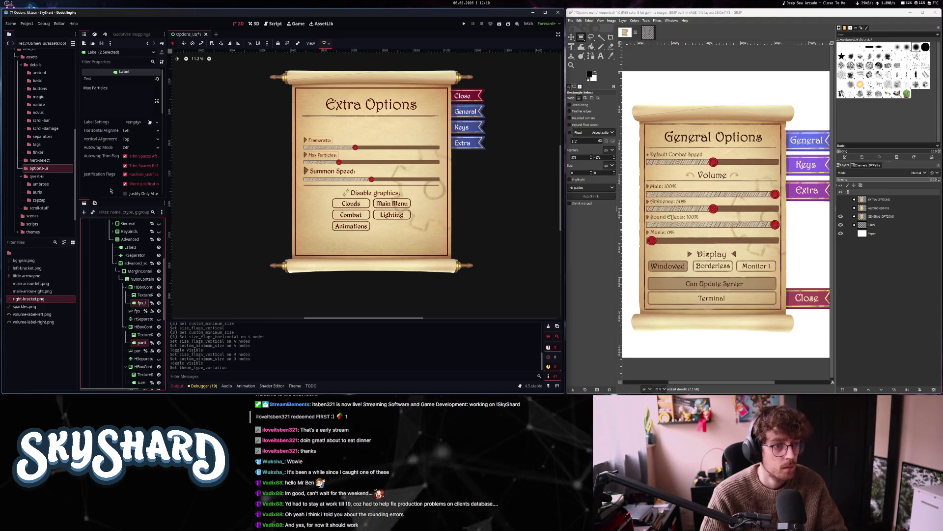
scroll(108, 186, "down", 5)
left_click(93, 159)
key("ctrl+v")
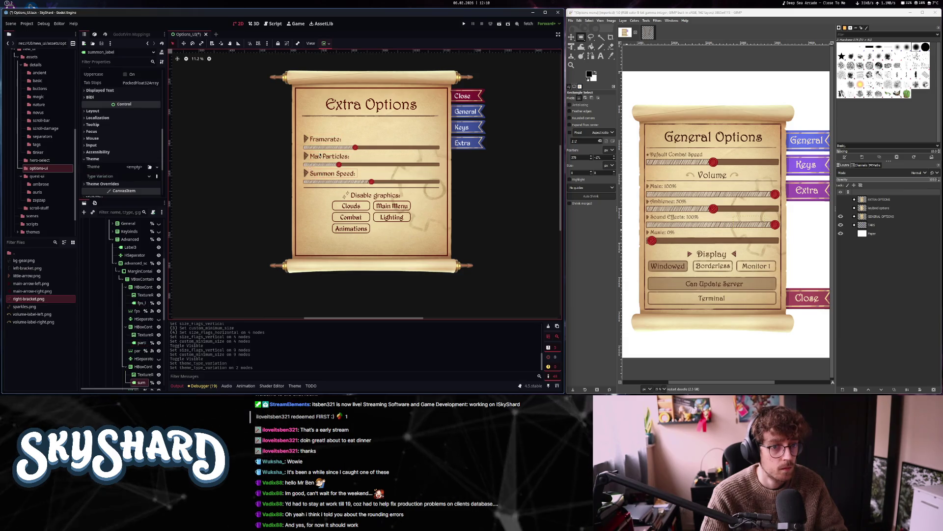
Inspect the vertical sizing options of the Framerate and Max Particles arrow icons
left_click(307, 139)
left_click(305, 156)
left_click(114, 137)
scroll(118, 138, "down", 3)
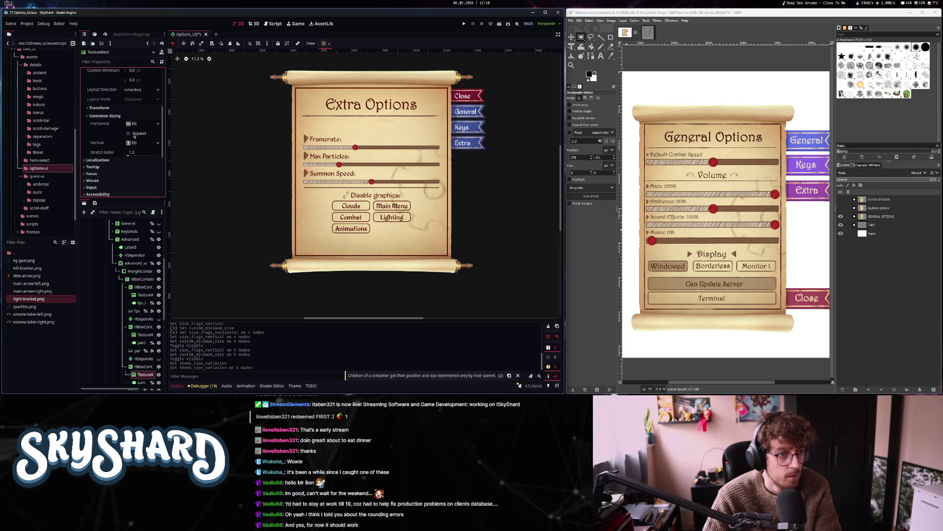
left_click(134, 143)
Set all three option-row arrow TextureRects to Vertical Fill
left_click(141, 296)
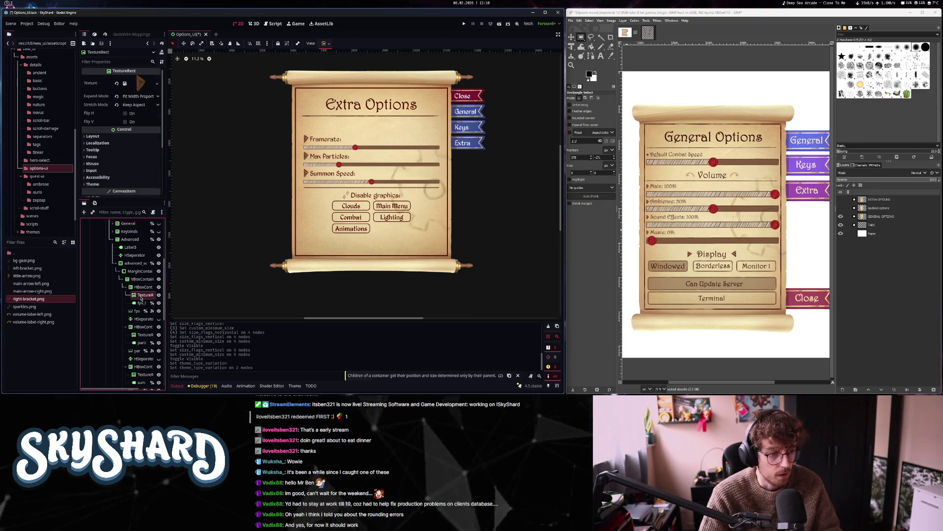
left_click(145, 334, "ctrl")
left_click(145, 374, "ctrl")
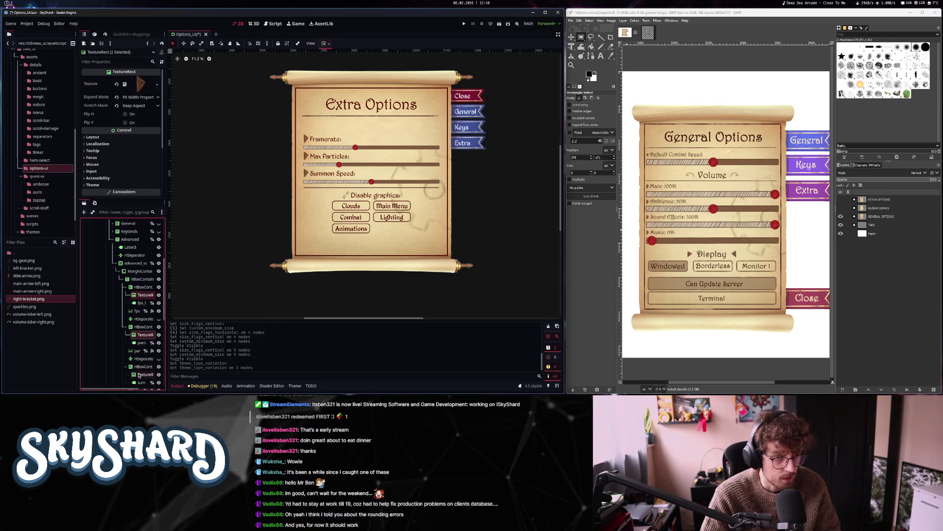
left_click(94, 136)
scroll(125, 147, "down", 2)
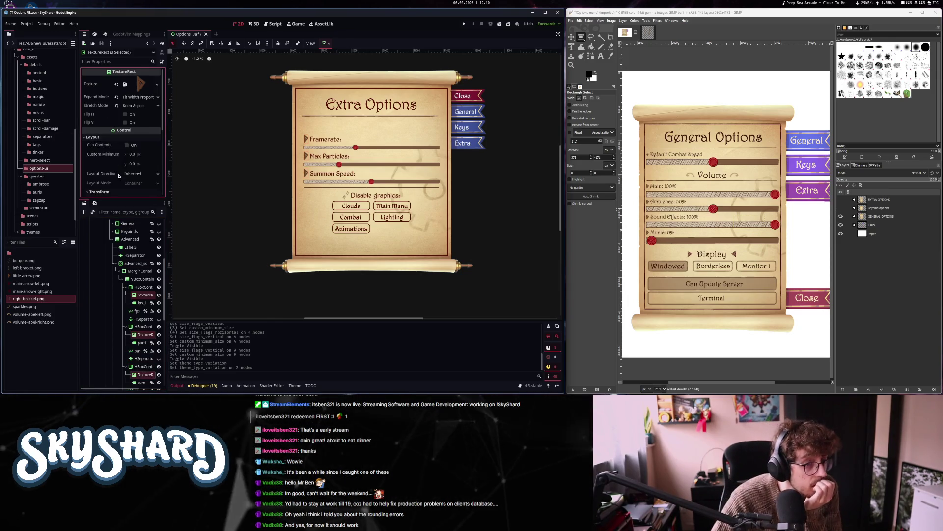
left_click(127, 154)
scroll(126, 137, "down", 2)
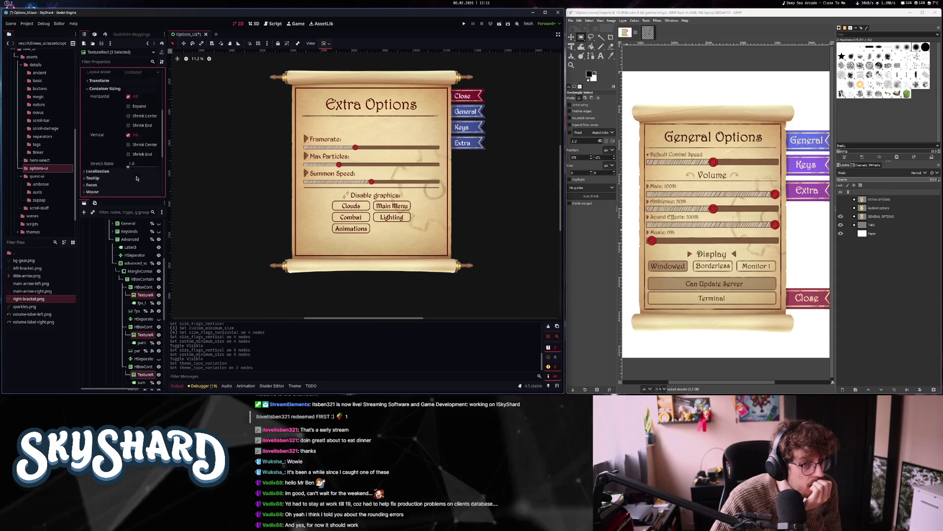
left_click(128, 120)
Give the three arrows a Custom Minimum Size y of 20
scroll(115, 144, "up", 3)
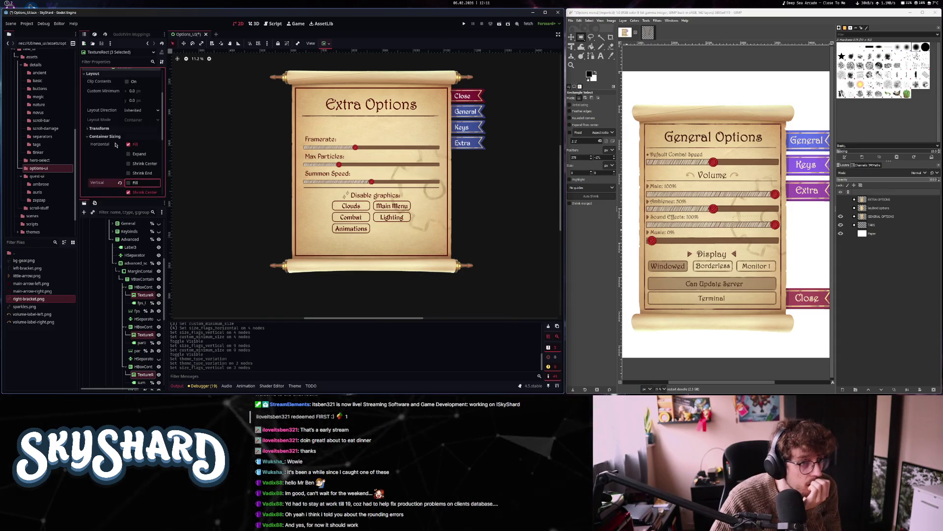
left_click(135, 101)
type("20")
key("Return")
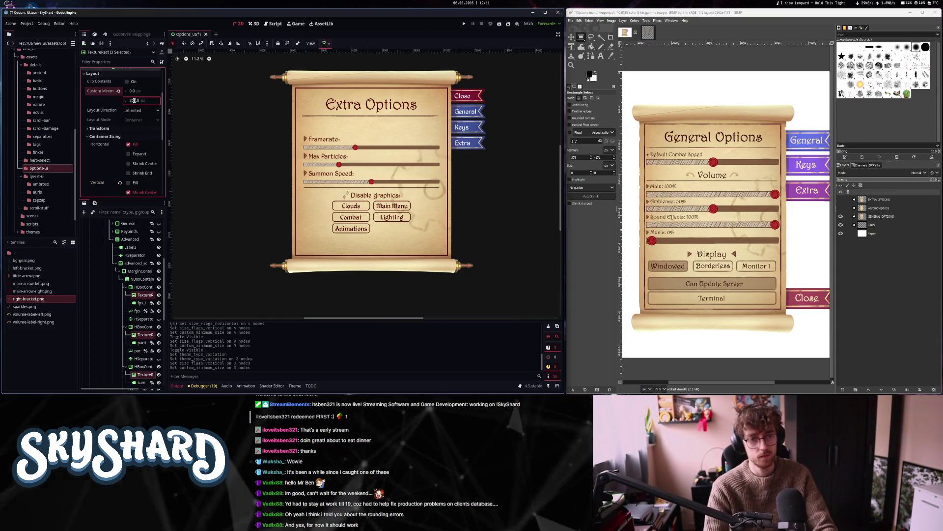
left_click(381, 199)
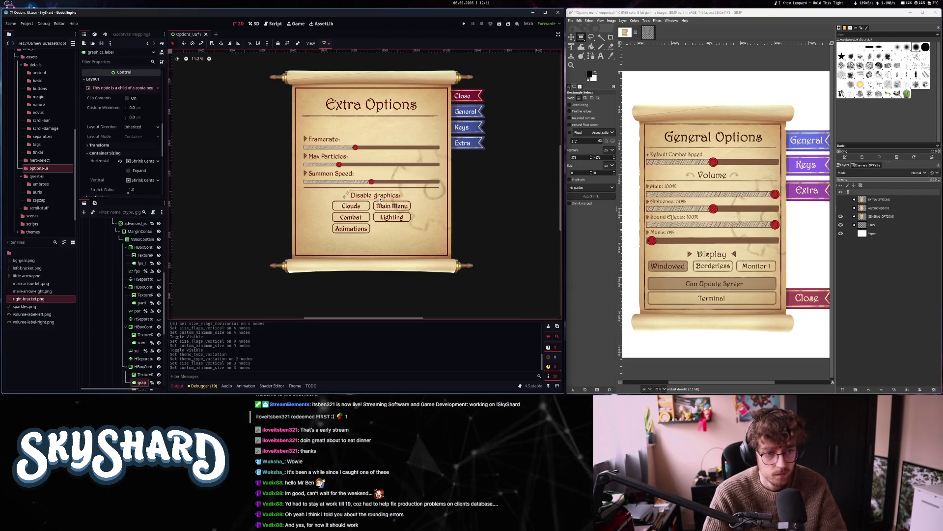
Set the Disable graphics: heading's Type Variation to header_label_harrington
scroll(132, 328, "down", 3)
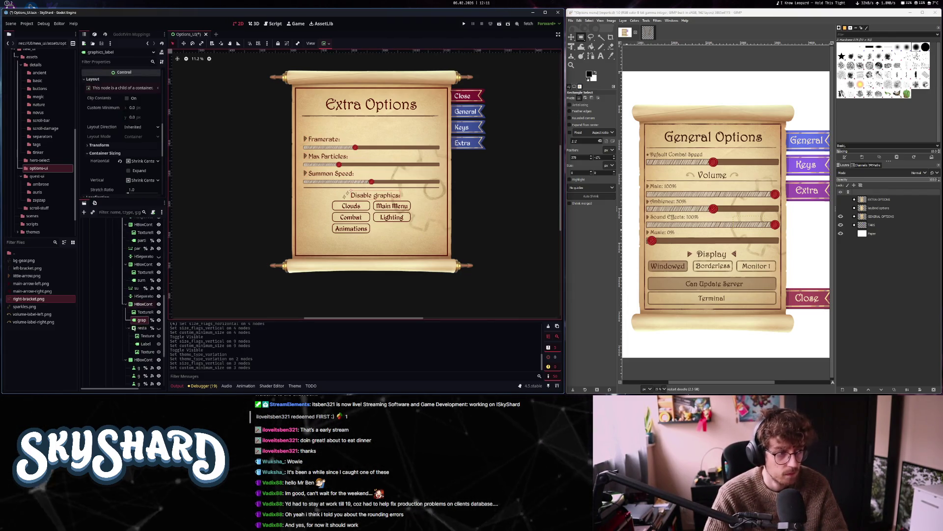
scroll(112, 181, "down", 5)
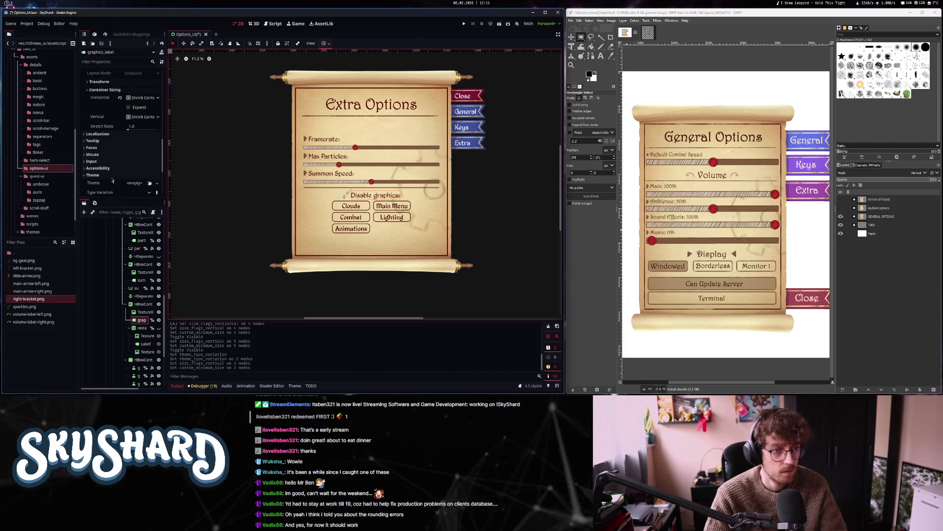
left_click(131, 145)
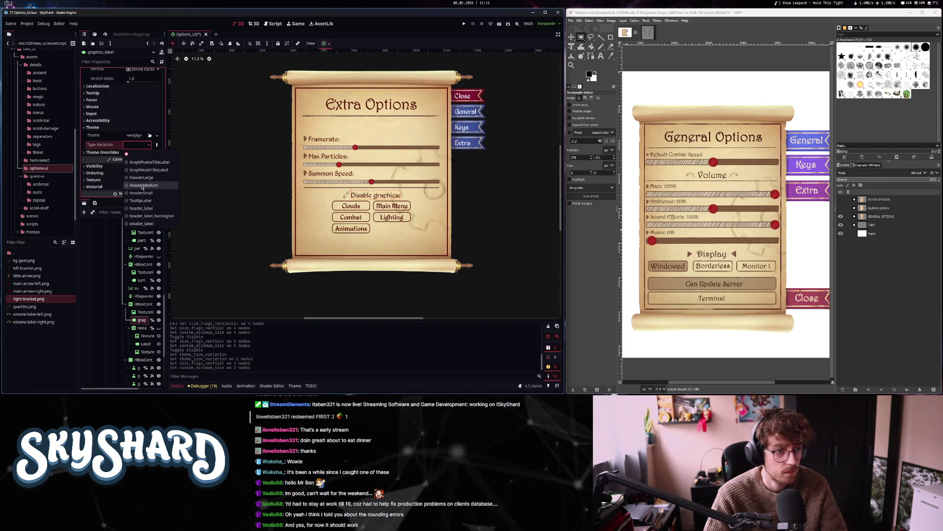
left_click(150, 216)
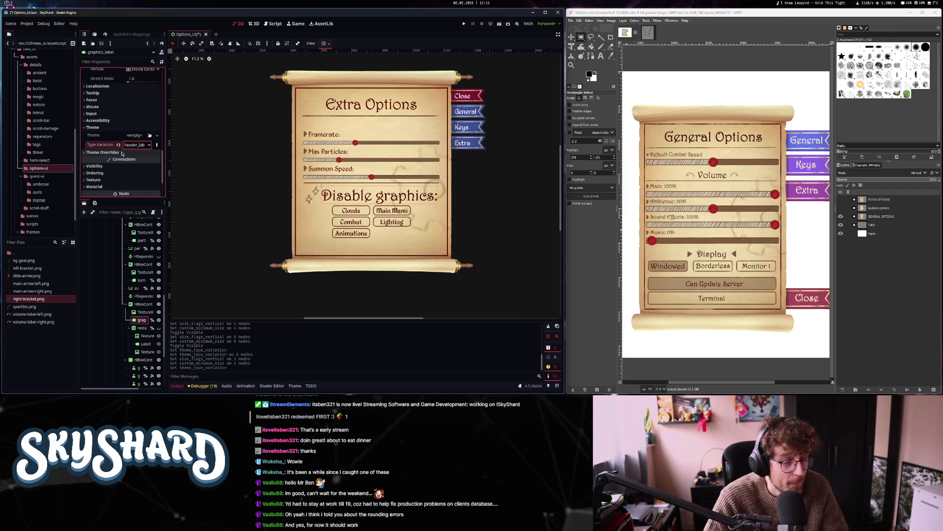
Enable a Font Size theme override on the heading and lower it to 400
left_click(122, 152)
left_click(119, 168)
scroll(136, 188, "down", 2)
left_click(118, 121)
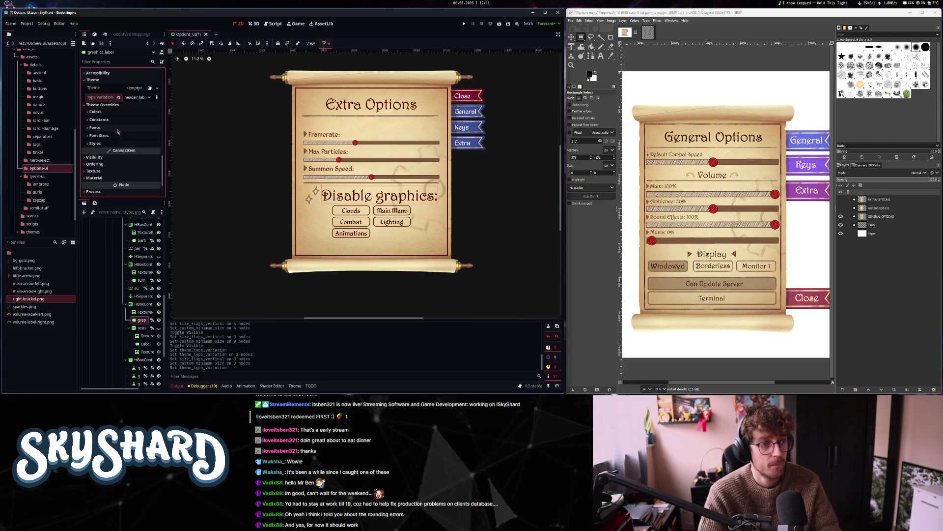
left_click(113, 136)
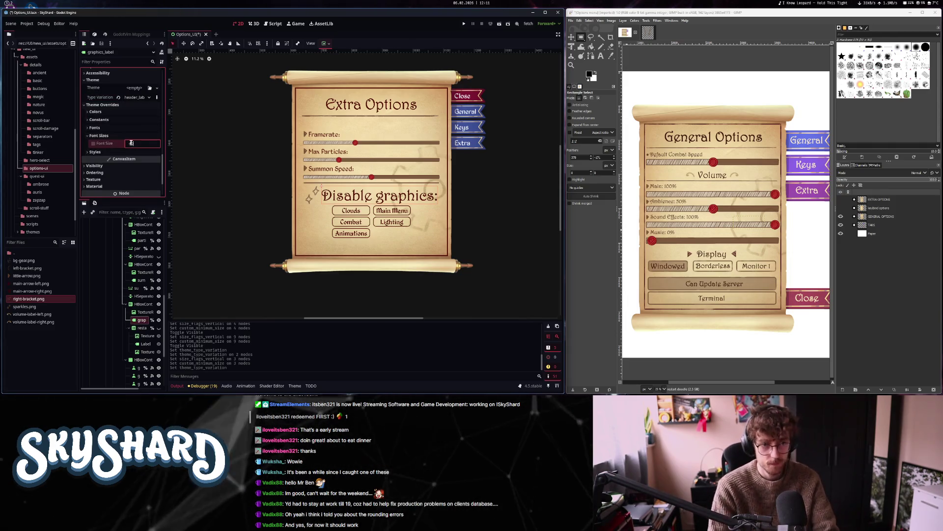
left_click(94, 144)
left_click(131, 143)
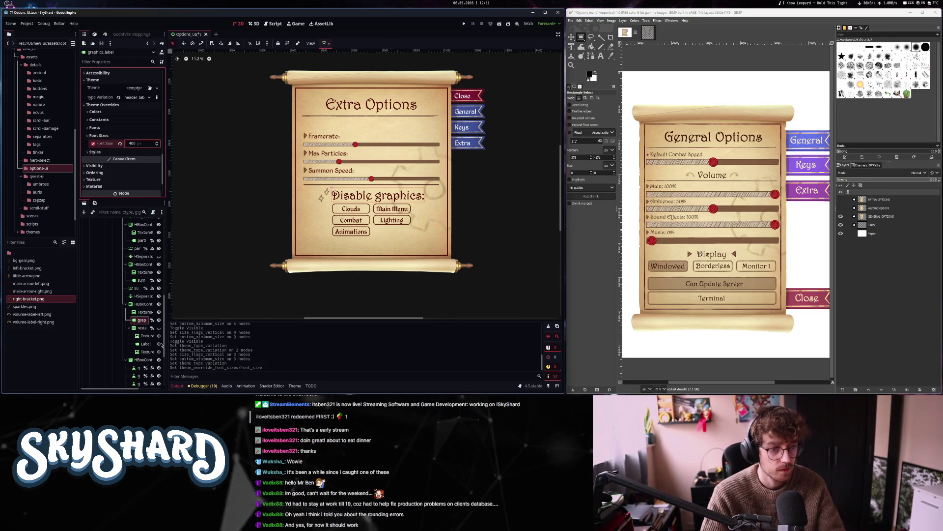
left_click(159, 328)
left_click(158, 327)
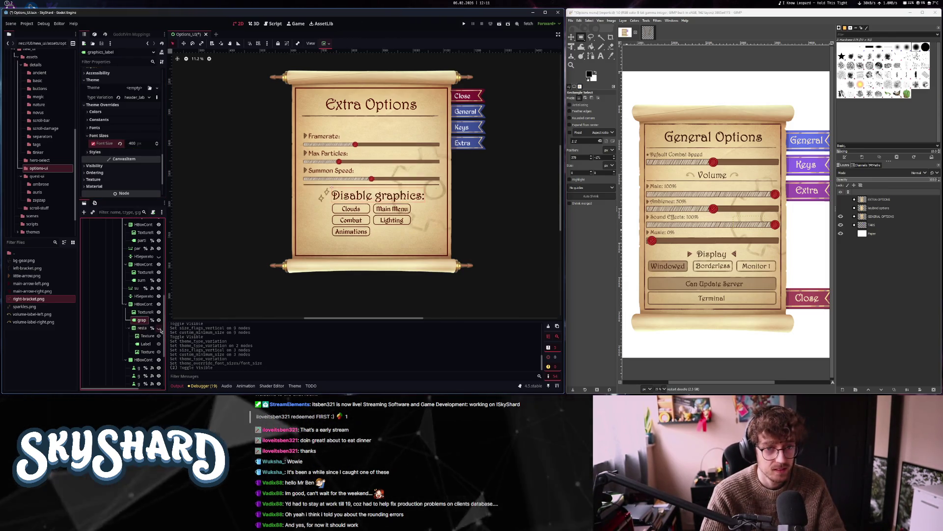